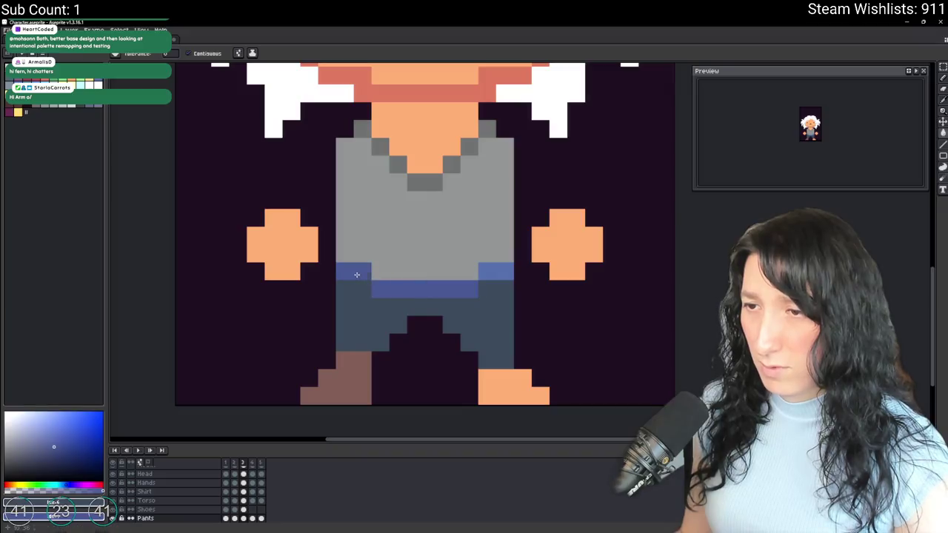
# Zoom in and out on the sprite, then step back to the white-haired character frame.
pyautogui.scroll(-6, 491, 275)
pyautogui.scroll(-2, 535, 326)
pyautogui.scroll(1, 536, 326)
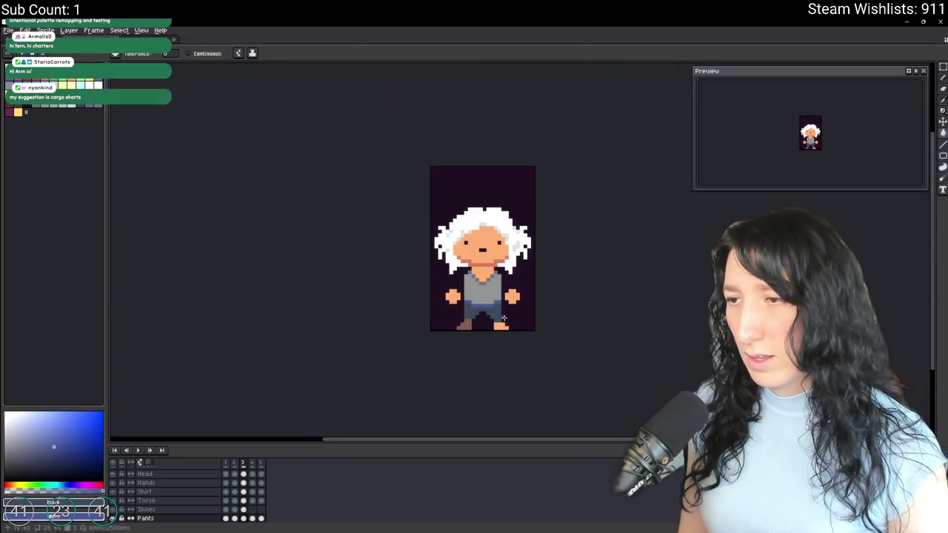
pyautogui.scroll(1, 536, 325)
pyautogui.scroll(2, 526, 305)
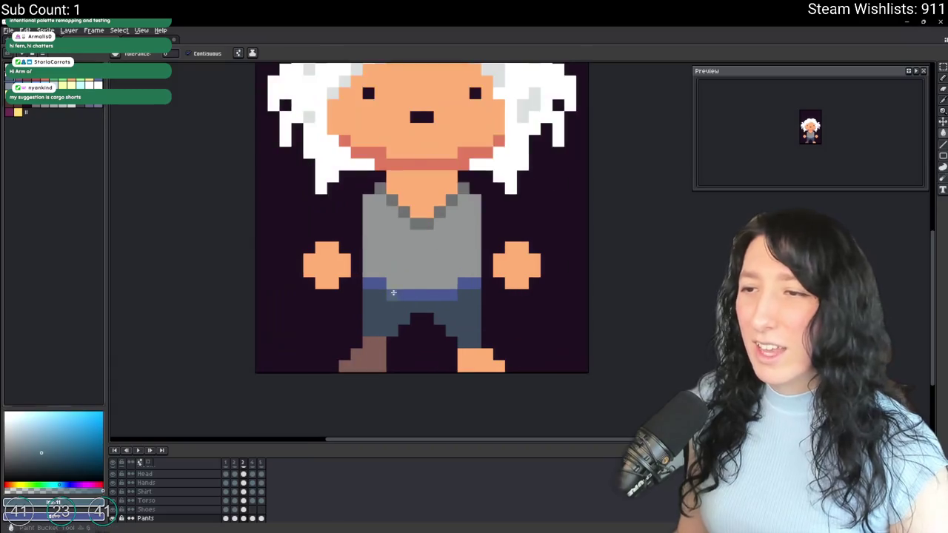
pyautogui.scroll(-4, 526, 305)
pyautogui.scroll(-1, 526, 306)
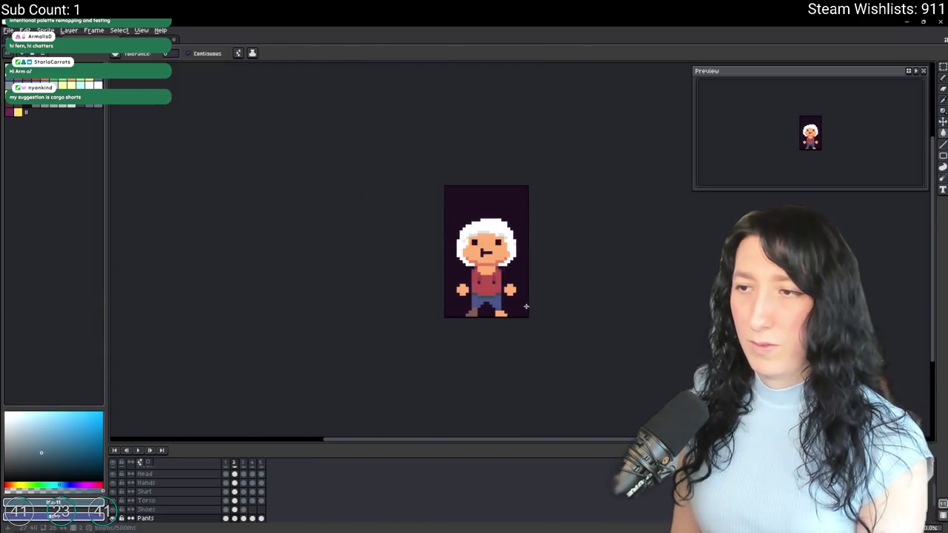
pyautogui.press('Left')
pyautogui.press('Left')
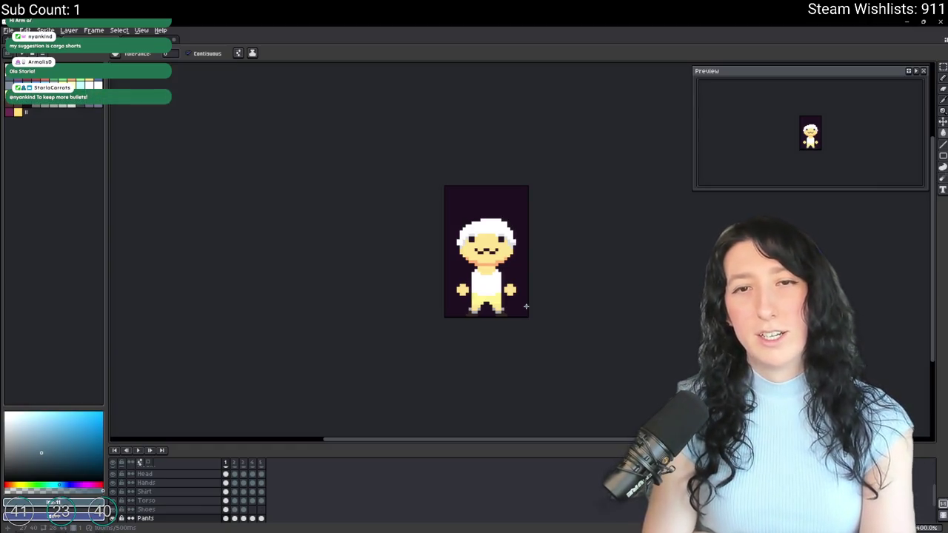
# Save Character.aseprite, play its animation frames, and save again.
pyautogui.hotkey('ctrl', 's')
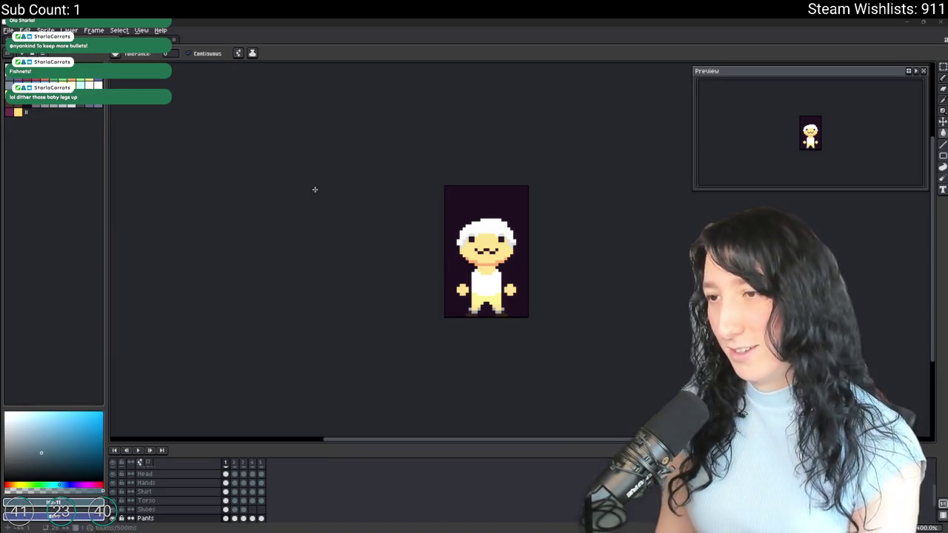
pyautogui.press('Return')
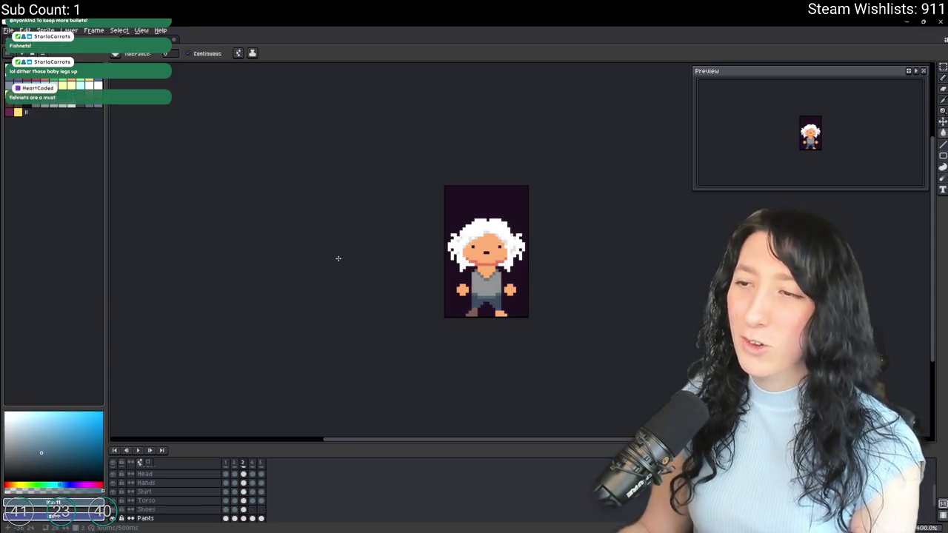
pyautogui.hotkey('ctrl', 's')
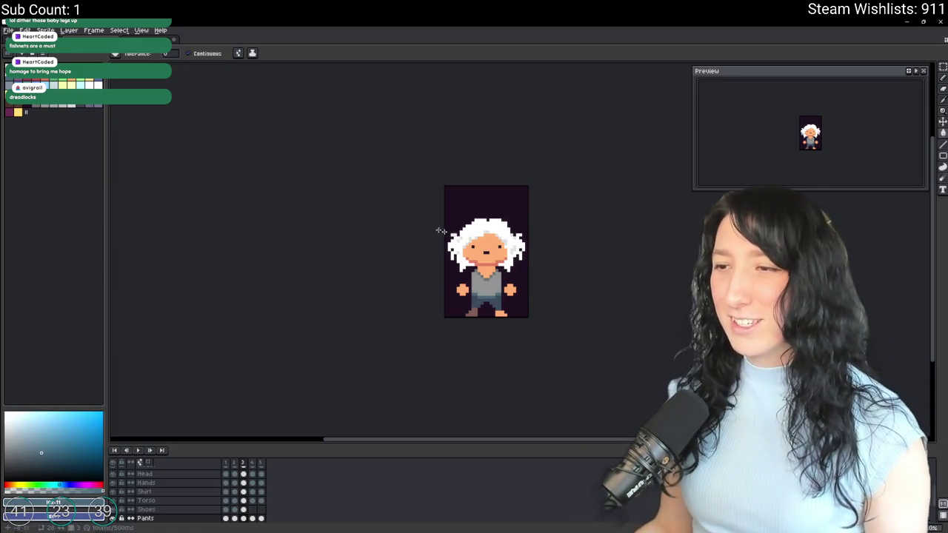
# With the Pencil tool active, make the Hair layer the one being edited.
pyautogui.scroll(3, 425, 226)
pyautogui.scroll(3, 479, 284)
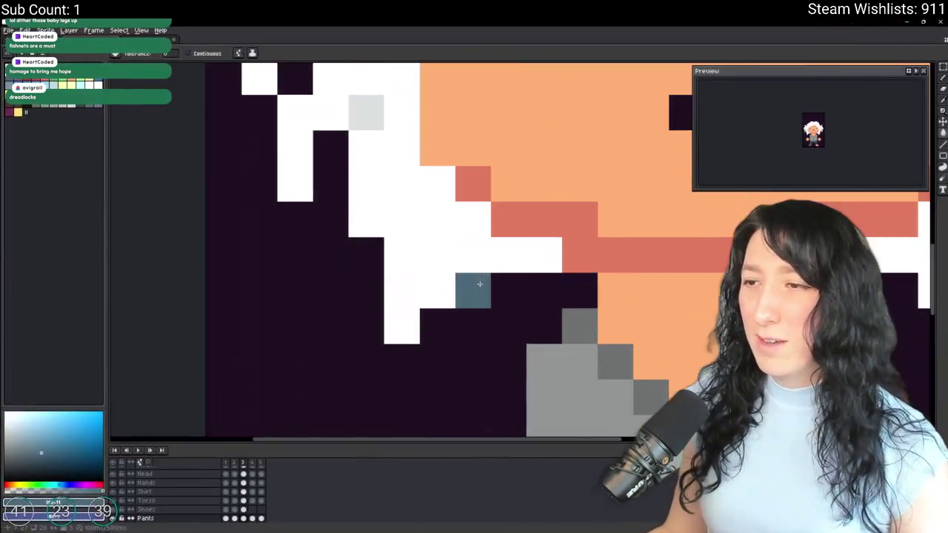
pyautogui.scroll(-1, 479, 284)
pyautogui.scroll(-1, 479, 284)
pyautogui.press('b')
pyautogui.scroll(2, 170, 492)
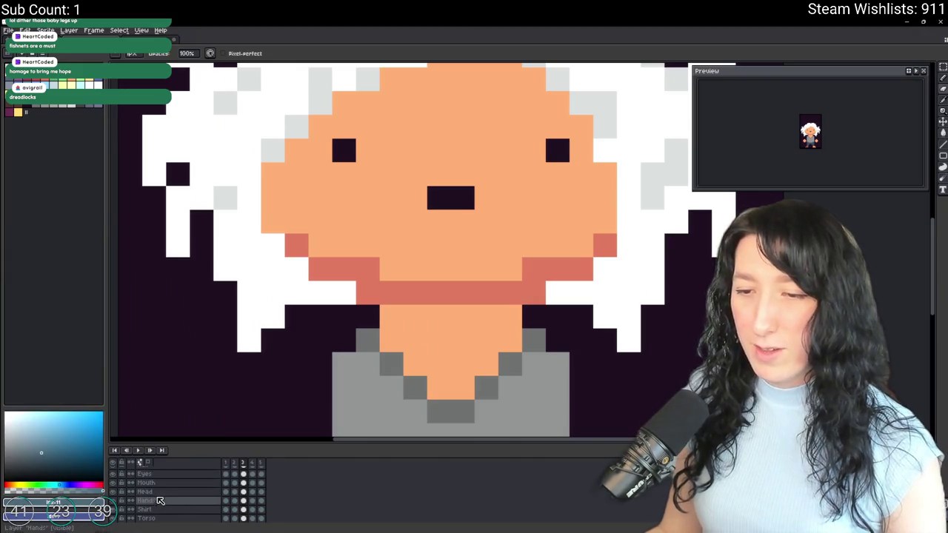
pyautogui.scroll(1, 166, 500)
pyautogui.click(193, 475)
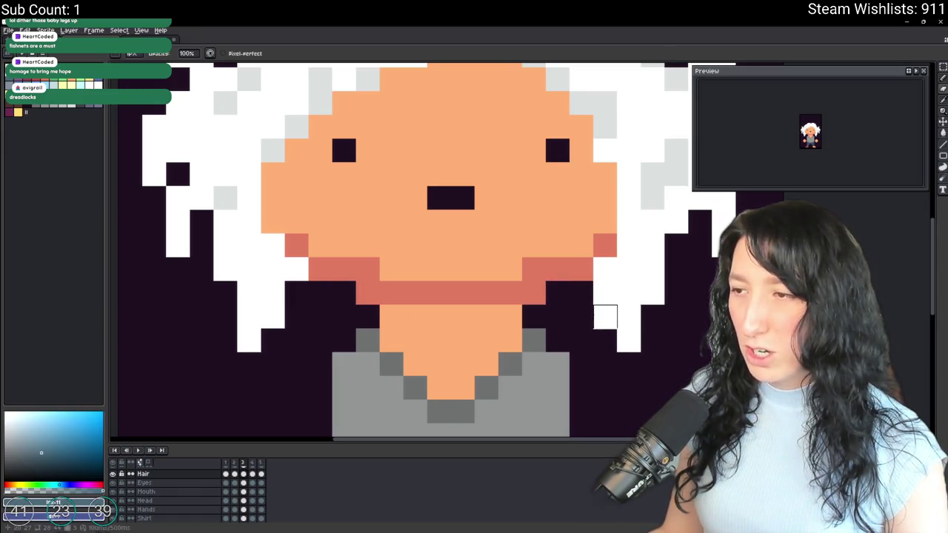
# Pick up the hair content on frame 3, then return to the Pencil tool.
pyautogui.scroll(-5, 604, 317)
pyautogui.scroll(-4, 596, 316)
pyautogui.scroll(1, 593, 316)
pyautogui.scroll(4, 588, 316)
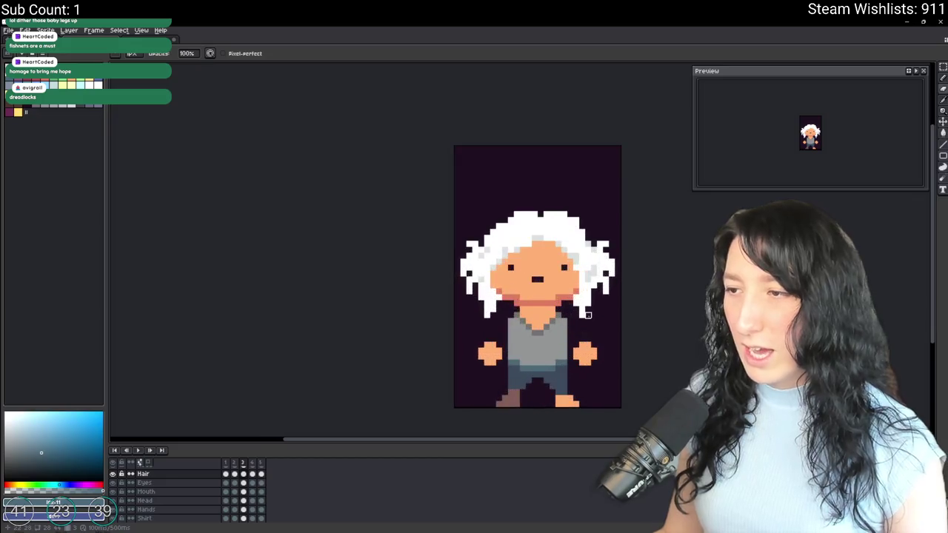
pyautogui.scroll(2, 578, 312)
pyautogui.scroll(-1, 575, 294)
pyautogui.scroll(-3, 574, 311)
pyautogui.scroll(-1, 573, 320)
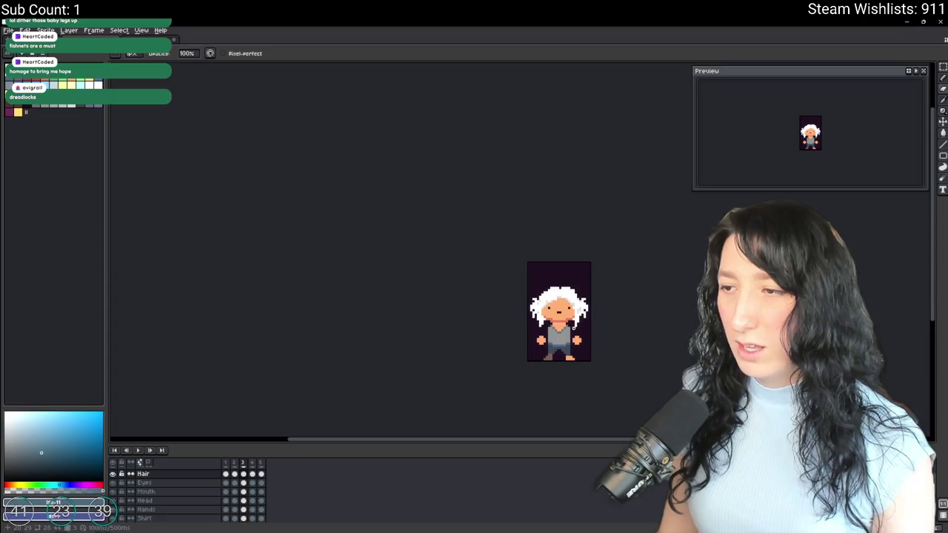
pyautogui.scroll(1, 559, 311)
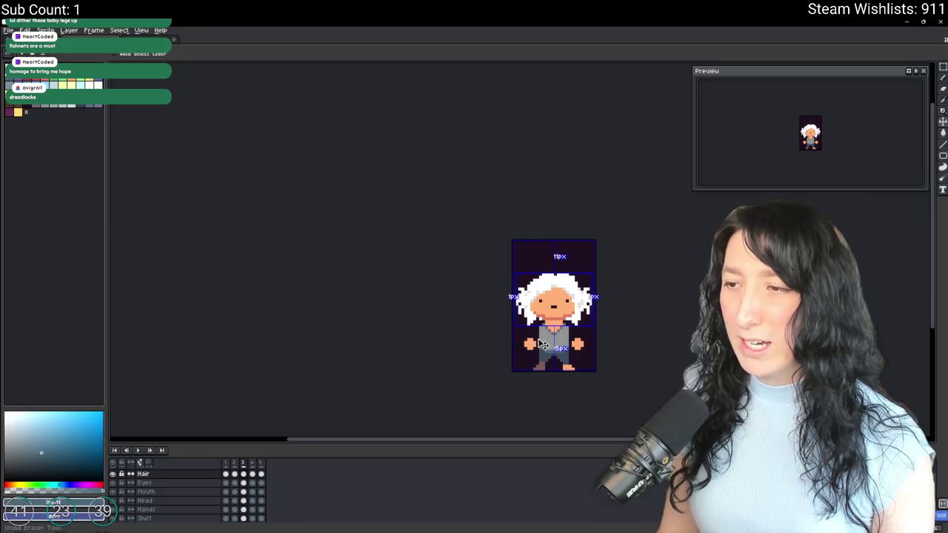
pyautogui.click(543, 345)
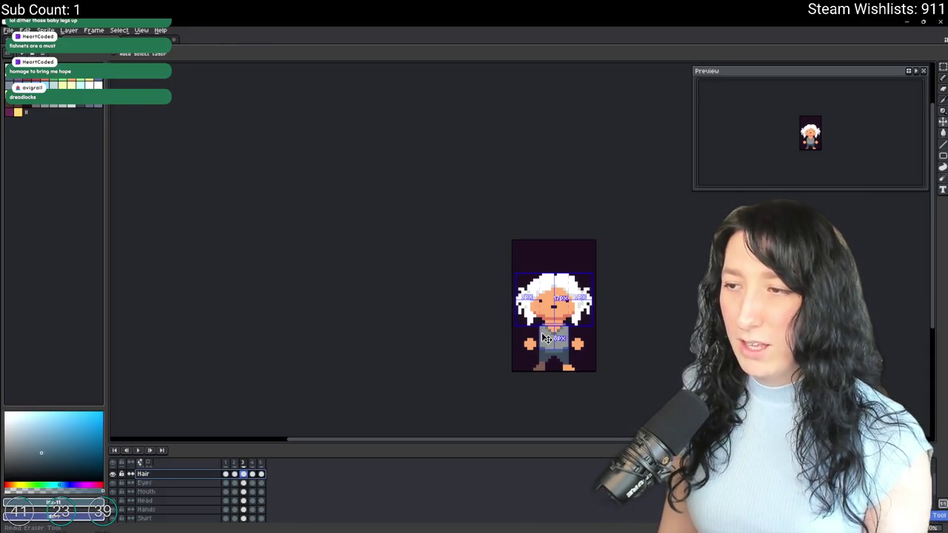
pyautogui.press('b')
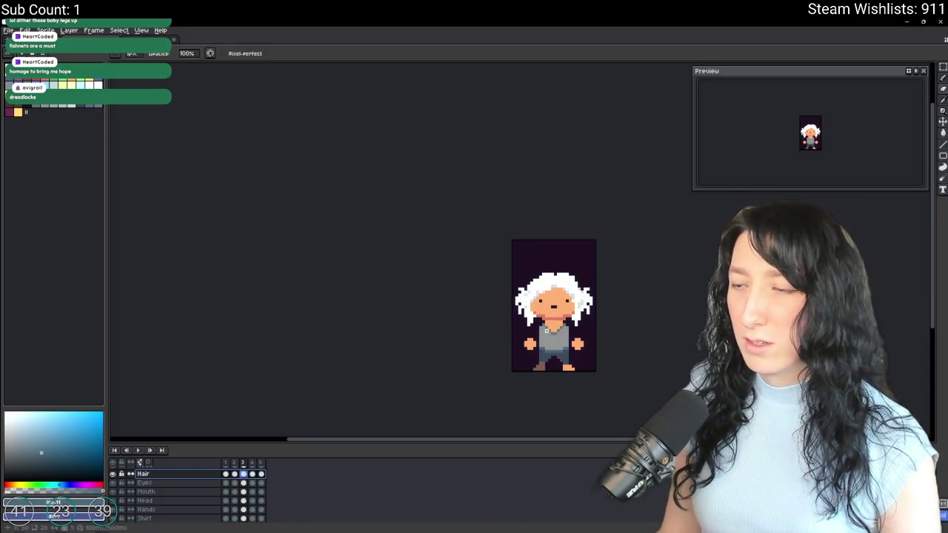
# Save Character.aseprite, then step back and forth to frame 2.
pyautogui.scroll(1, 563, 317)
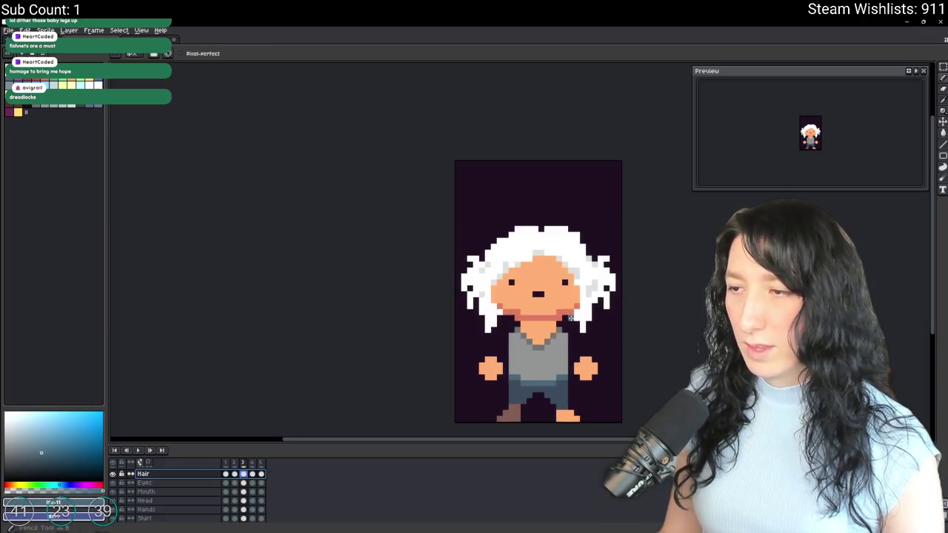
pyautogui.scroll(1, 570, 317)
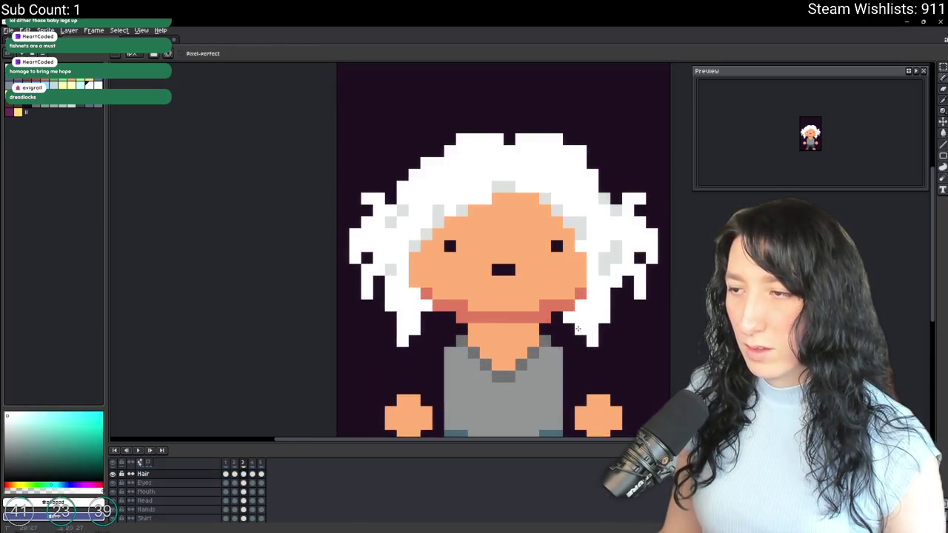
pyautogui.scroll(-3, 577, 328)
pyautogui.scroll(-1, 578, 372)
pyautogui.scroll(1, 577, 373)
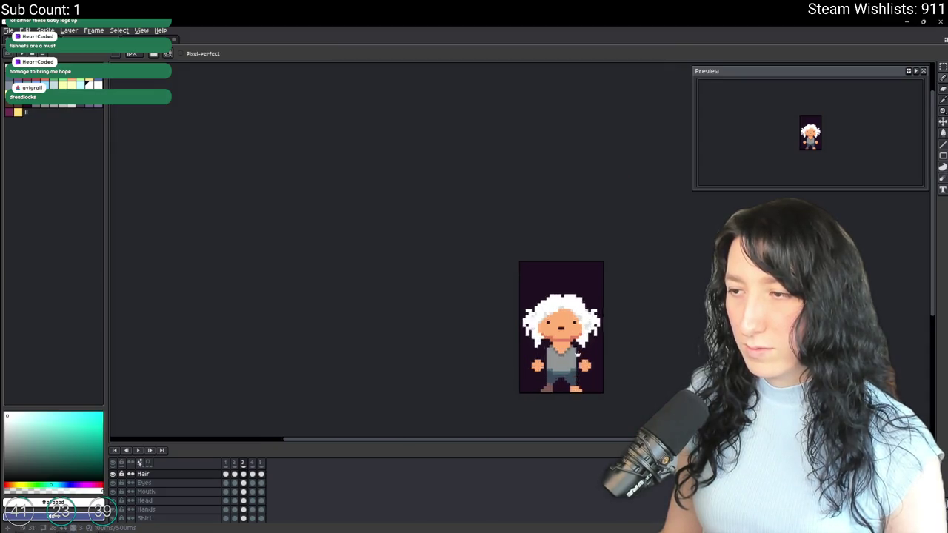
pyautogui.scroll(1, 577, 348)
pyautogui.scroll(-3, 548, 363)
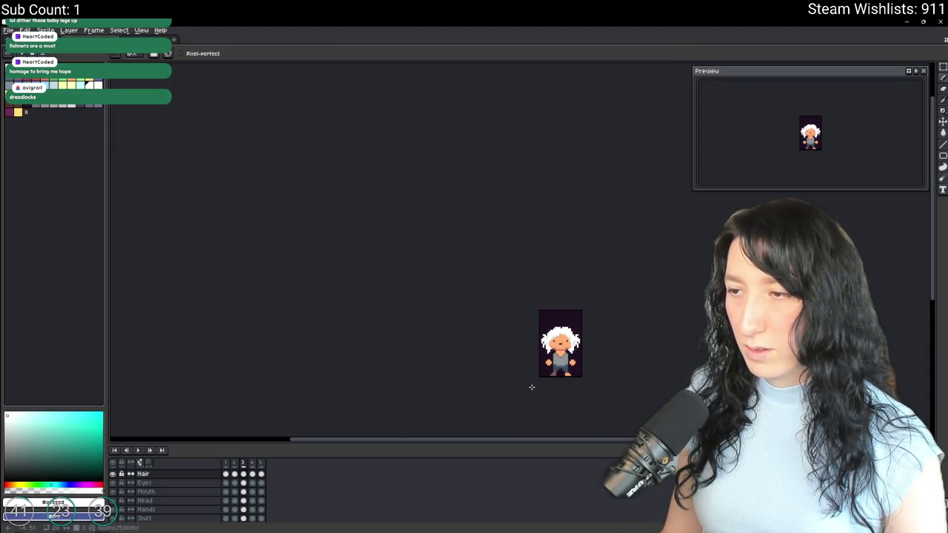
pyautogui.scroll(2, 531, 386)
pyautogui.hotkey('ctrl', 's')
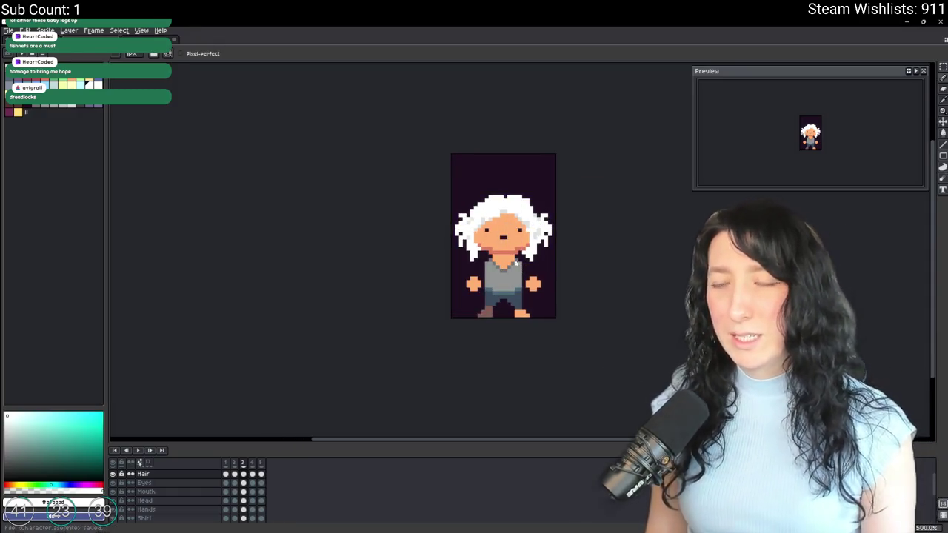
pyautogui.press('Left')
pyautogui.press('Left')
pyautogui.press('Right')
# Return to frame 3 and add a new frame after it.
pyautogui.press('Left')
pyautogui.press('Left')
pyautogui.press('Left')
pyautogui.press('Left')
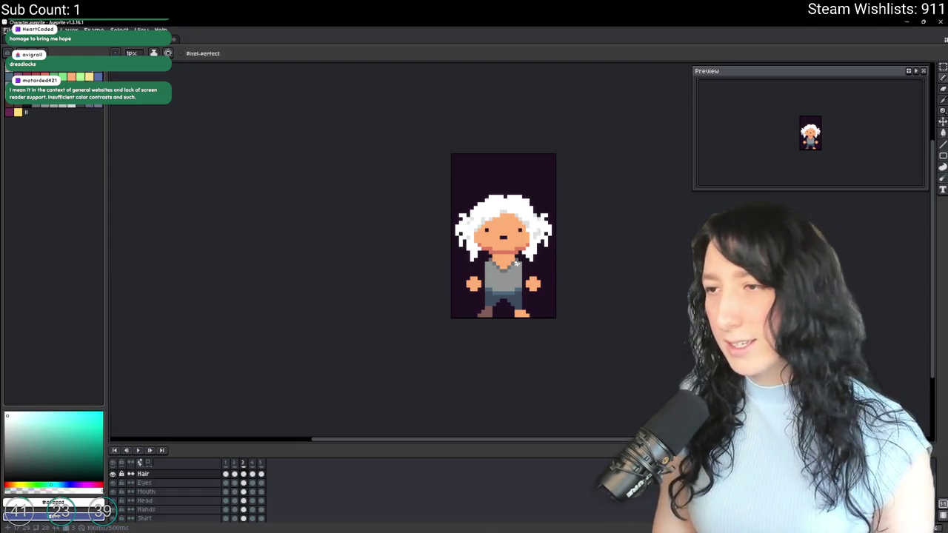
pyautogui.hotkey('alt', 'n')
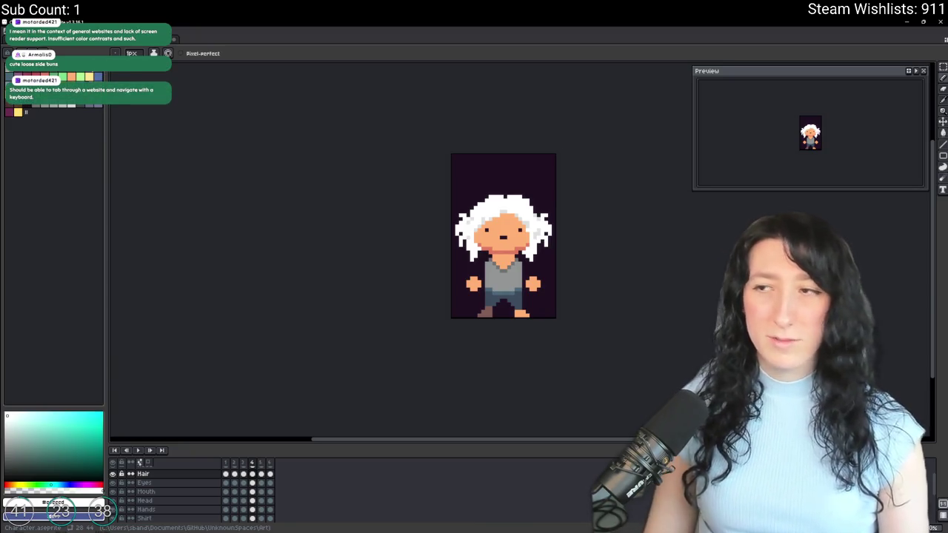
# Erase the far-left and right-side hair strands with a 4px eraser.
pyautogui.scroll(2, 435, 209)
pyautogui.press('e')
pyautogui.scroll(1, 404, 188)
pyautogui.press('-')
pyautogui.moveTo(403, 189); pyautogui.dragTo(385, 303)
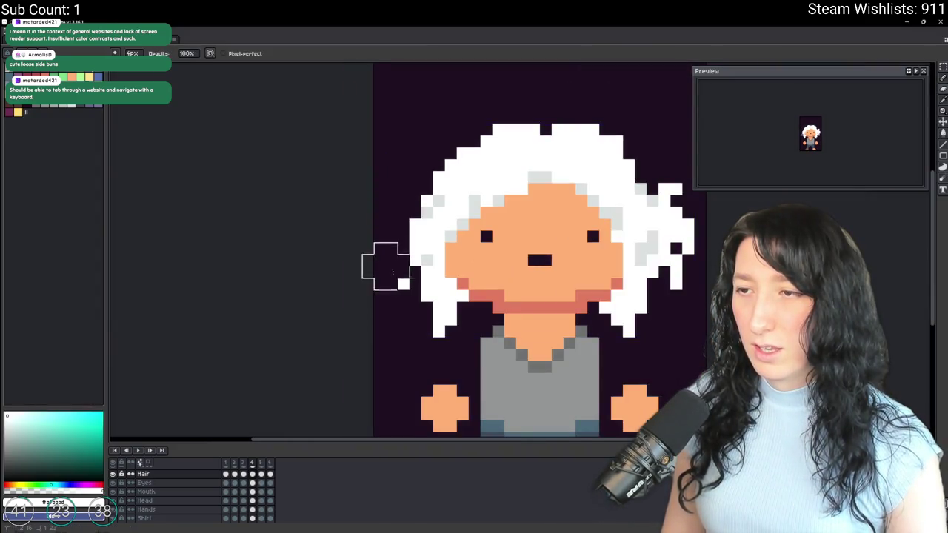
pyautogui.moveTo(684, 198)
pyautogui.mouseDown()
pyautogui.moveTo(700, 300)
pyautogui.moveTo(569, 294)
pyautogui.mouseUp()
# Play the animation to check the trimmed hair across frames.
pyautogui.scroll(-3, 682, 278)
pyautogui.scroll(-1, 540, 294)
pyautogui.scroll(1, 540, 294)
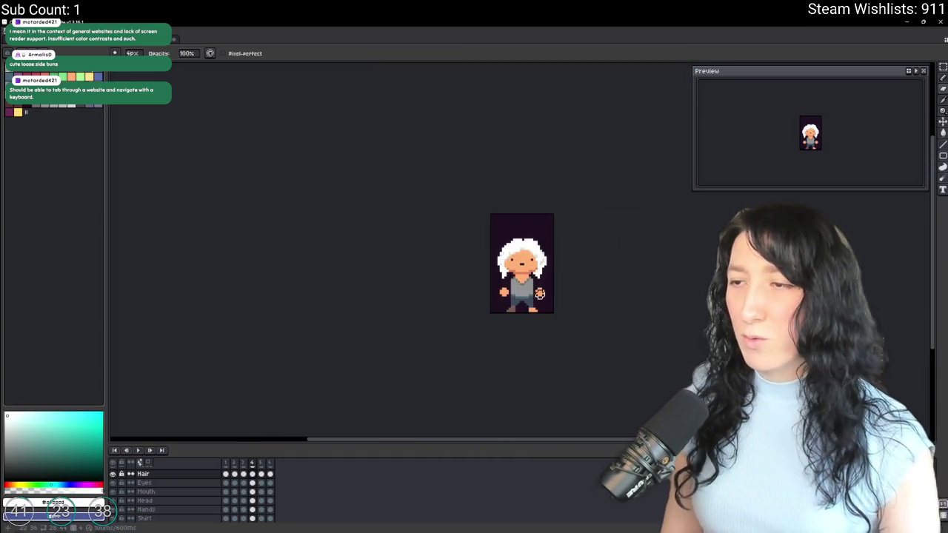
pyautogui.press('Return')
pyautogui.press('Return')
# Sample the white hair colour and repaint pixels around the hair edge.
pyautogui.scroll(2, 489, 263)
pyautogui.press('i')
pyautogui.scroll(2, 453, 265)
pyautogui.click(390, 267)
pyautogui.scroll(2, 398, 283)
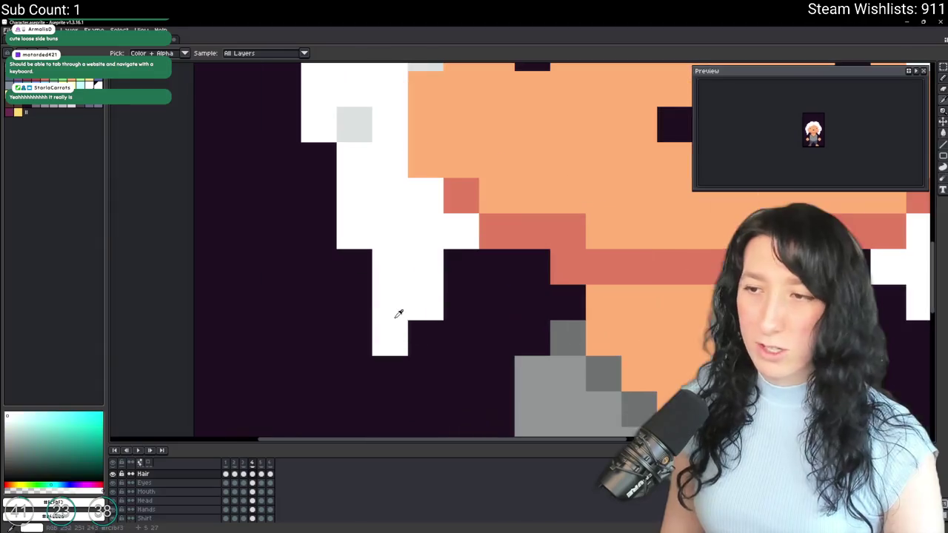
pyautogui.press('b')
pyautogui.click(416, 334)
pyautogui.scroll(1, 398, 328)
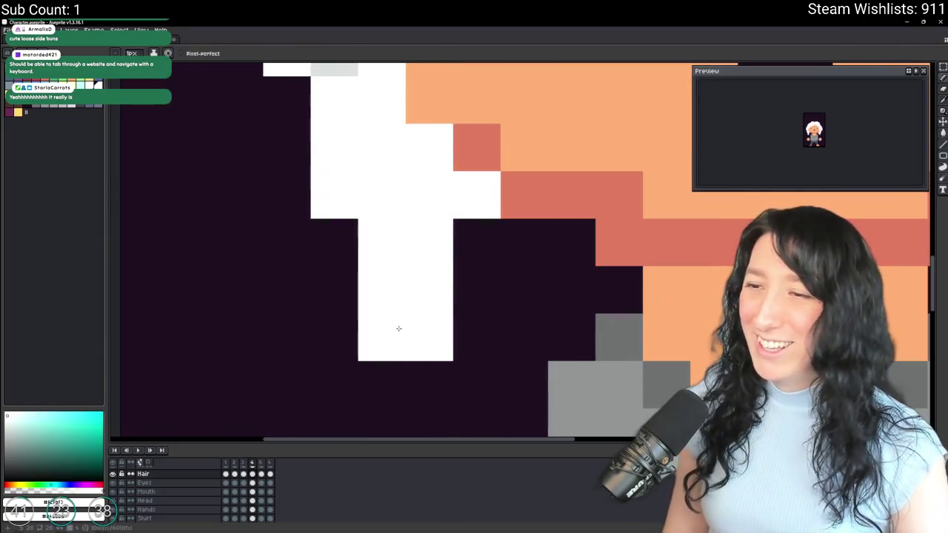
pyautogui.moveTo(381, 337); pyautogui.dragTo(335, 196)
# Erase the lower-right hair pixels, then paint the dark pixel there white.
pyautogui.press('e')
pyautogui.scroll(-1, 419, 223)
pyautogui.scroll(-3, 419, 223)
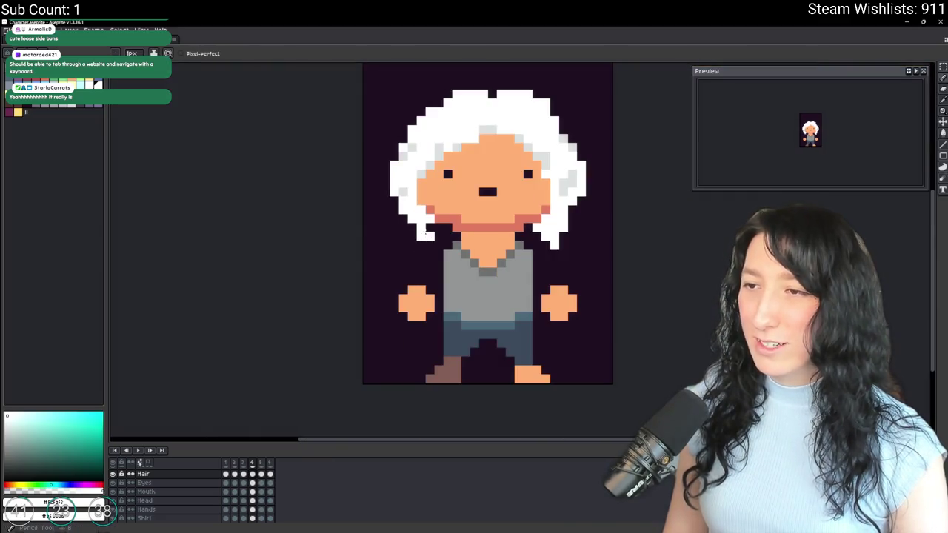
pyautogui.scroll(-2, 434, 233)
pyautogui.scroll(3, 460, 240)
pyautogui.scroll(2, 474, 236)
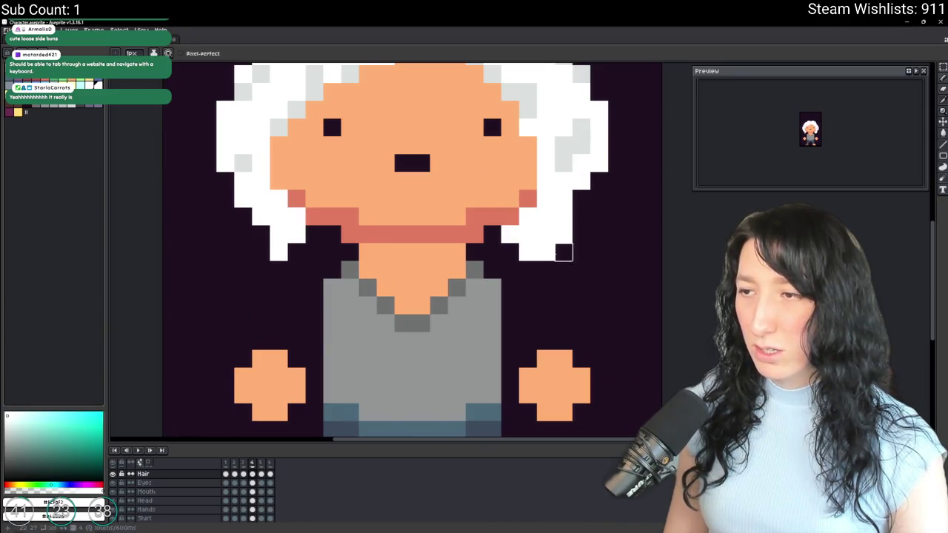
pyautogui.press('e')
pyautogui.moveTo(556, 254); pyautogui.dragTo(563, 233)
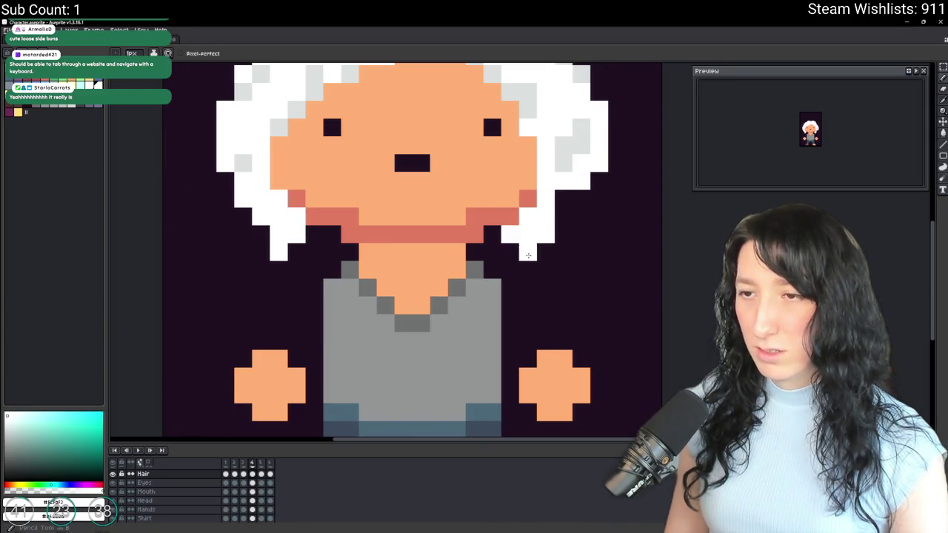
pyautogui.press('b')
pyautogui.moveTo(546, 252); pyautogui.dragTo(523, 253)
# Zoom in and out to check the cleaned hair edge on the sprite.
pyautogui.scroll(-5, 524, 253)
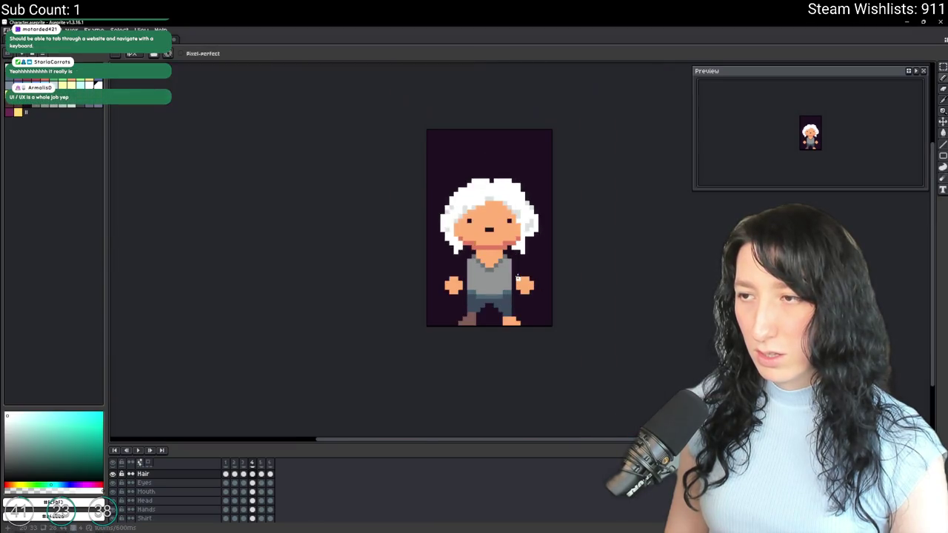
pyautogui.scroll(4, 519, 246)
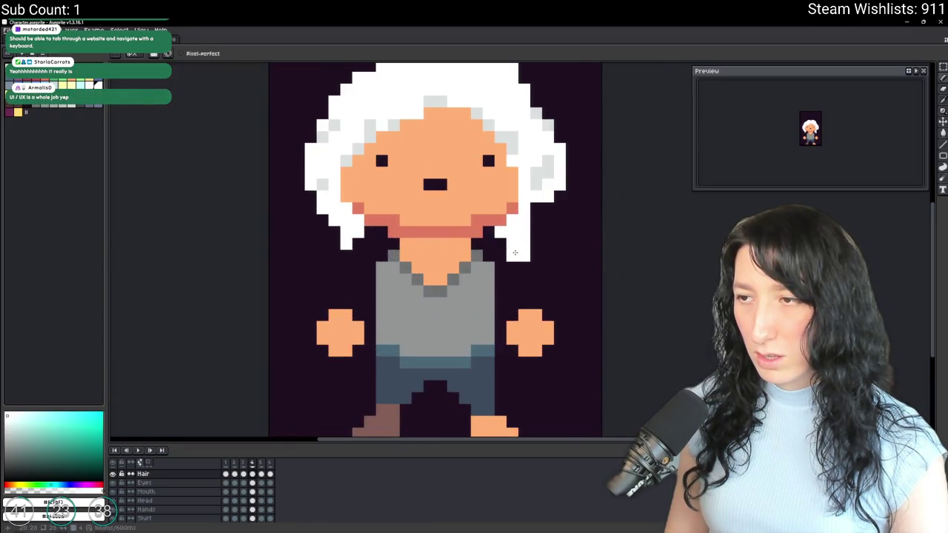
pyautogui.scroll(-4, 514, 252)
pyautogui.scroll(-1, 510, 299)
pyautogui.scroll(1, 510, 300)
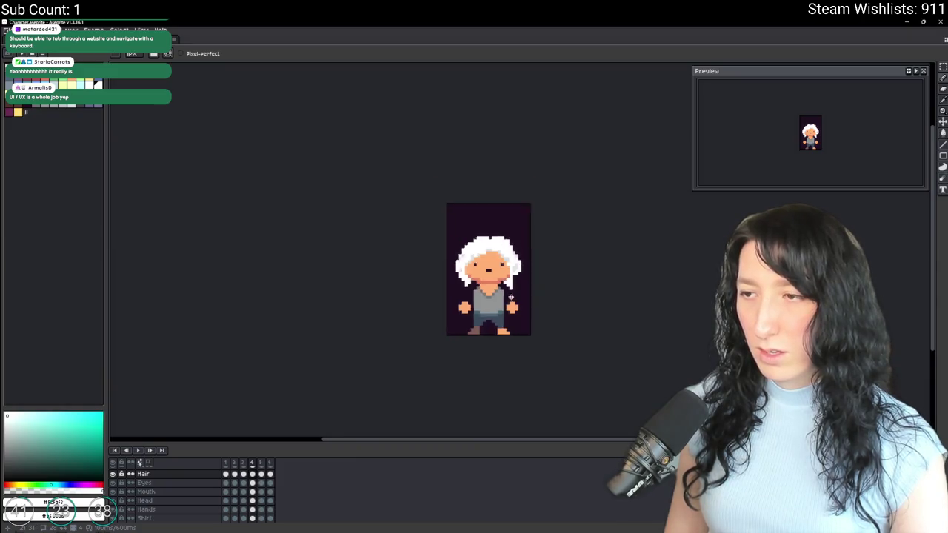
pyautogui.scroll(2, 504, 284)
pyautogui.scroll(2, 499, 285)
pyautogui.scroll(-5, 498, 285)
pyautogui.scroll(-4, 498, 289)
pyautogui.scroll(3, 499, 296)
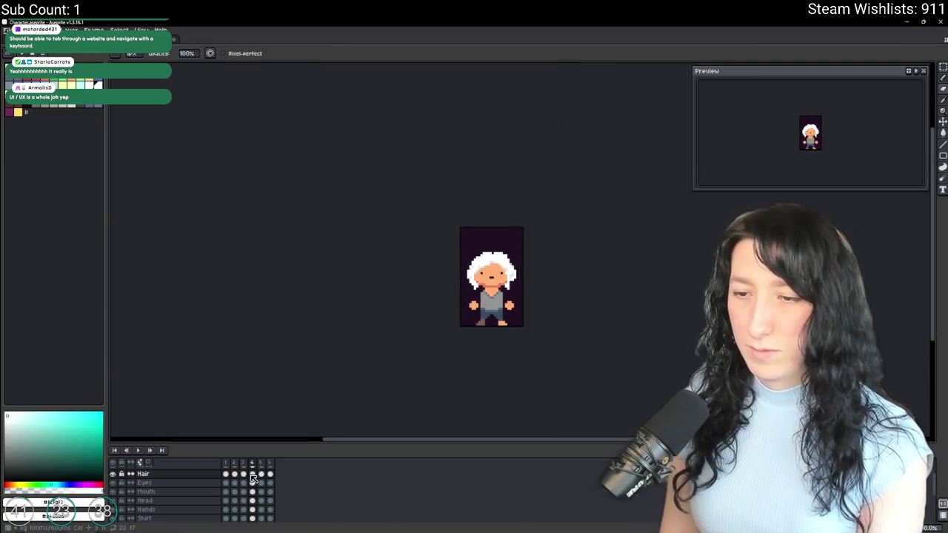
pyautogui.scroll(2, 251, 479)
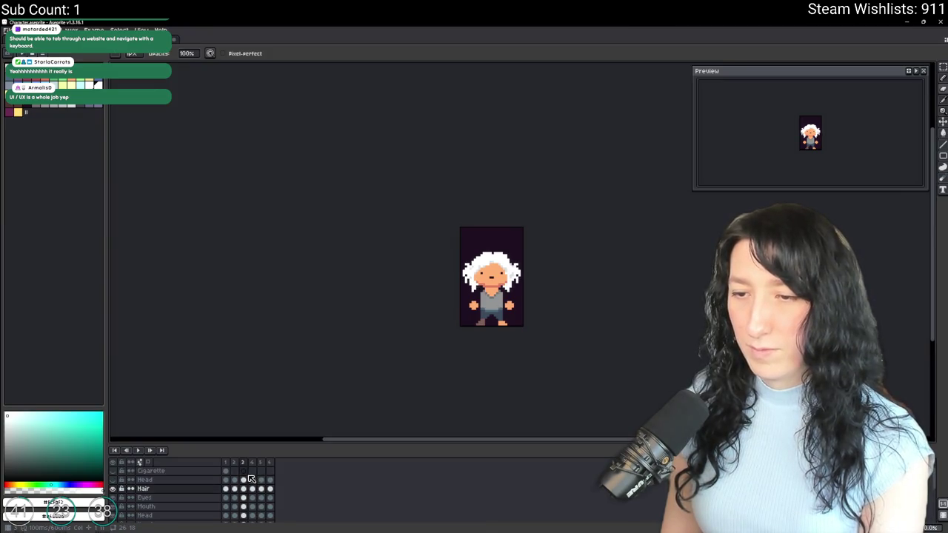
pyautogui.hotkey('alt', 'n')
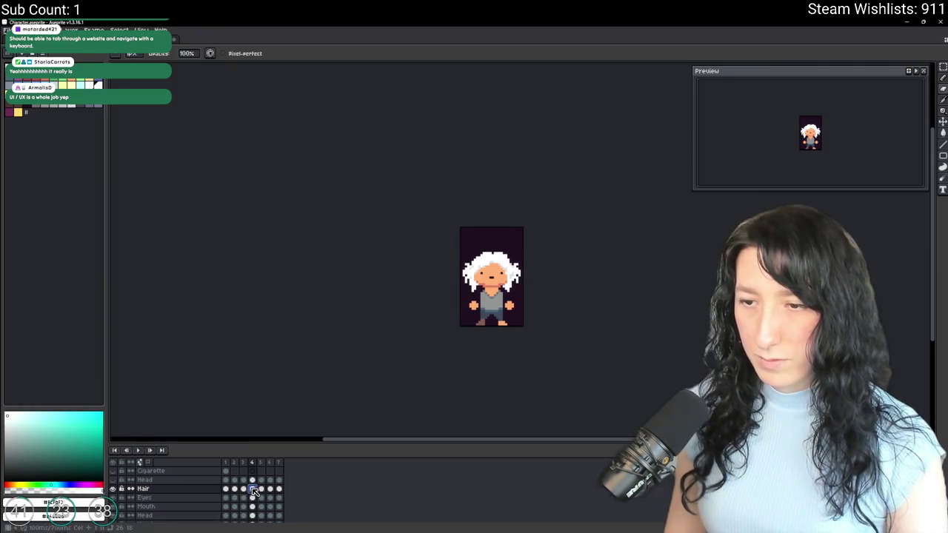
pyautogui.click(261, 490)
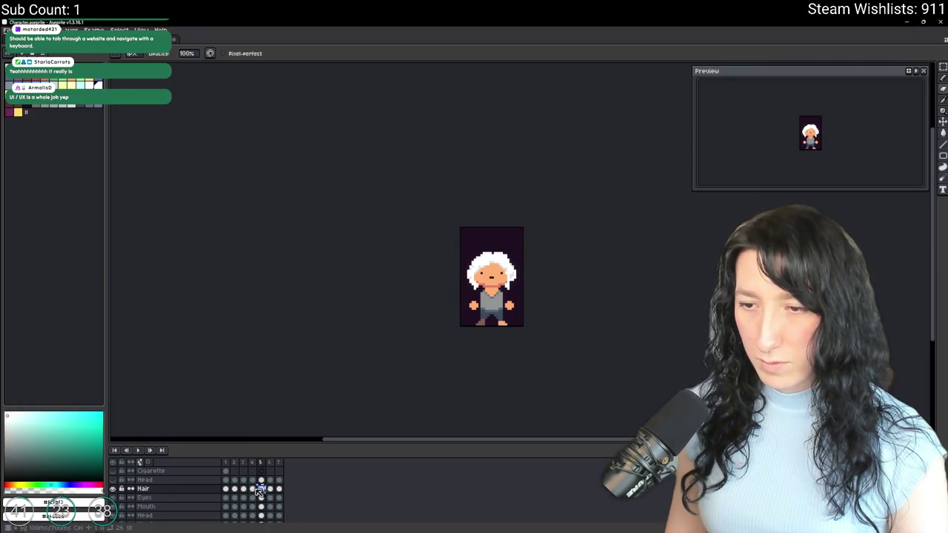
pyautogui.click(254, 490)
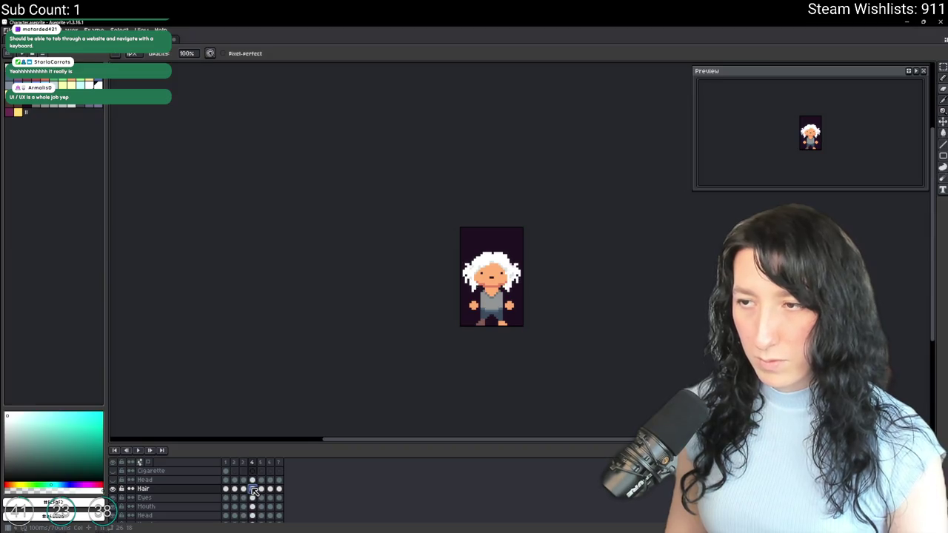
pyautogui.hotkey('alt', 'c')
pyautogui.press('Return')
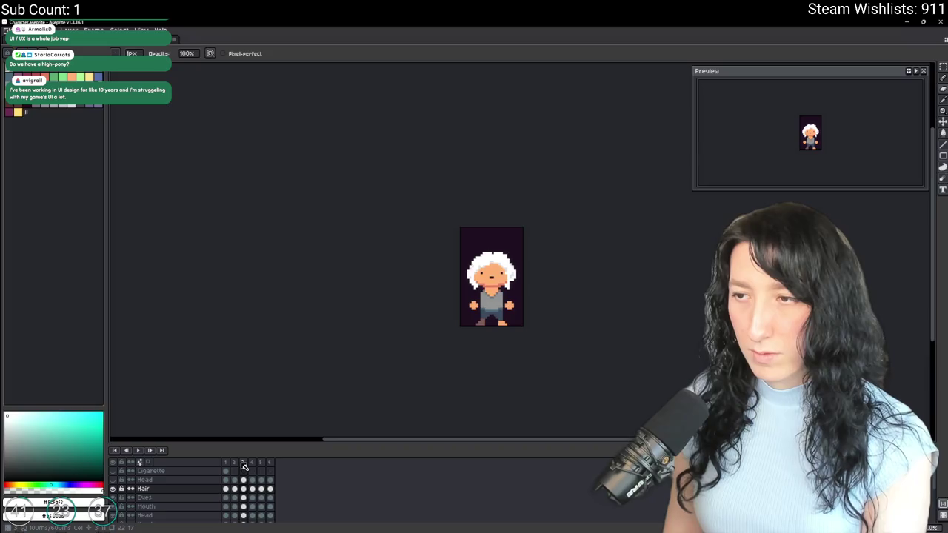
pyautogui.press('i')
pyautogui.scroll(4, 486, 251)
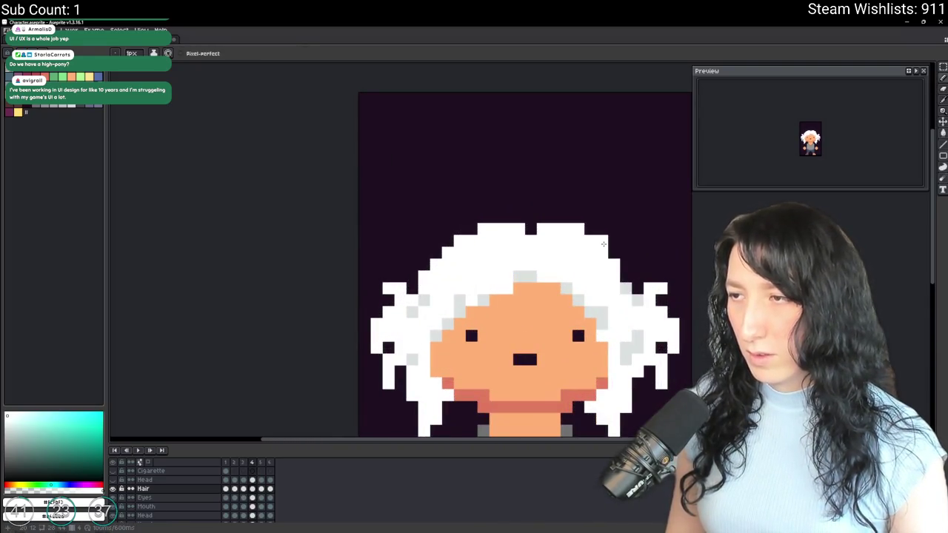
pyautogui.press('e')
pyautogui.scroll(-1, 601, 259)
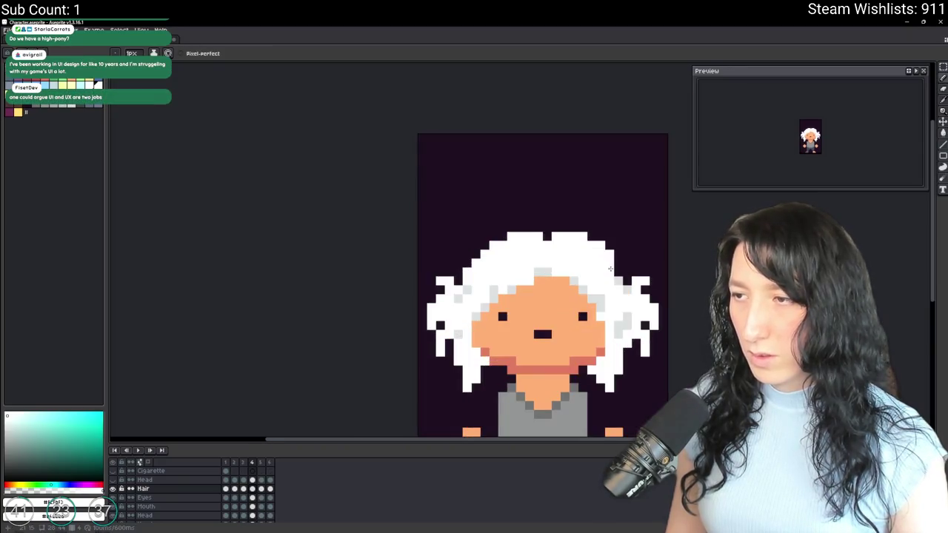
pyautogui.scroll(-2, 615, 265)
pyautogui.scroll(-1, 616, 265)
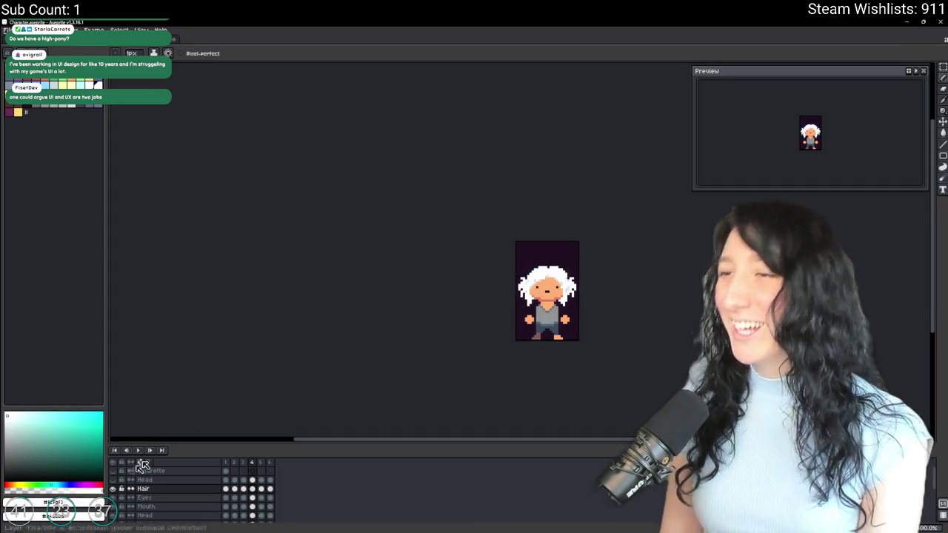
pyautogui.moveTo(511, 288); pyautogui.dragTo(480, 264)
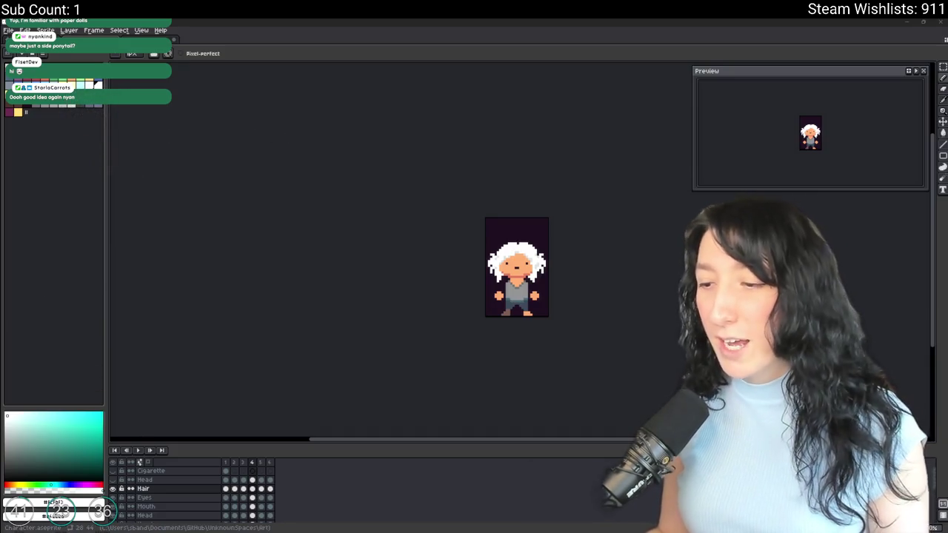
# Switch from Aseprite over to GameMaker with Alt+Tab.
pyautogui.hotkey('alt', 'Tab')
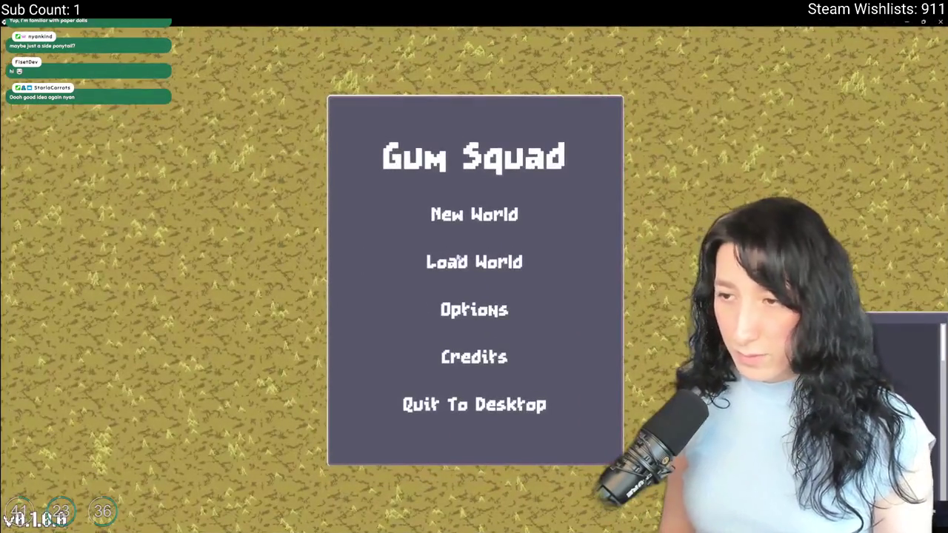
# Create a new world with the lobby type set to Private.
pyautogui.click(459, 243)
pyautogui.press('Escape')
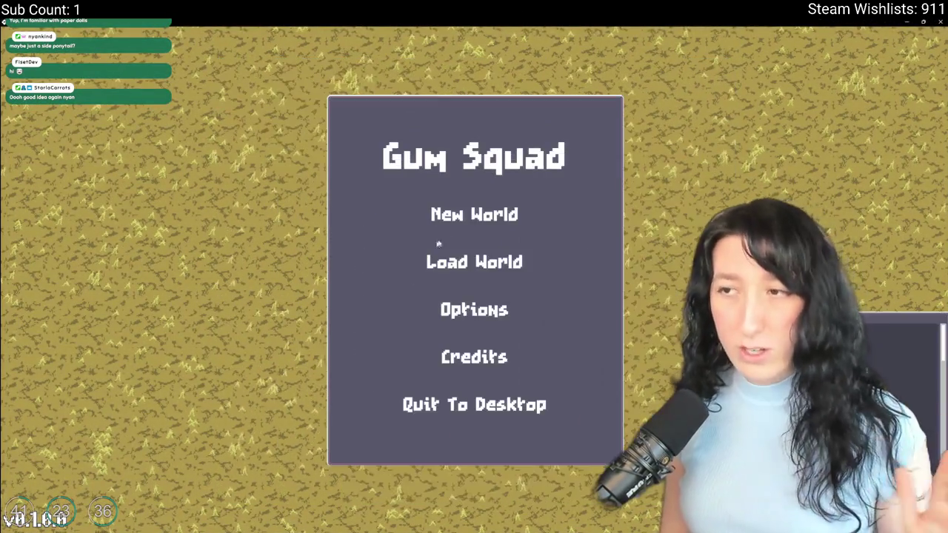
pyautogui.click(444, 214)
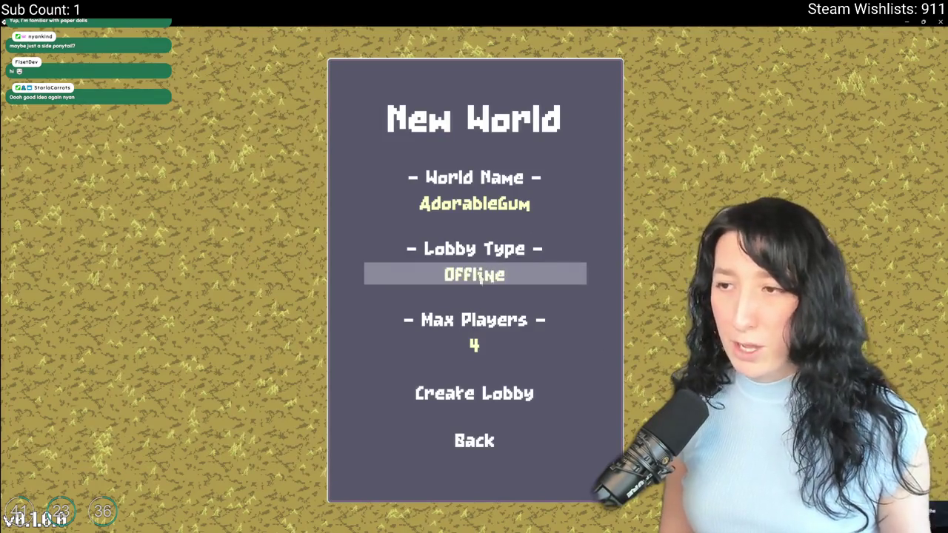
pyautogui.click(478, 274)
pyautogui.click(474, 393)
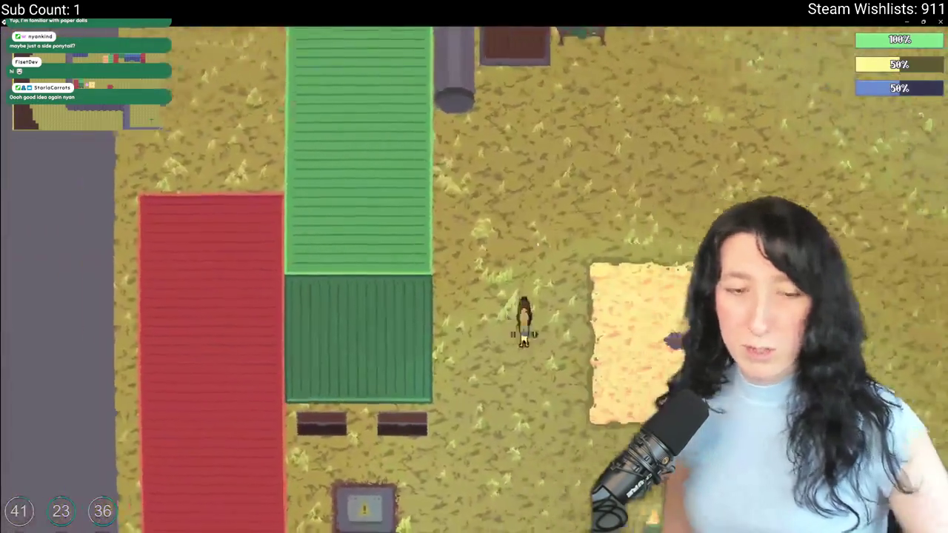
# Walk around the sand patch, toggle the inventory, then open audio settings from pause.
pyautogui.press('d')
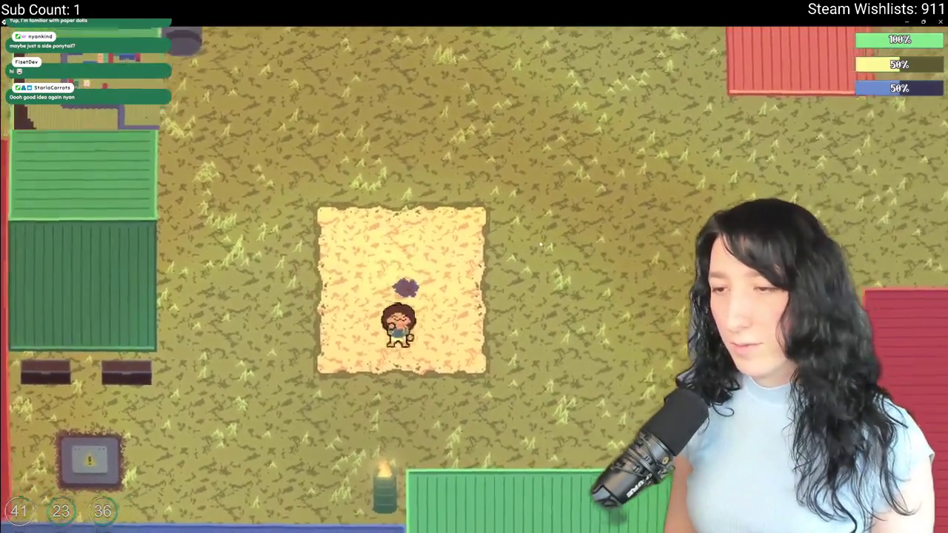
pyautogui.press('Tab')
pyautogui.press('Tab')
pyautogui.press('a')
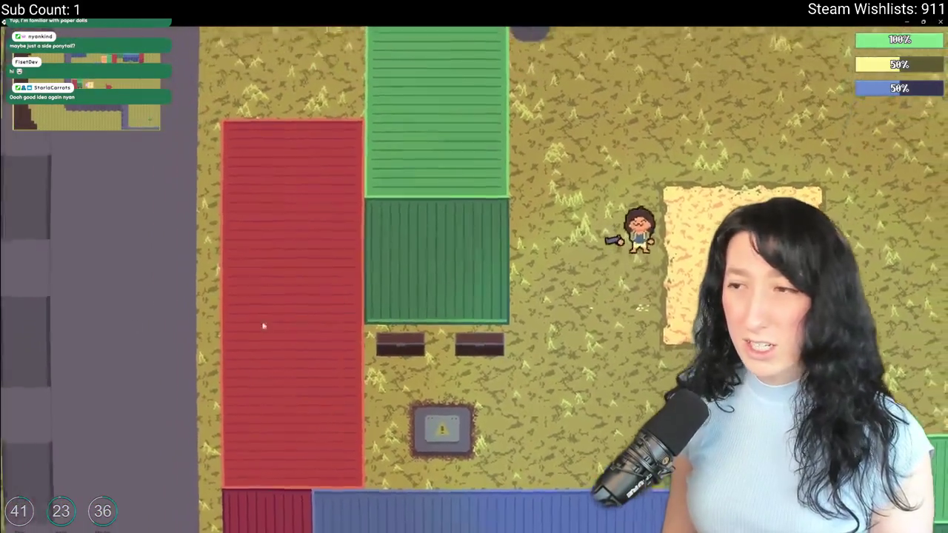
pyautogui.press('Escape')
pyautogui.click(478, 268)
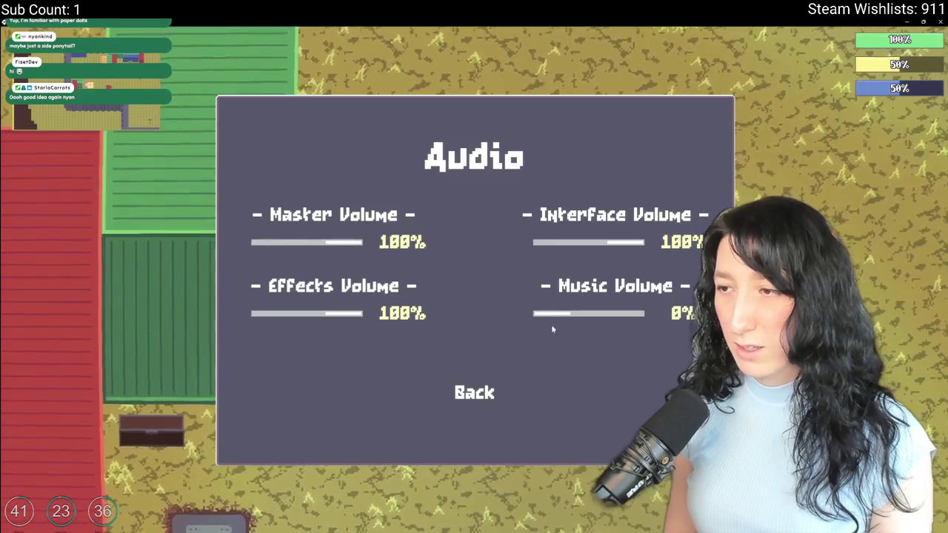
# Close the audio settings and walk up past the shipping containers.
pyautogui.press('Escape')
pyautogui.press('s')
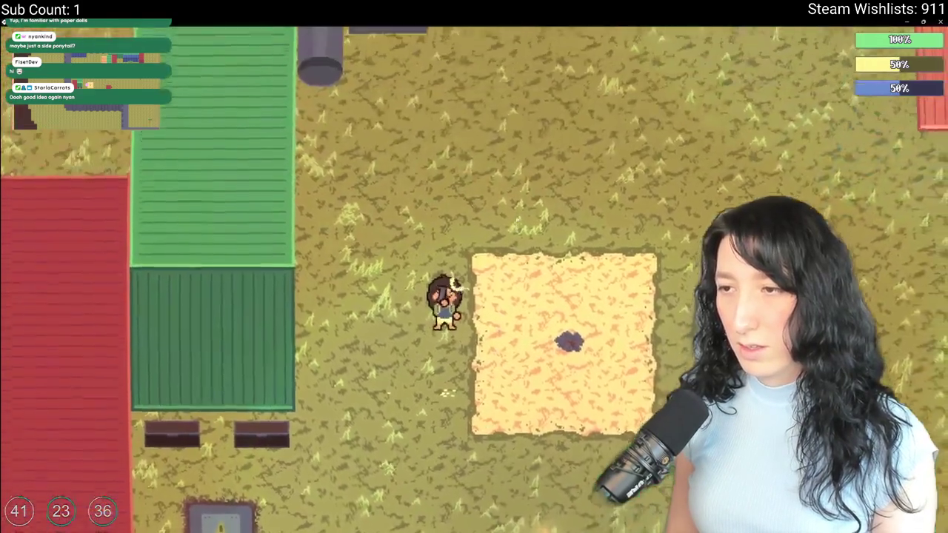
pyautogui.press('w')
pyautogui.press('d')
pyautogui.press('d')
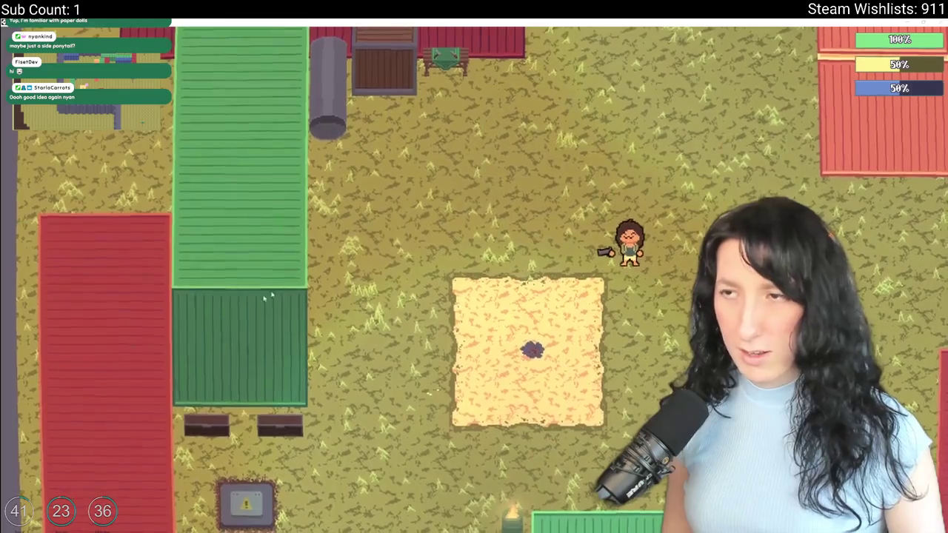
pyautogui.press('w')
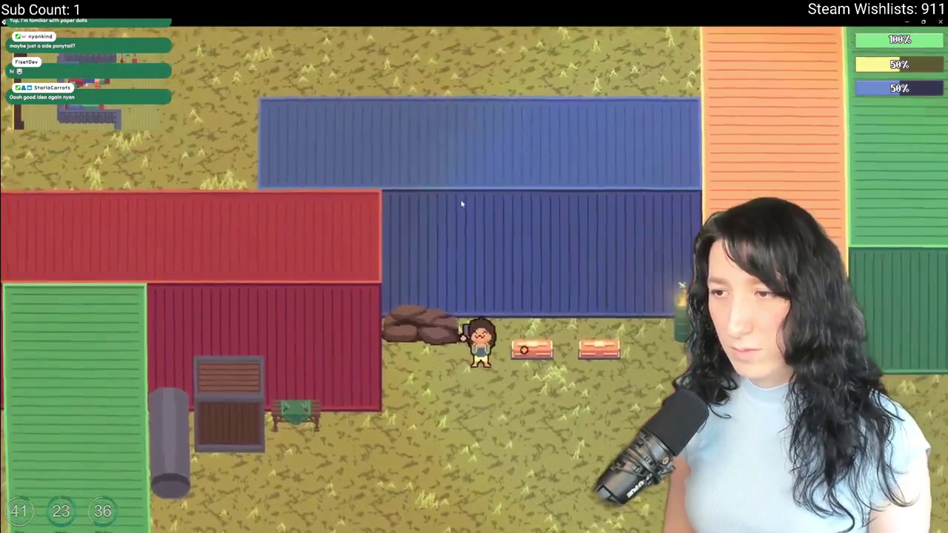
# Search two nearby storage containers, then walk over and open the crafting panel.
pyautogui.press('i')
pyautogui.press('i')
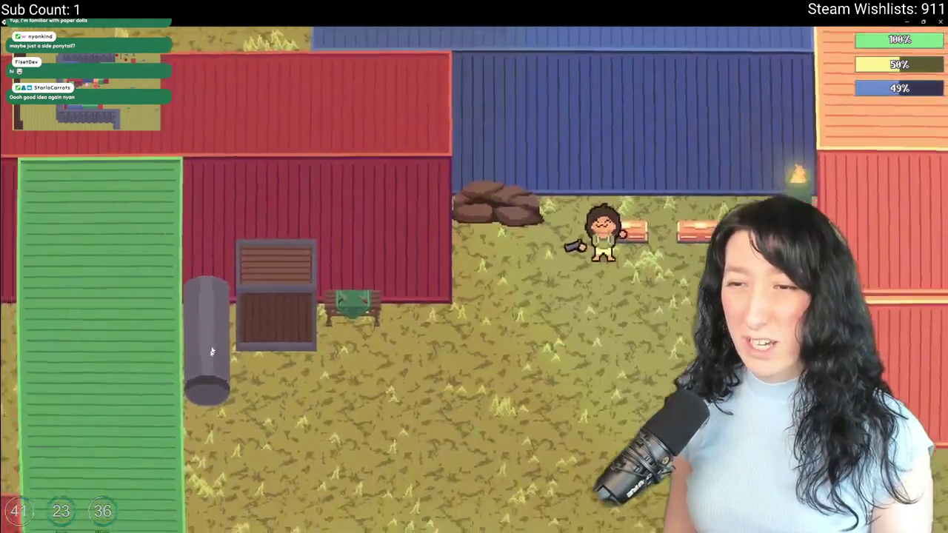
pyautogui.press('e')
pyautogui.press('e')
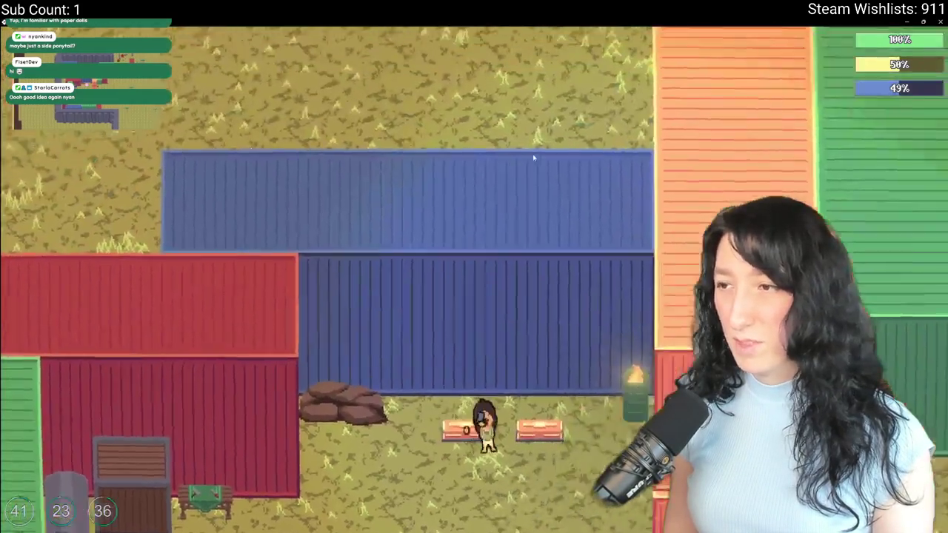
pyautogui.press('e')
pyautogui.press('e')
pyautogui.press('a')
pyautogui.press('s')
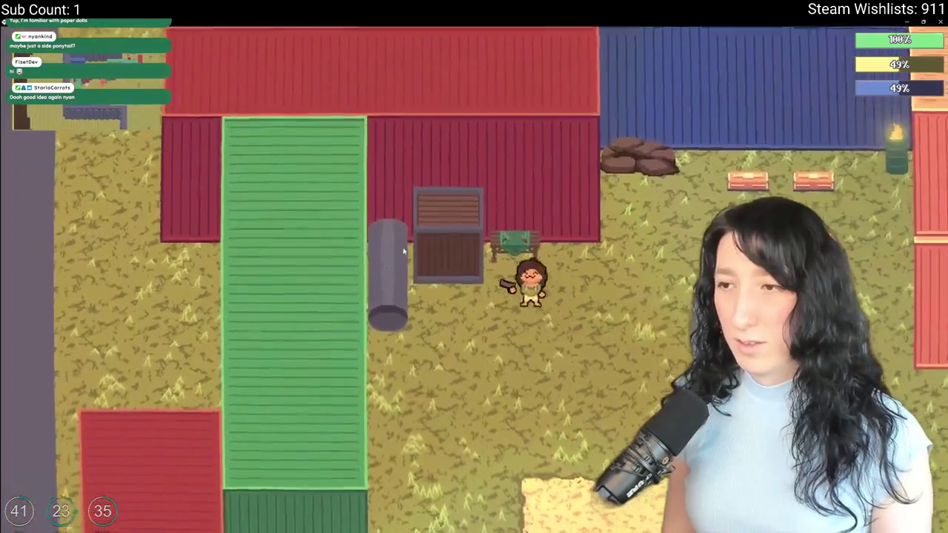
pyautogui.press('w')
pyautogui.press('a')
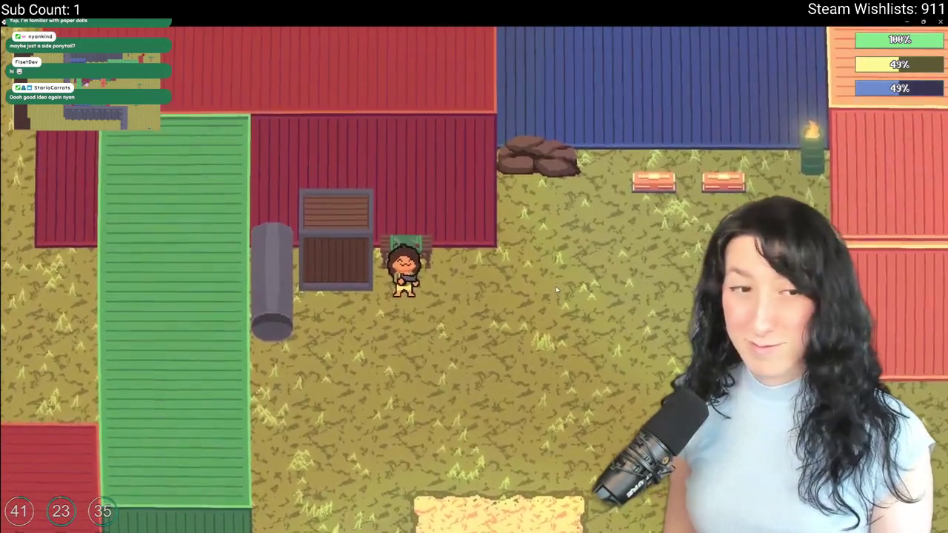
pyautogui.press('e')
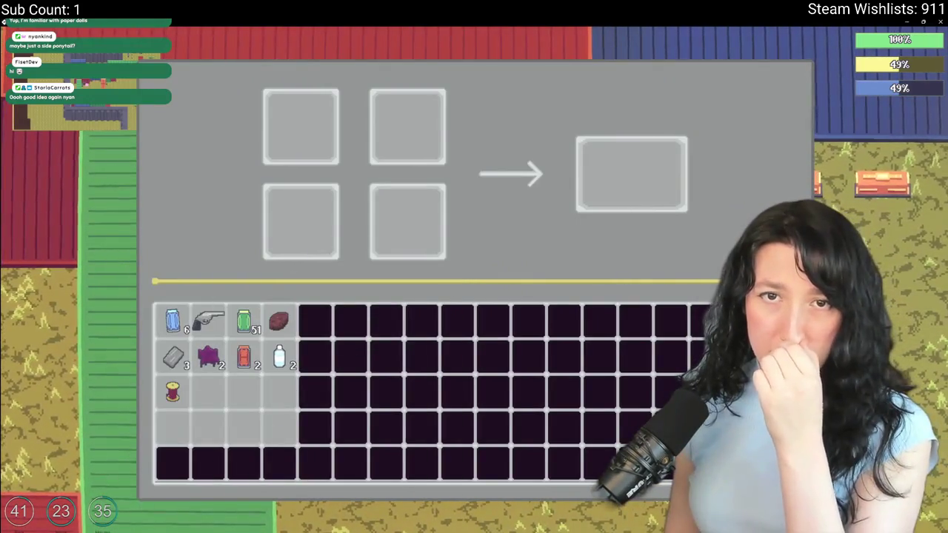
pyautogui.moveTo(209, 356)
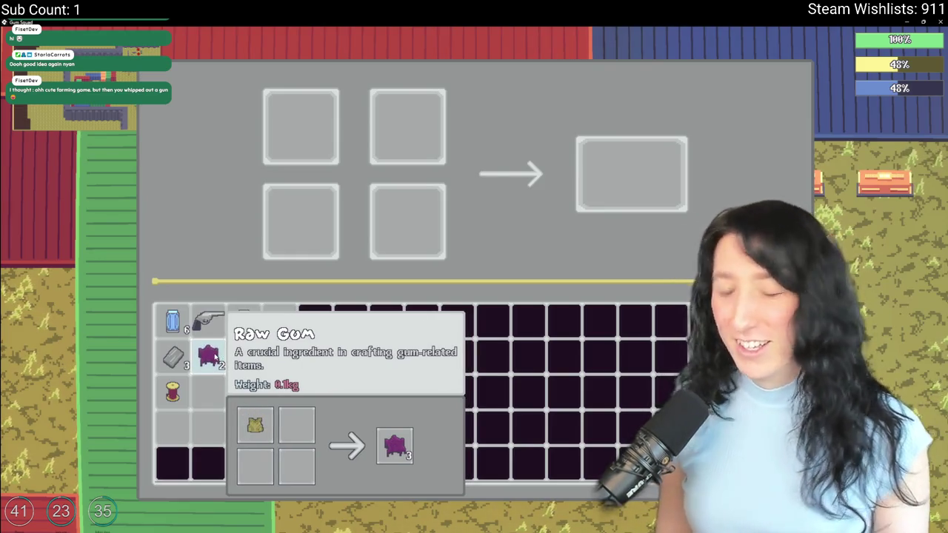
# Peek into a nearby storage grid, then walk left and reopen the crafting menu.
pyautogui.press('Escape')
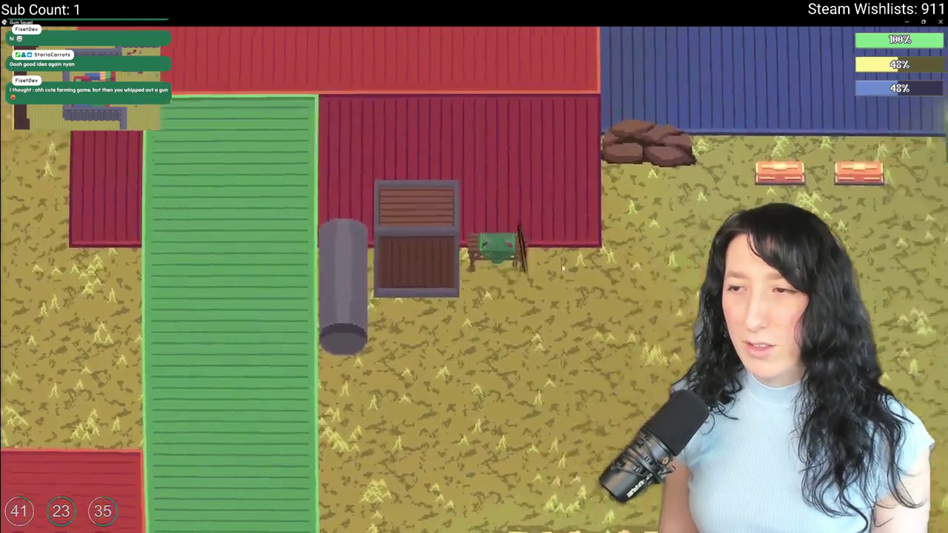
pyautogui.press('e')
pyautogui.press('Escape')
pyautogui.press('e')
pyautogui.press('Escape')
pyautogui.press('a')
pyautogui.press('e')
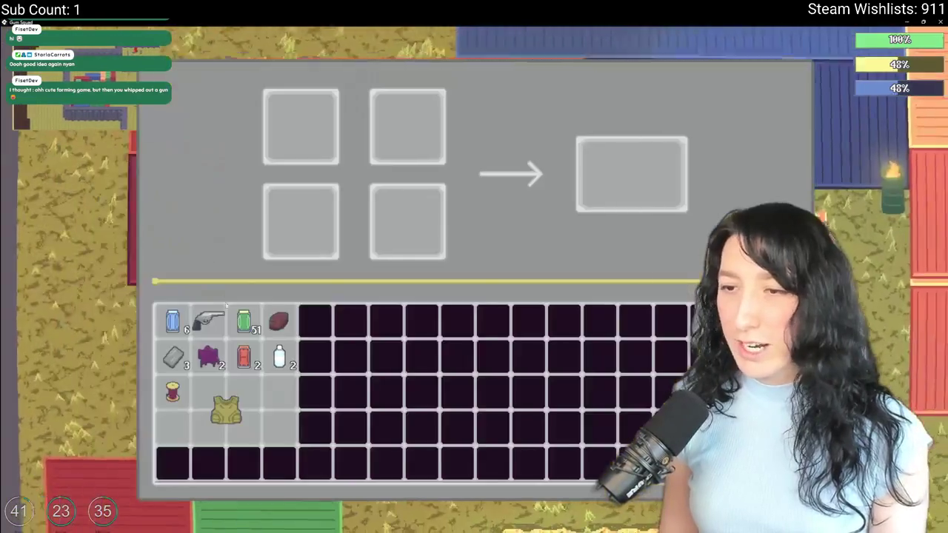
# Take the Raw Gum from the crafting output into an empty inventory slot.
pyautogui.click(215, 396)
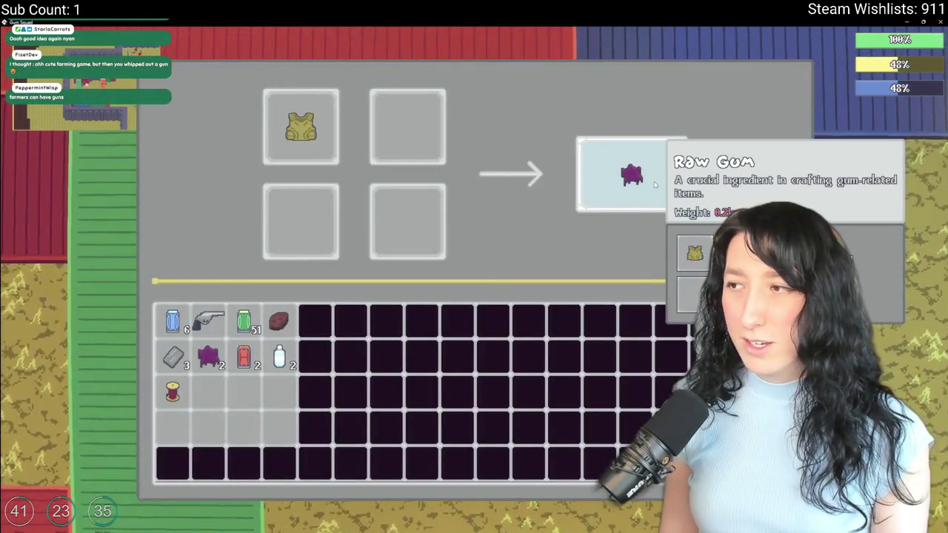
pyautogui.click(654, 185)
pyautogui.click(279, 387)
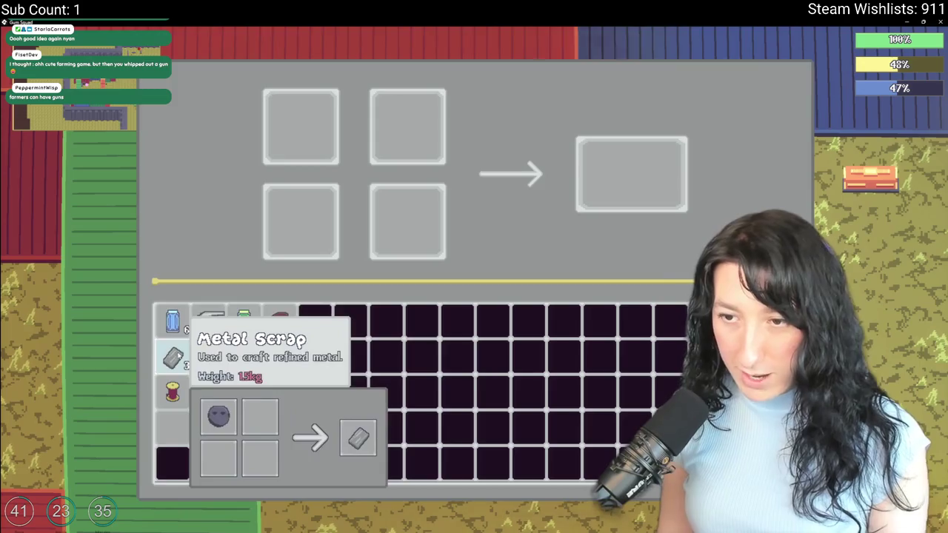
pyautogui.press('Tab')
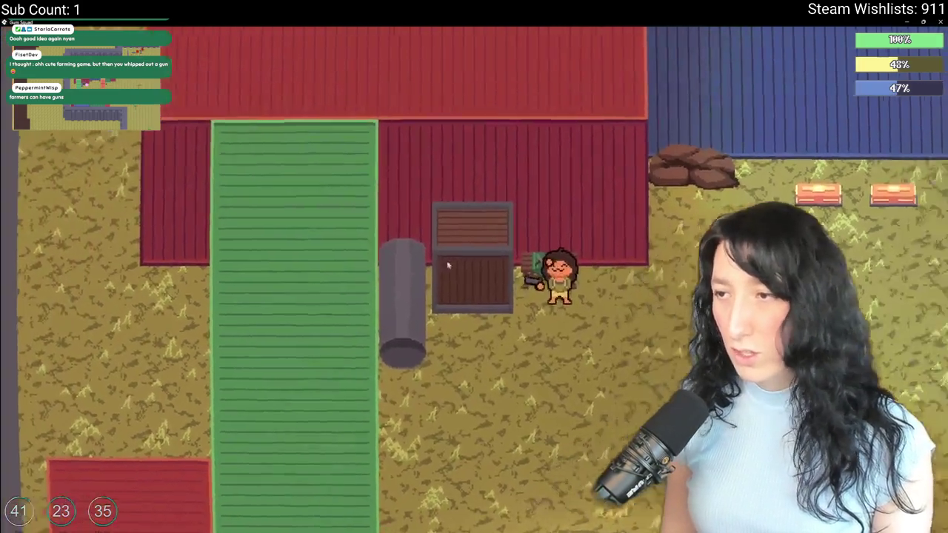
pyautogui.press('Tab')
# Craft two batches of Mint Gum from Raw Gum and metal scrap.
pyautogui.click(209, 354)
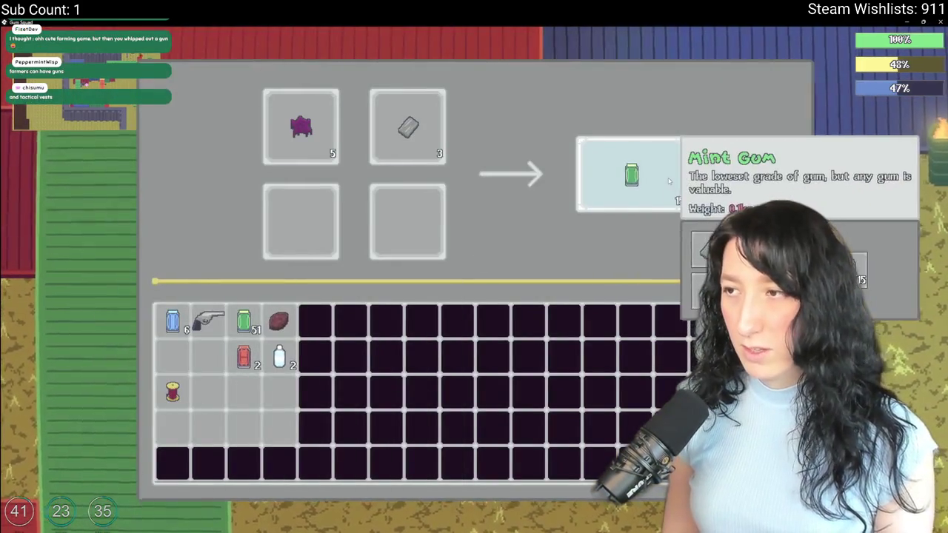
pyautogui.click(655, 173)
pyautogui.click(301, 126)
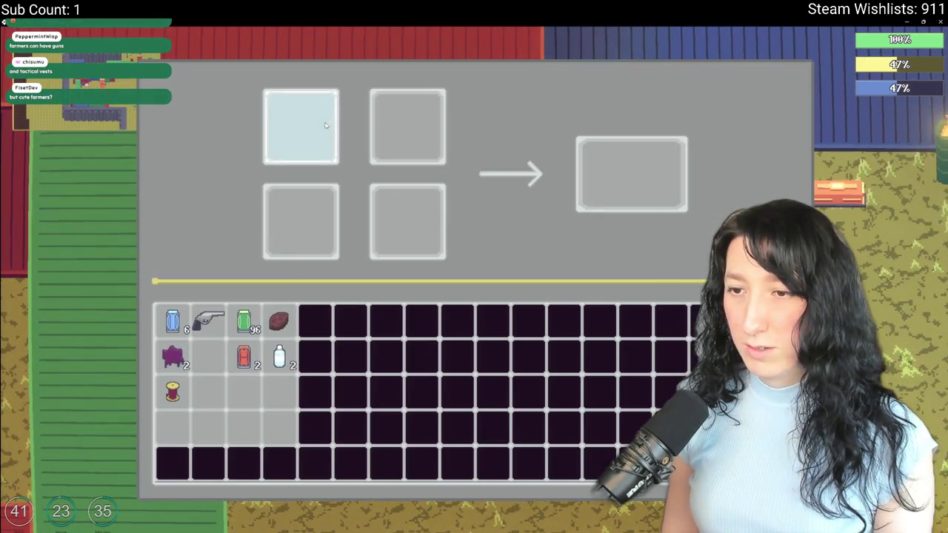
pyautogui.moveTo(166, 397); pyautogui.dragTo(208, 356)
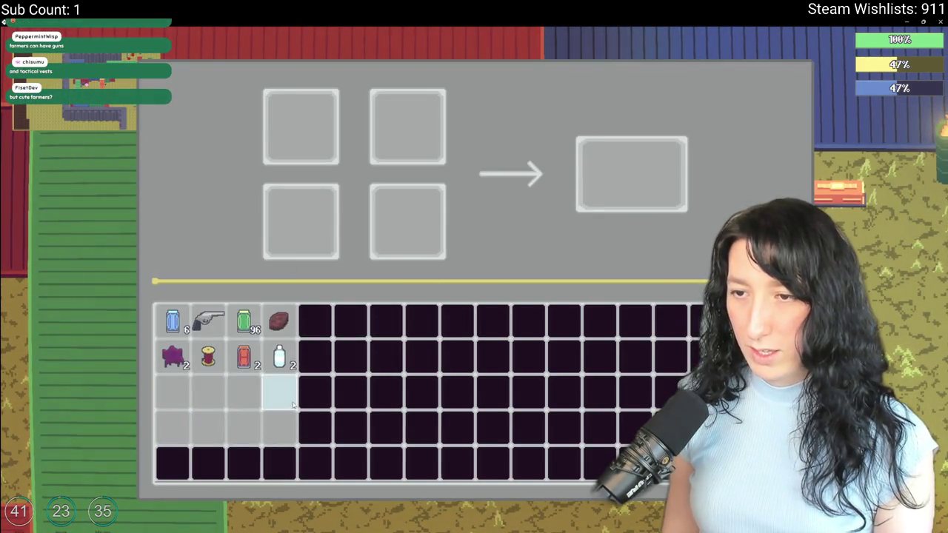
pyautogui.press('Escape')
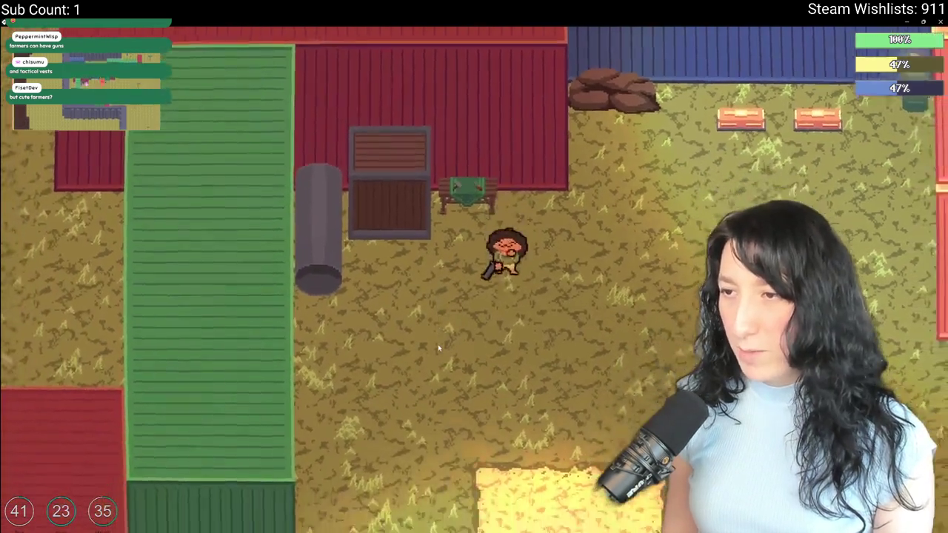
# Walk to the chest and stash the red can and gum jar stack in it.
pyautogui.press('s')
pyautogui.press('a')
pyautogui.press('e')
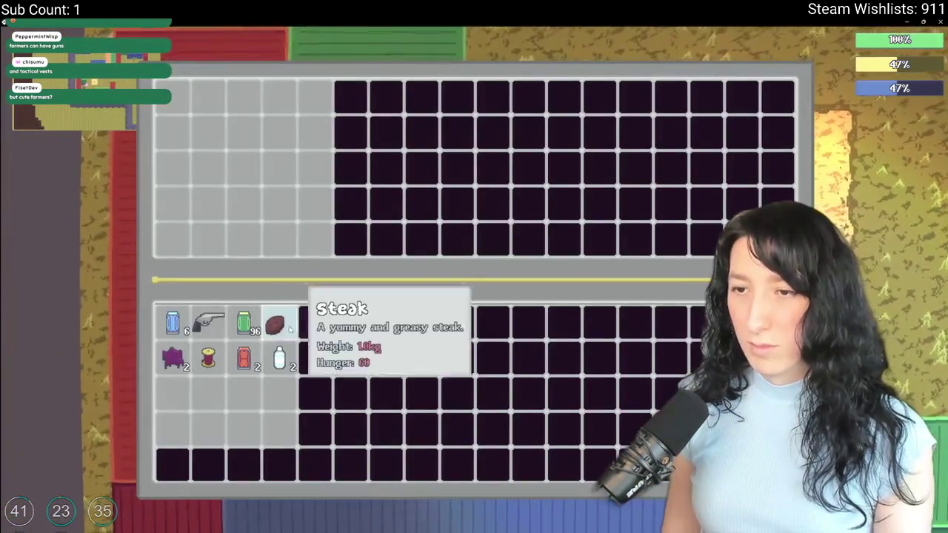
pyautogui.keyDown('shift'); pyautogui.click(244, 359); pyautogui.keyUp('shift')
pyautogui.keyDown('shift'); pyautogui.click(244, 322); pyautogui.keyUp('shift')
# Eat the steak and drink the water to refill hunger and thirst.
pyautogui.rightClick(279, 322)
pyautogui.rightClick(164, 92)
pyautogui.rightClick(170, 96)
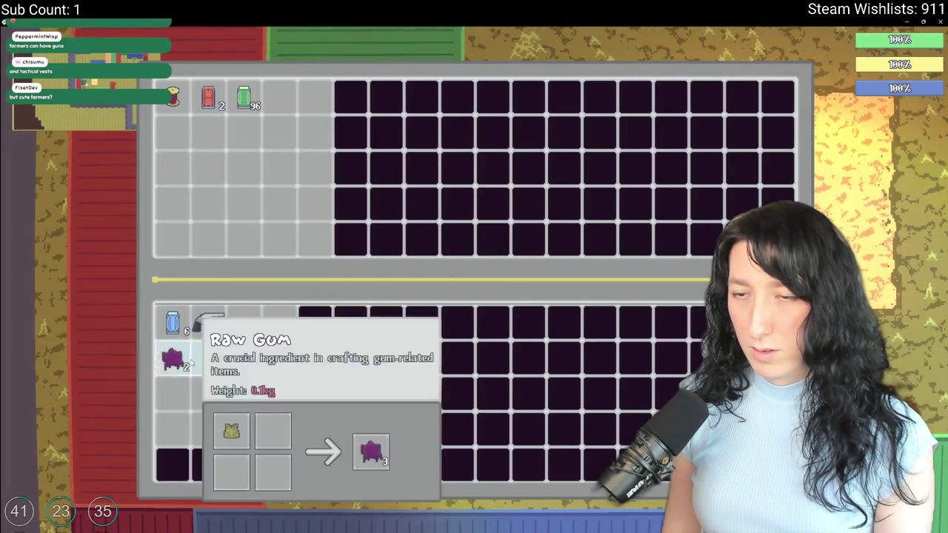
pyautogui.press('Escape')
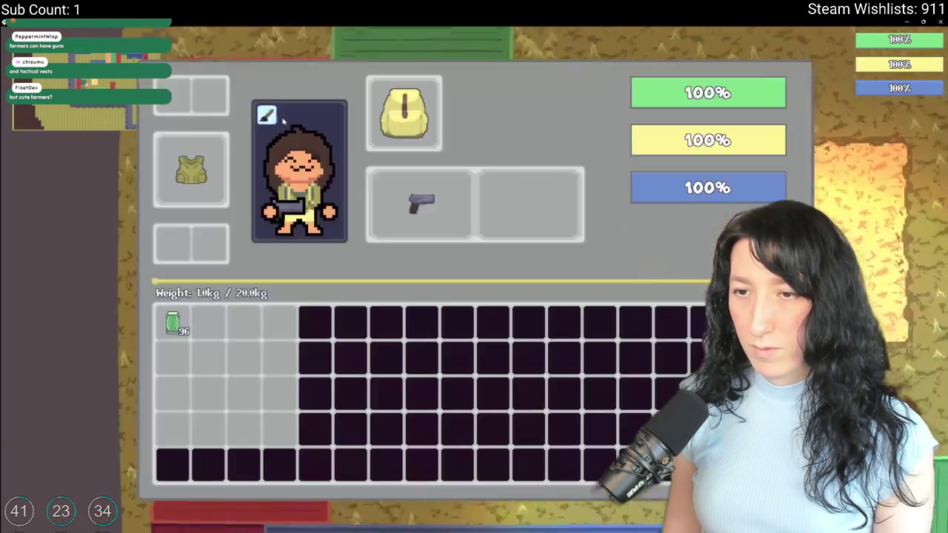
# Leave the equipment screen and walk right across the field to the orange clearing.
pyautogui.press('Escape')
pyautogui.press('d')
pyautogui.press('w')
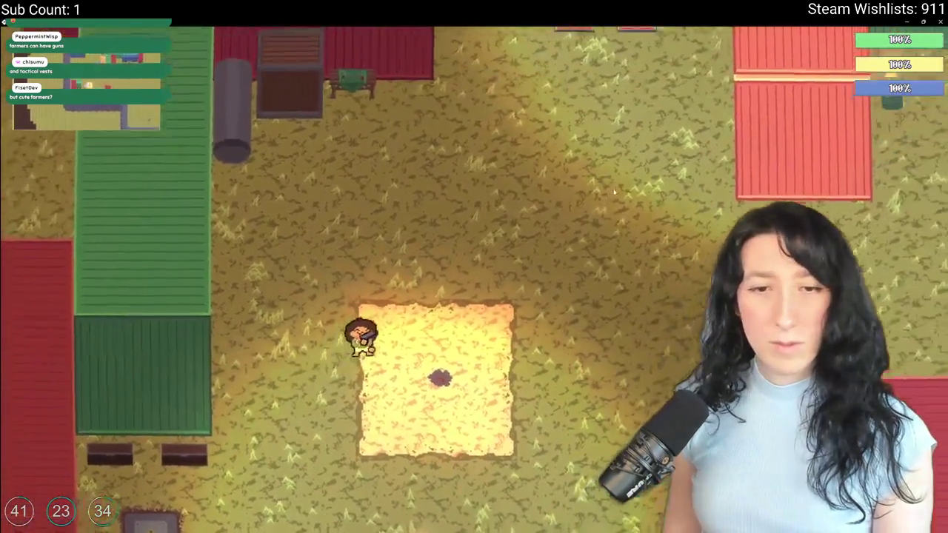
pyautogui.press('d')
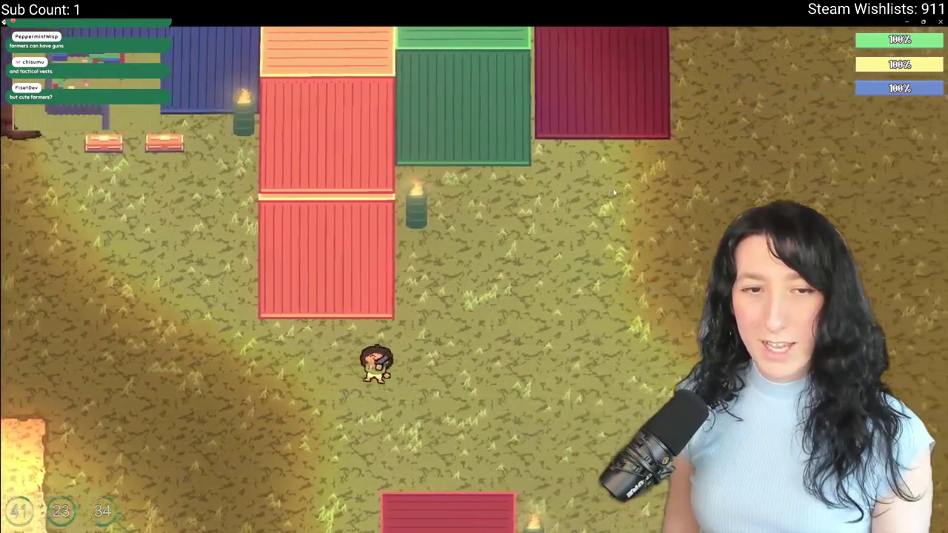
pyautogui.press('s')
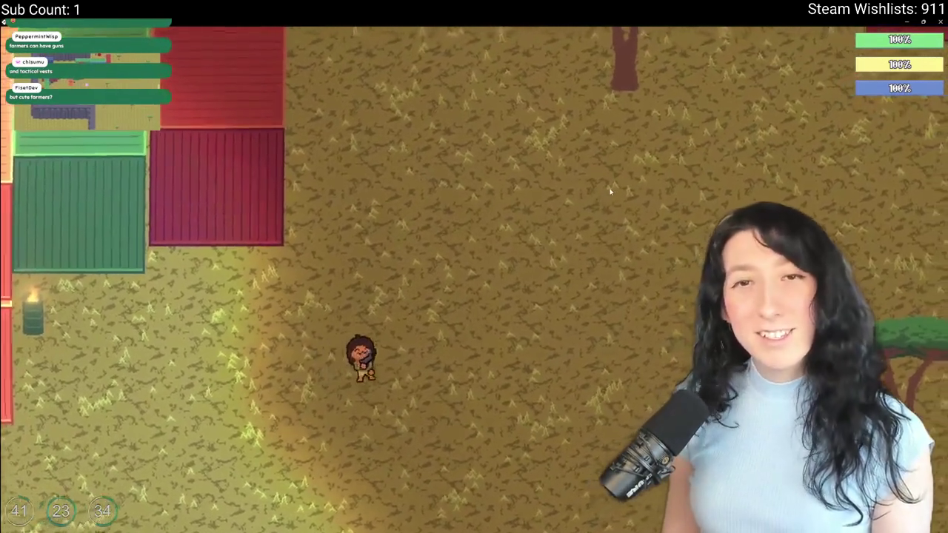
pyautogui.press('d')
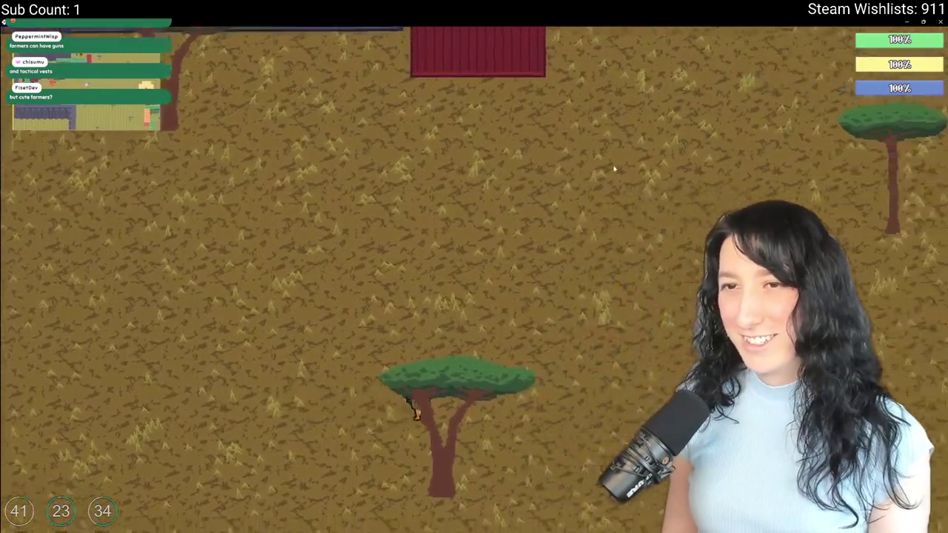
pyautogui.press('d')
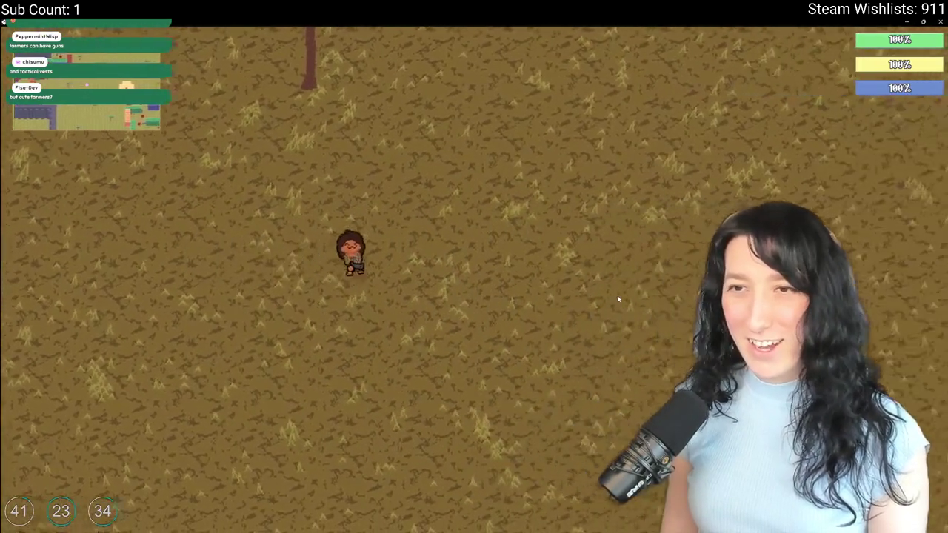
pyautogui.press('d')
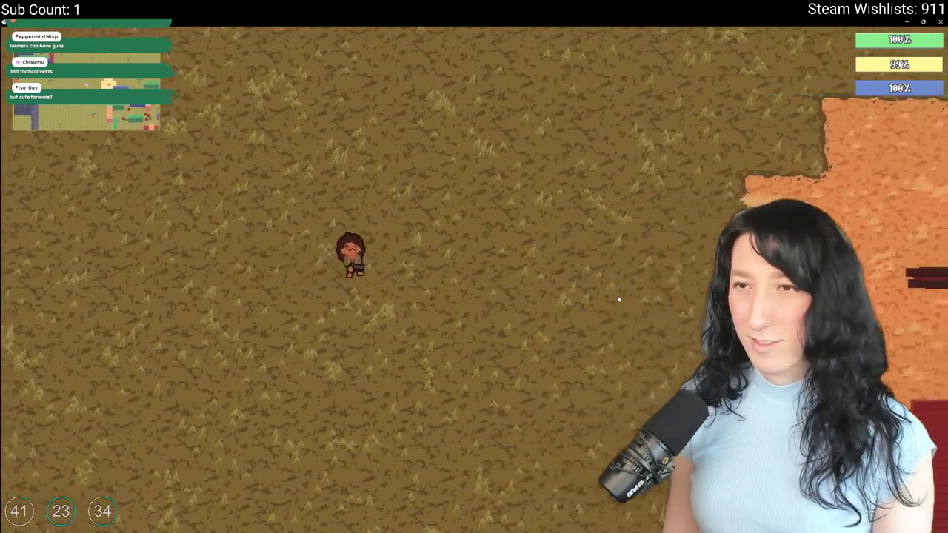
pyautogui.press('d')
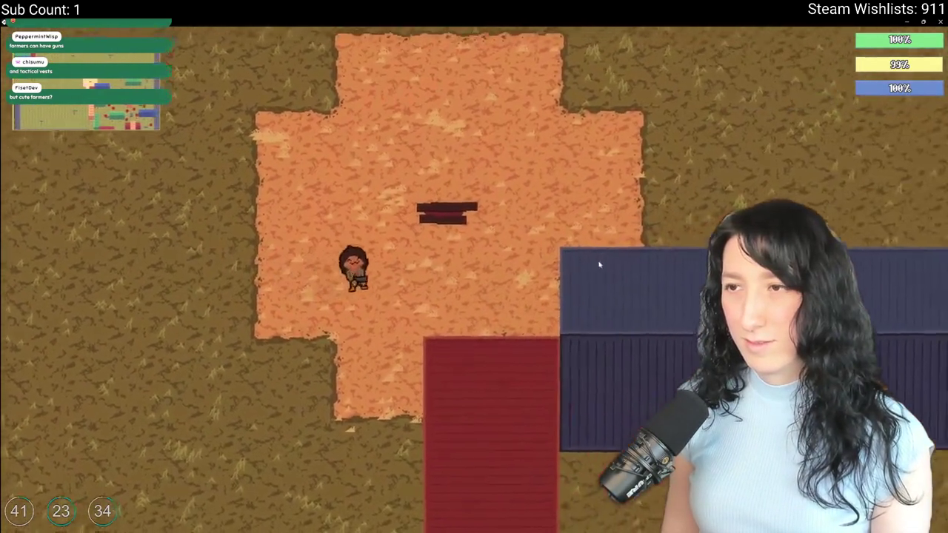
# Open the dark chest, eat the cupcake, and move the gum jars across.
pyautogui.press('w')
pyautogui.press('e')
pyautogui.rightClick(208, 99)
pyautogui.keyDown('shift'); pyautogui.click(174, 100); pyautogui.keyUp('shift')
# Step away from the chest, pause the game, and show the Audio volume settings.
pyautogui.press('e')
pyautogui.press('s')
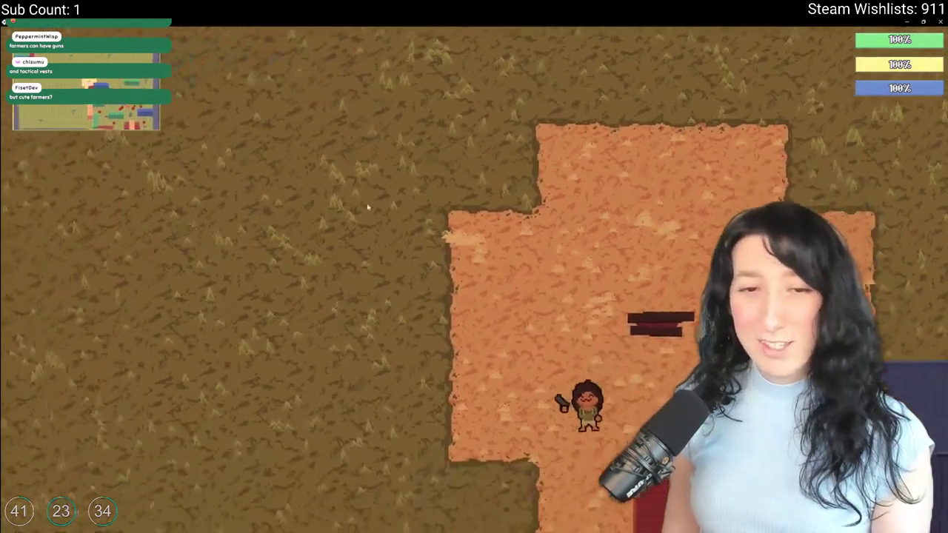
pyautogui.press('w')
pyautogui.press('e')
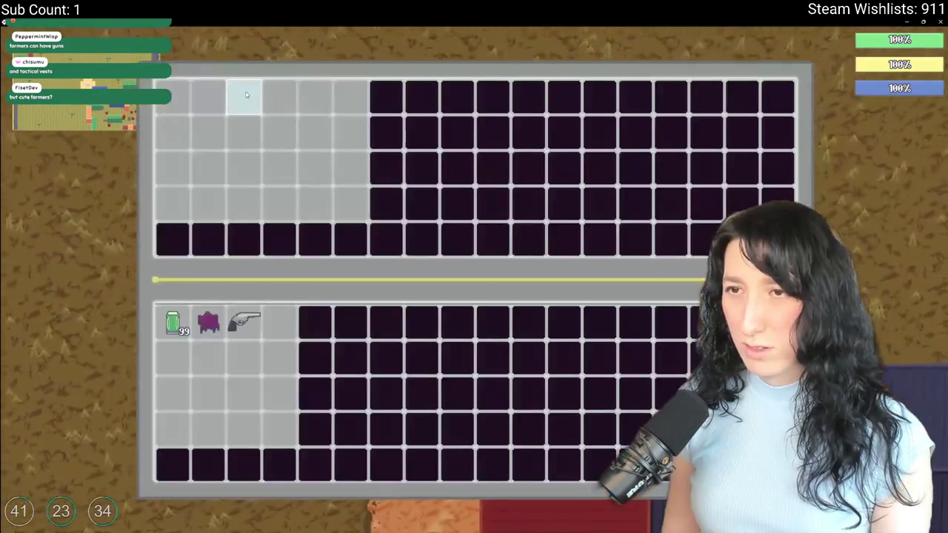
pyautogui.press('e')
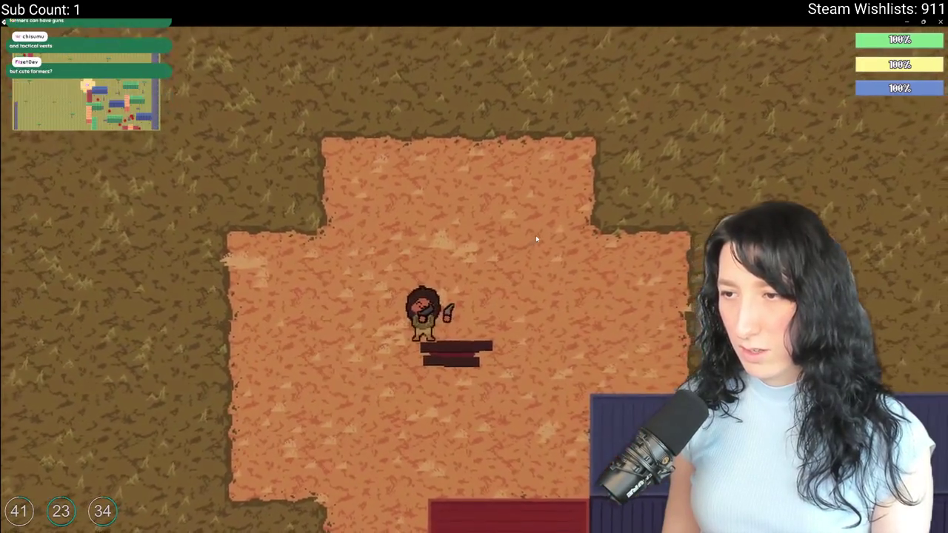
pyautogui.press('s')
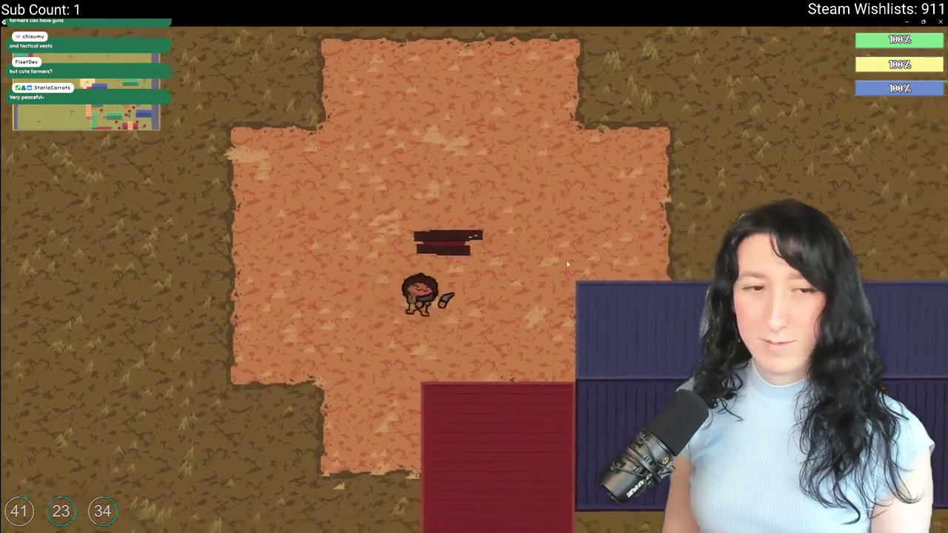
pyautogui.press('Escape')
pyautogui.click(445, 262)
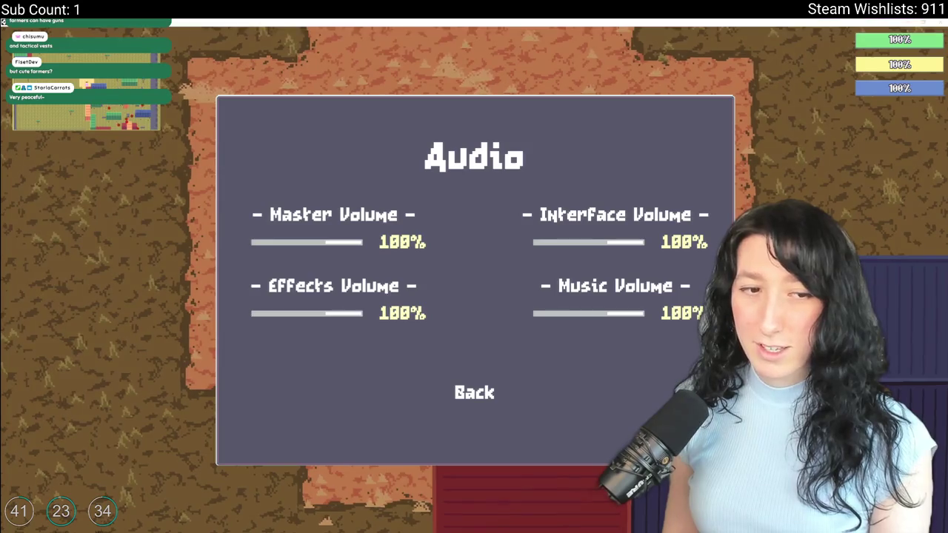
# Resume play and walk down-right along the blue container to shoot the nearby enemies.
pyautogui.press('Escape')
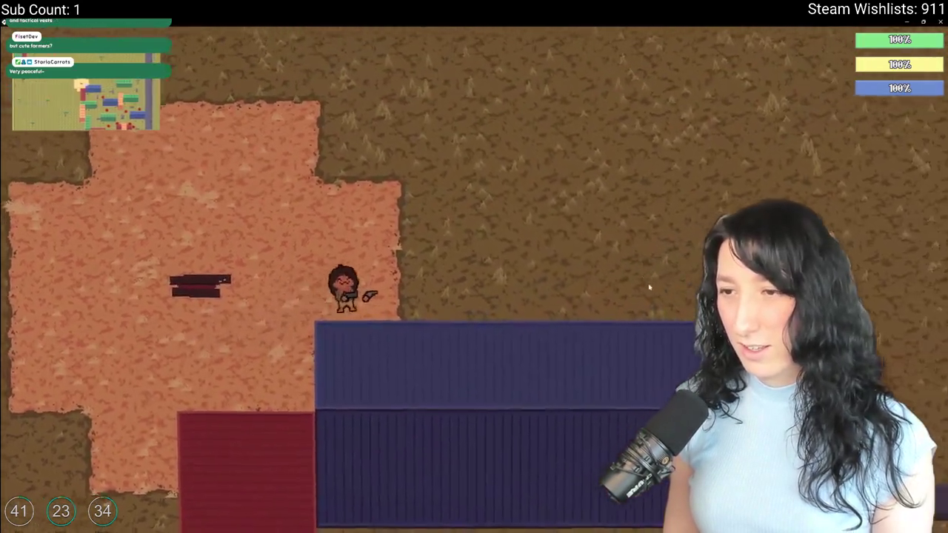
pyautogui.press('d')
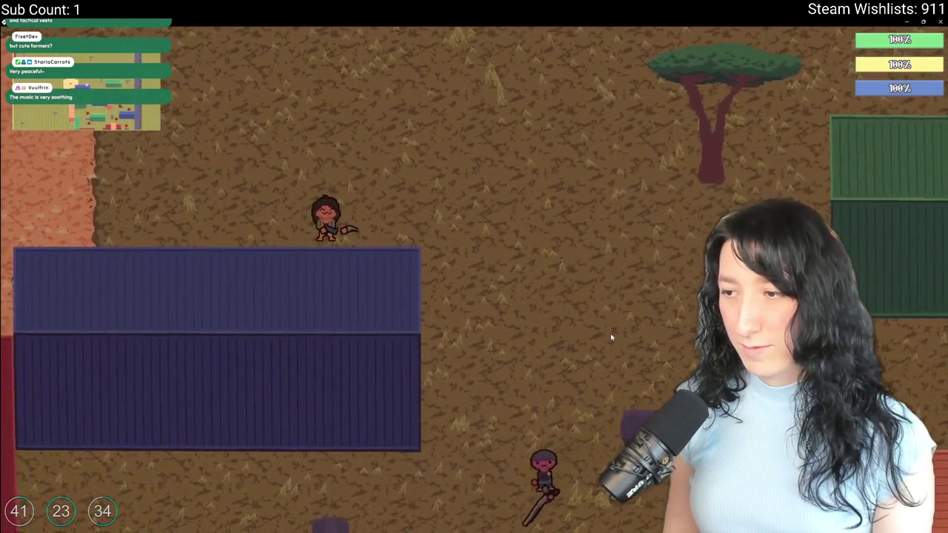
pyautogui.press('s')
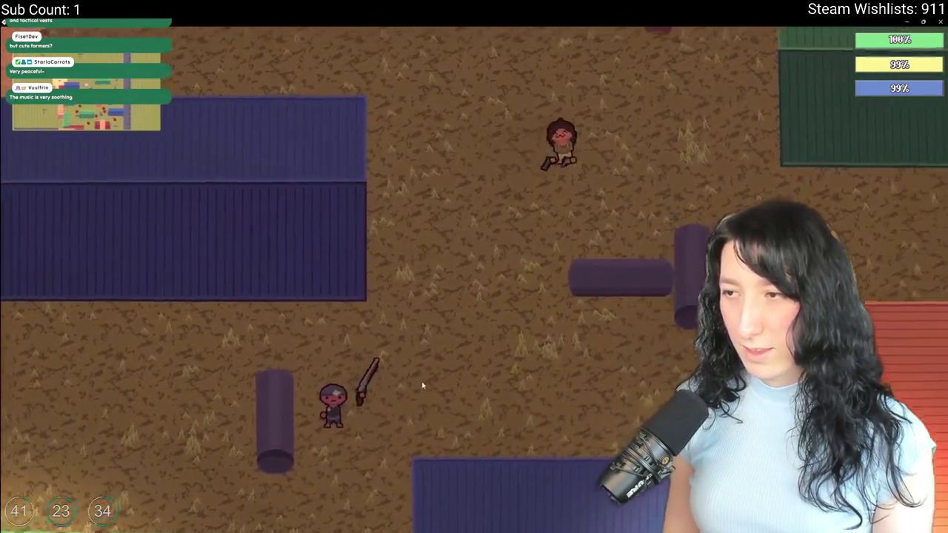
pyautogui.press('d')
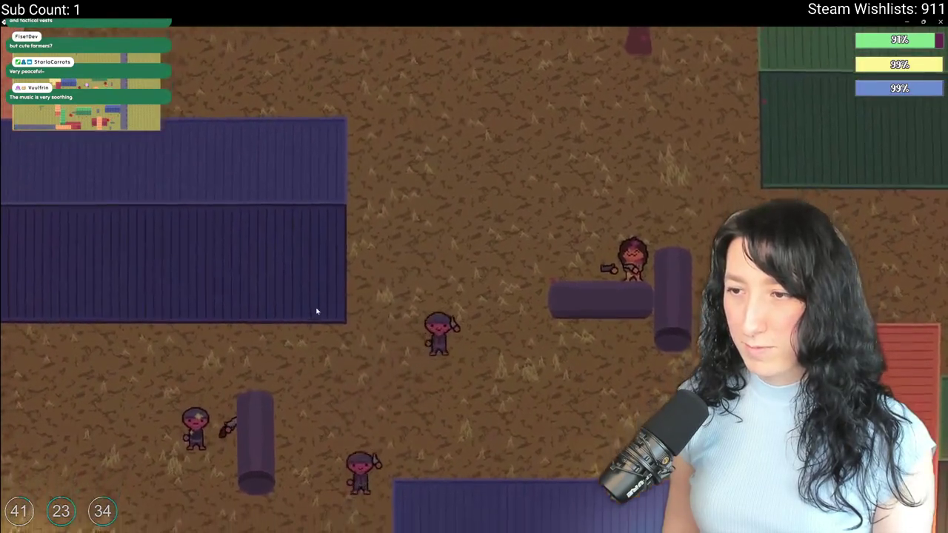
pyautogui.click(325, 318)
# Circle above the shipping containers and come down on their left side.
pyautogui.press('w')
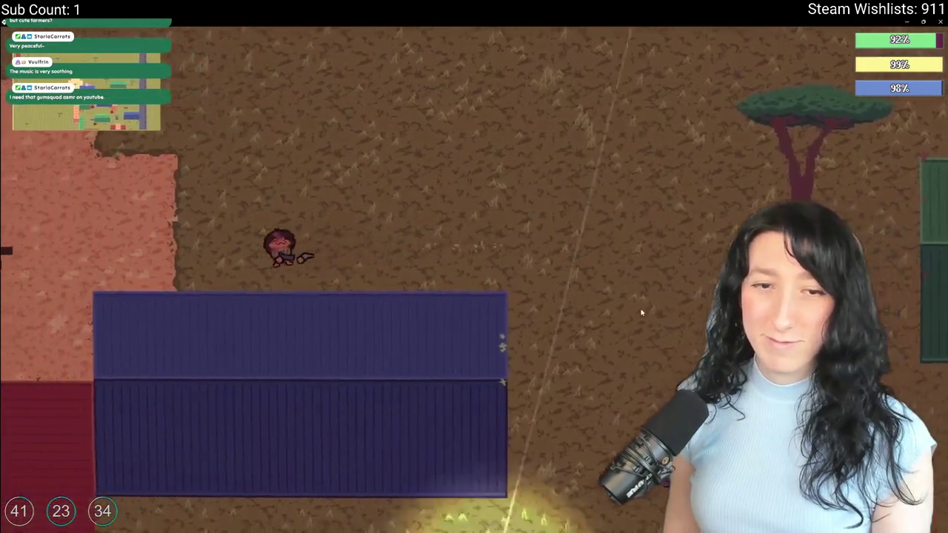
pyautogui.press('a')
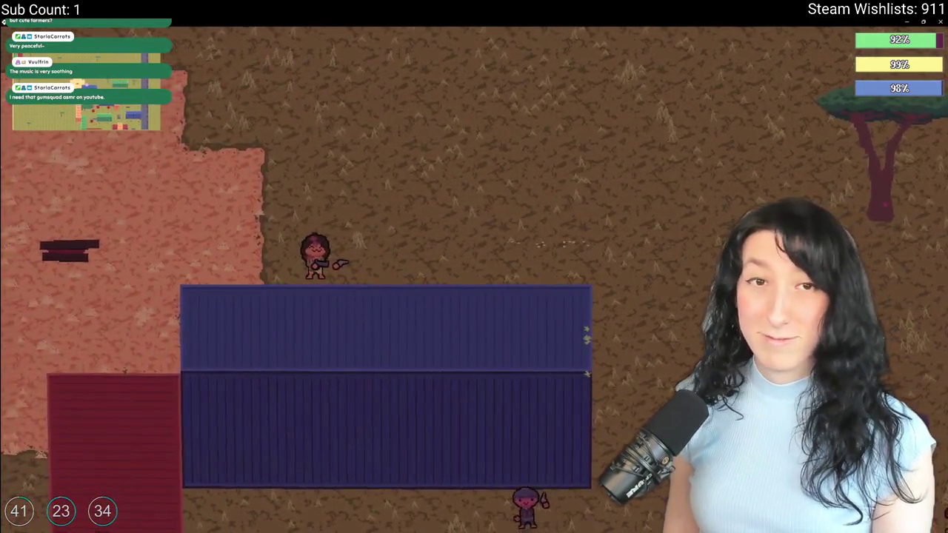
pyautogui.press('d')
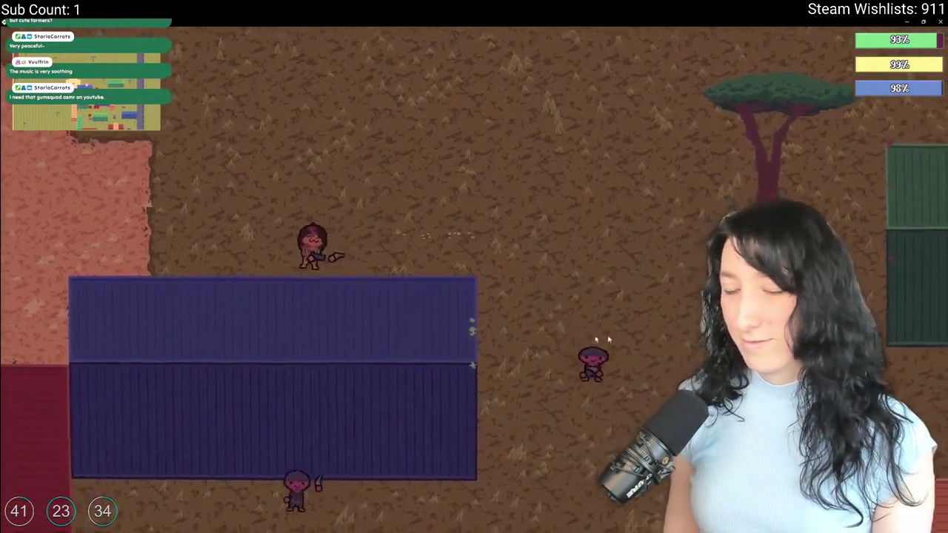
pyautogui.press('a')
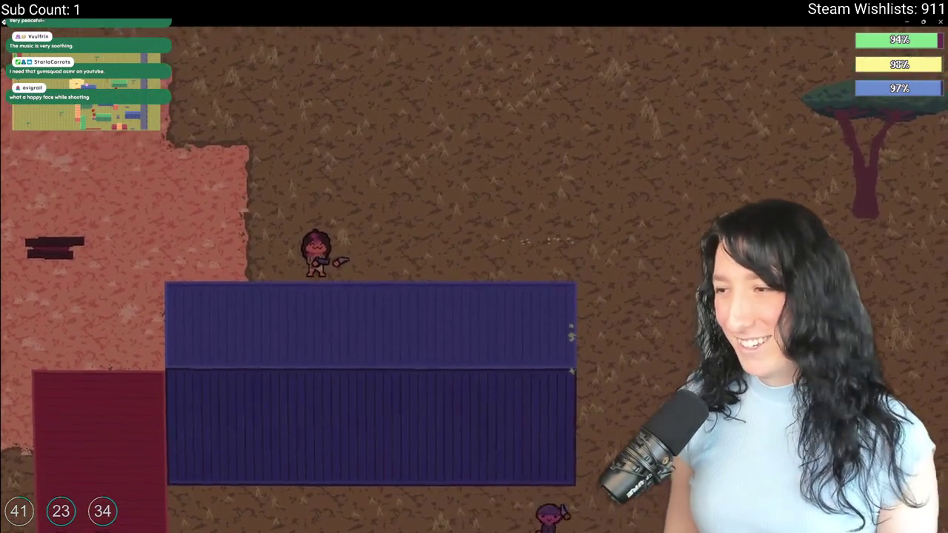
pyautogui.press('d')
pyautogui.press('w')
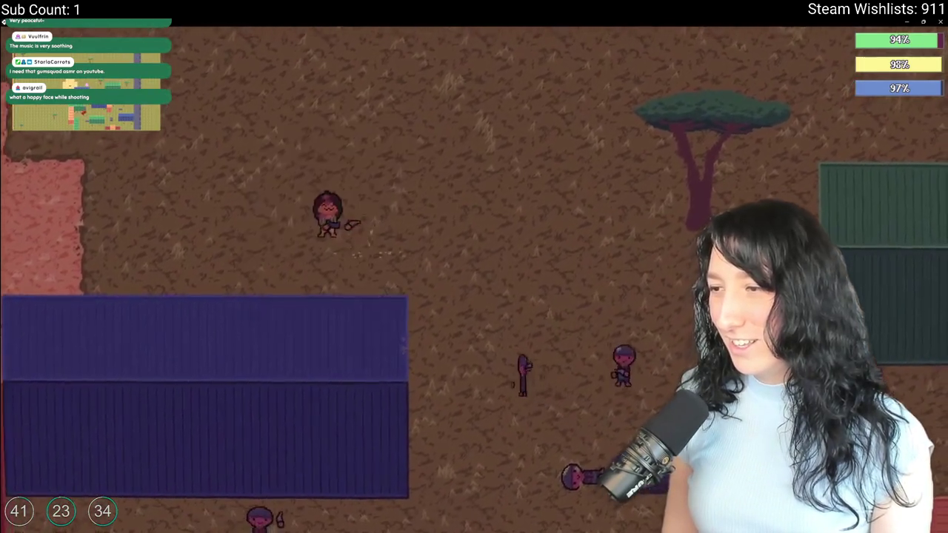
pyautogui.press('a')
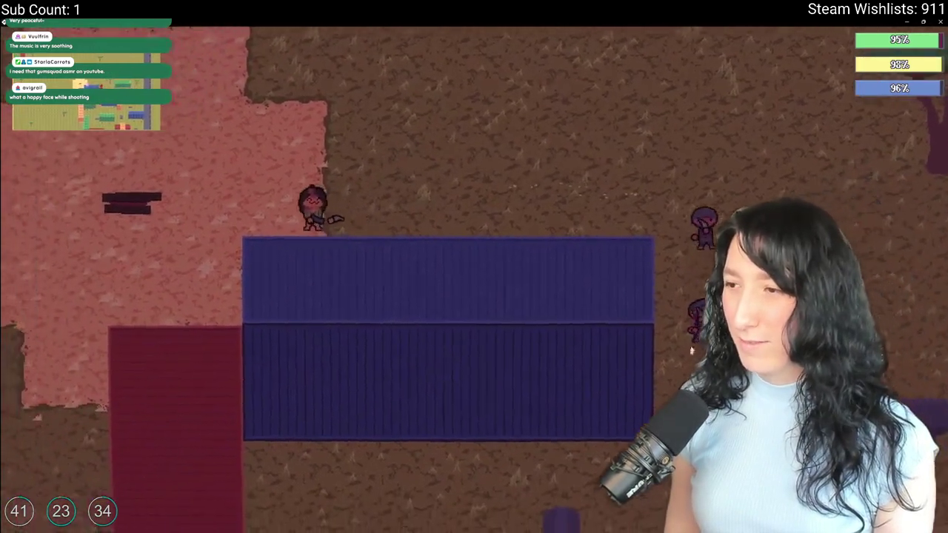
pyautogui.press('a')
pyautogui.press('s')
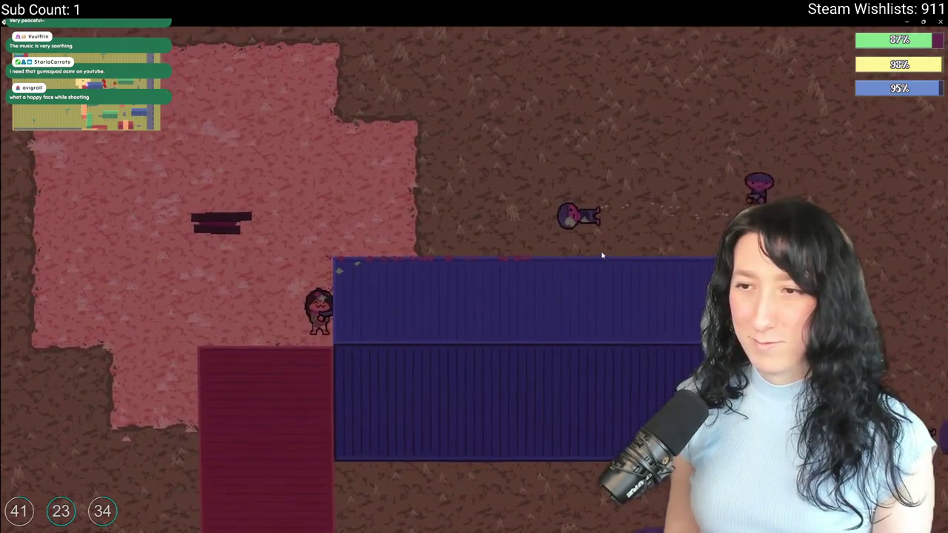
# Shoot the enemy pack while weaving around the containers.
pyautogui.press('w')
pyautogui.press('a')
pyautogui.click(659, 262)
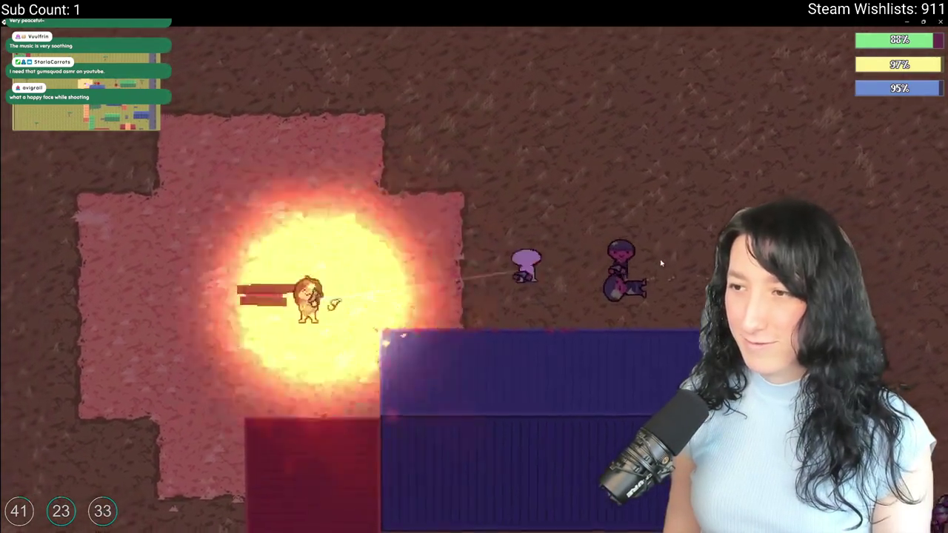
pyautogui.press('s')
pyautogui.press('d')
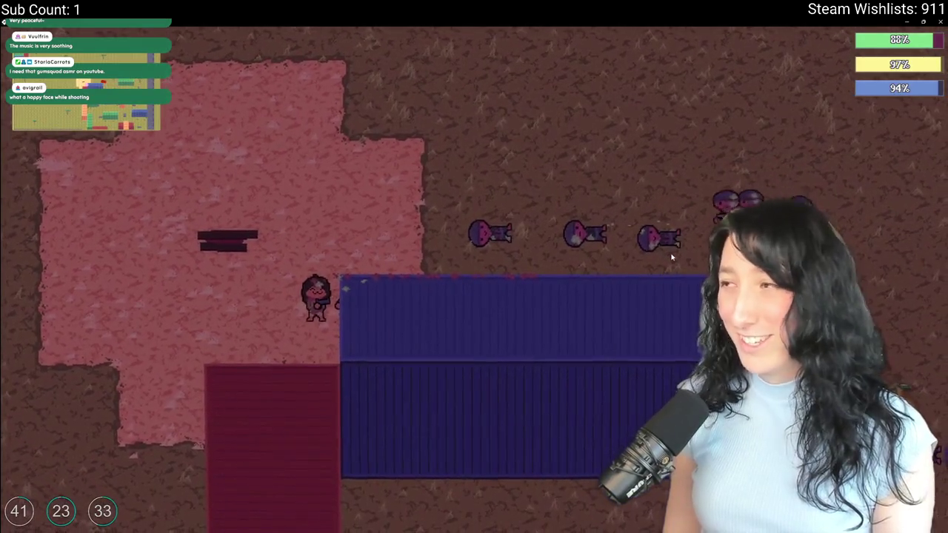
pyautogui.press('w')
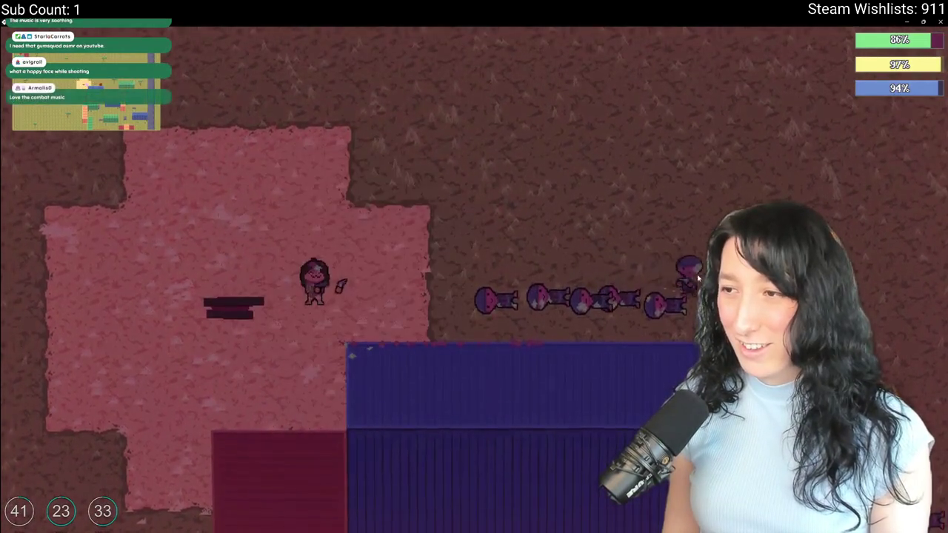
pyautogui.press('s')
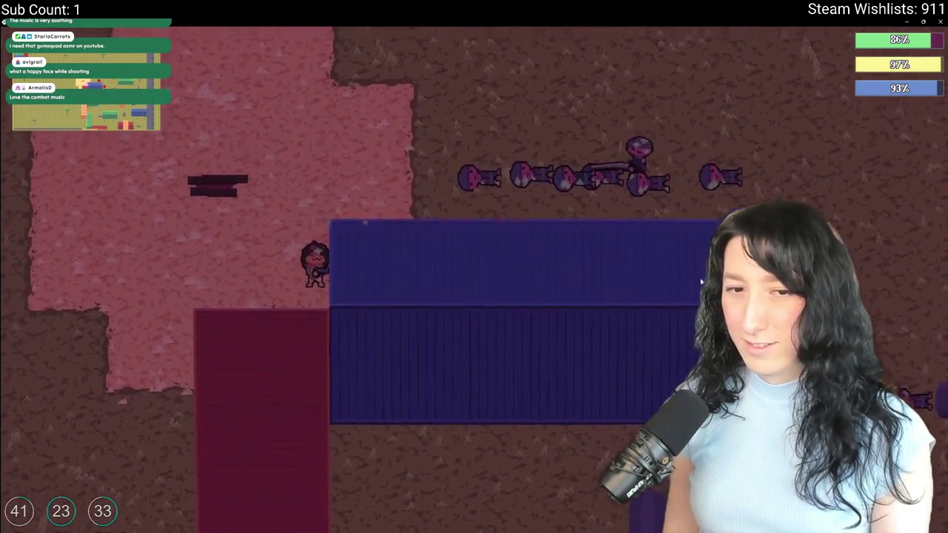
# Cross the yard down-right and move the revolver from the weapon slot into the bag.
pyautogui.press('w')
pyautogui.press('d')
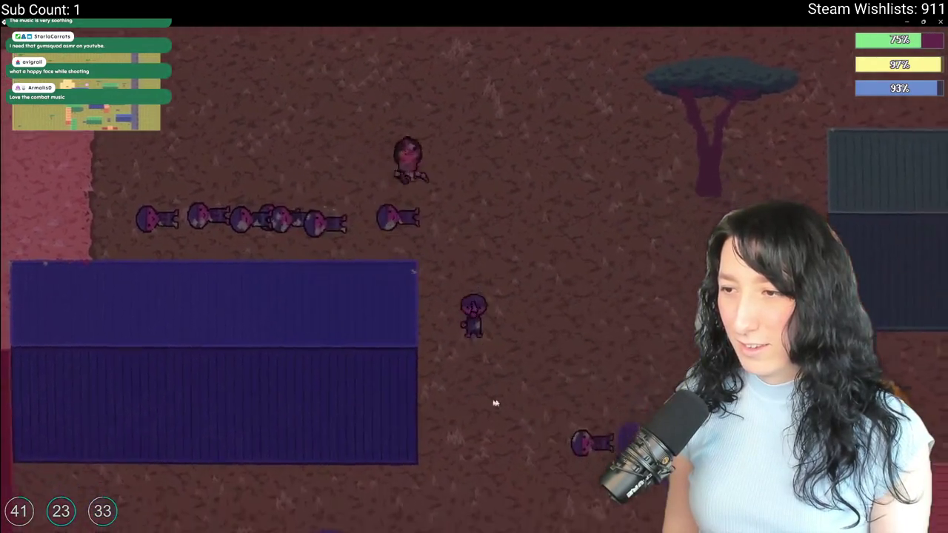
pyautogui.press('s')
pyautogui.press('d')
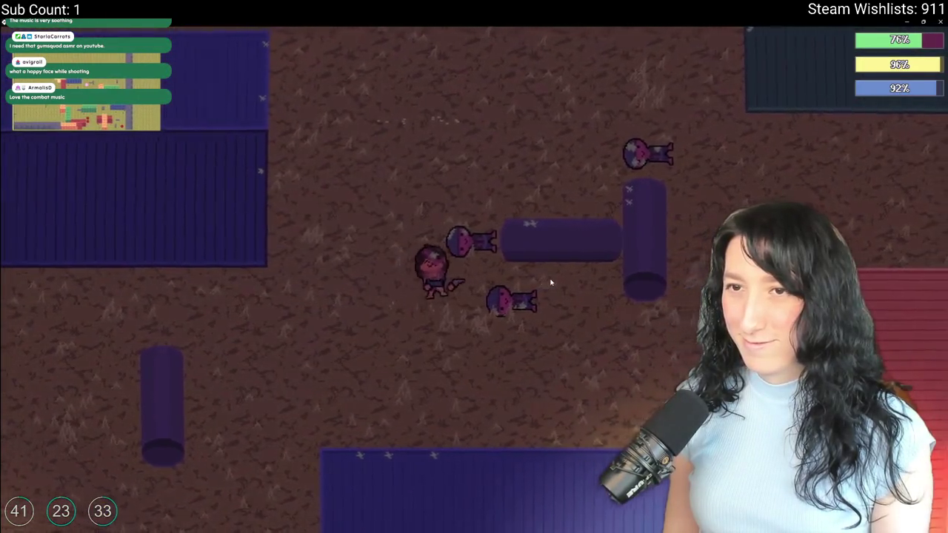
pyautogui.press('Tab')
pyautogui.click(530, 205)
# Open the nearby container's loot grid and close it again.
pyautogui.press('Tab')
pyautogui.press('e')
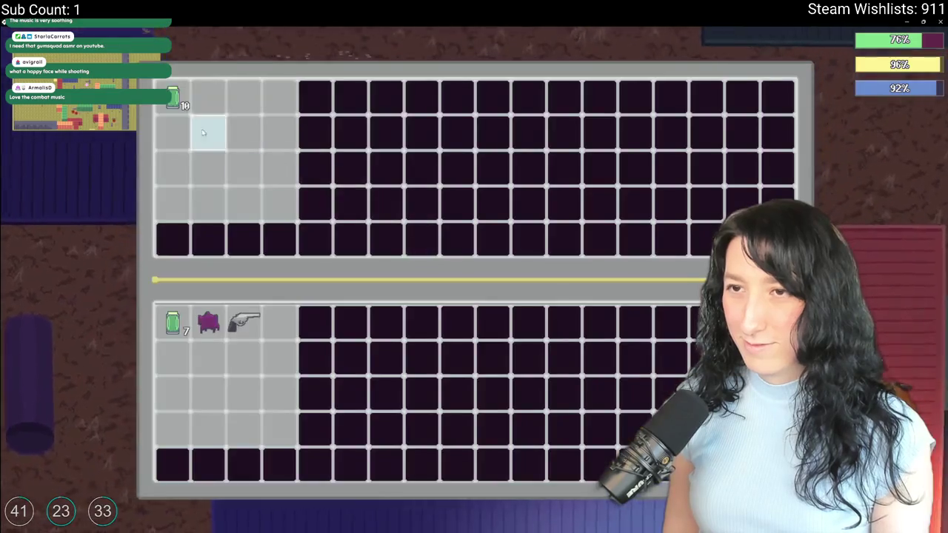
pyautogui.press('e')
pyautogui.press('e')
pyautogui.press('e')
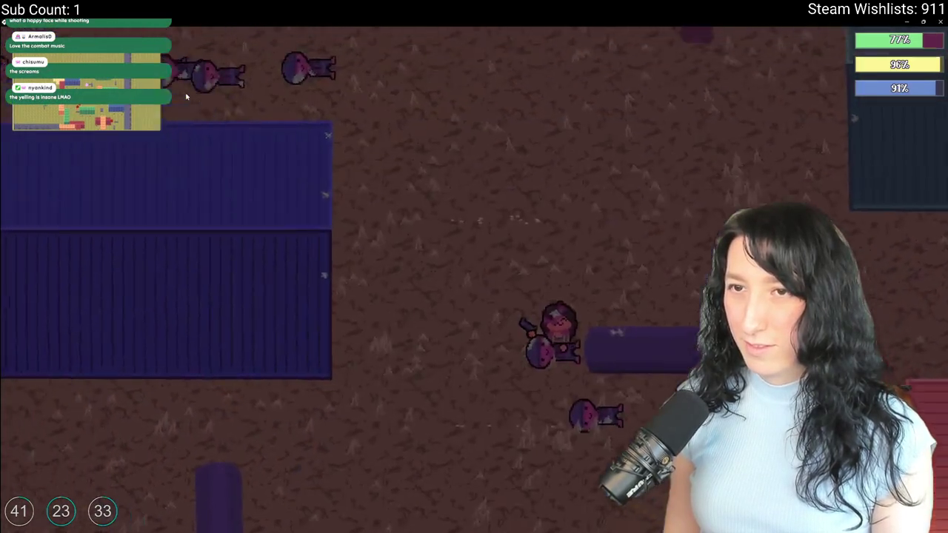
pyautogui.press('e')
pyautogui.press('e')
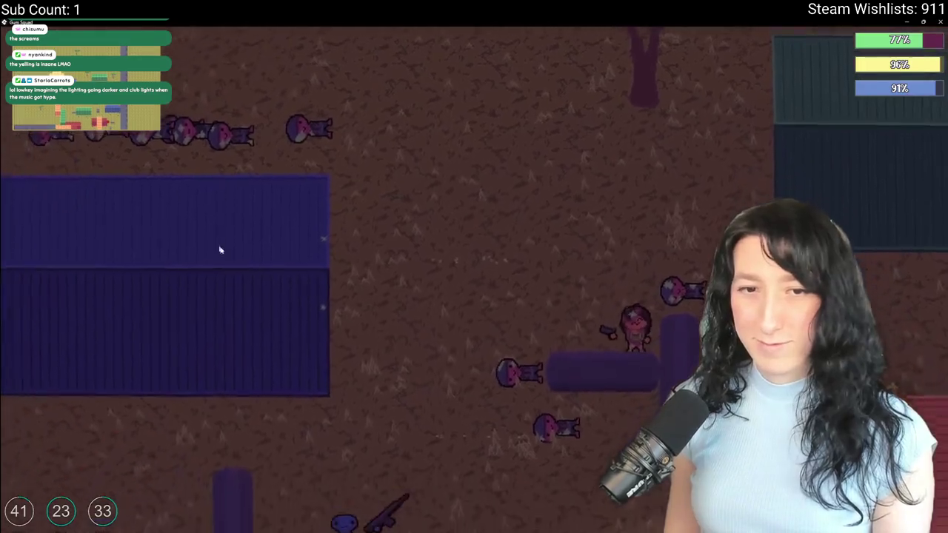
# Move down-right past the pillar and fire the gun at the enemies.
pyautogui.press('d')
pyautogui.press('s')
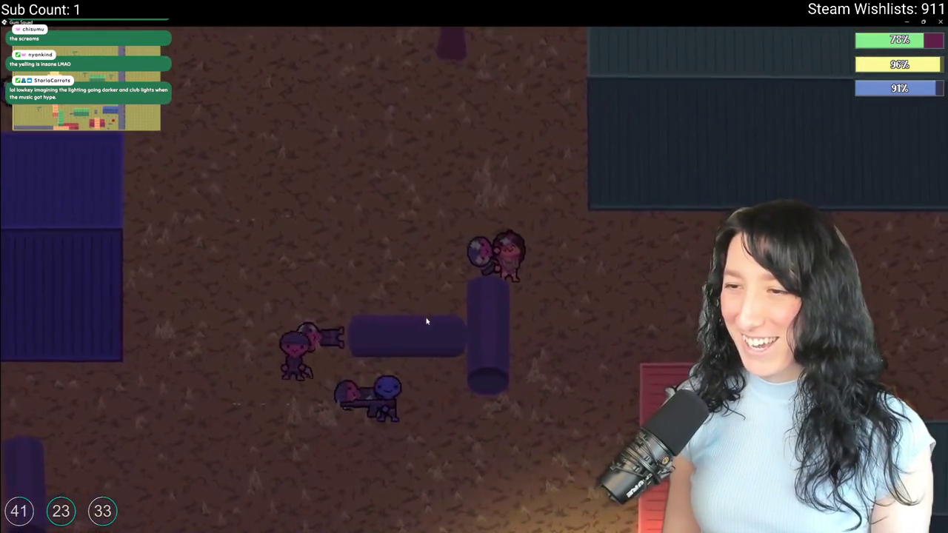
pyautogui.press('d')
pyautogui.press('s')
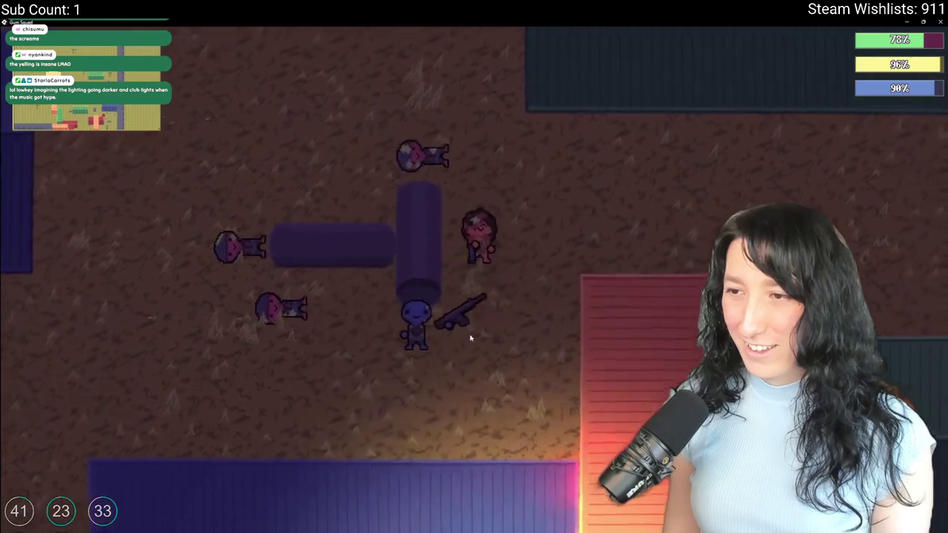
pyautogui.press('a')
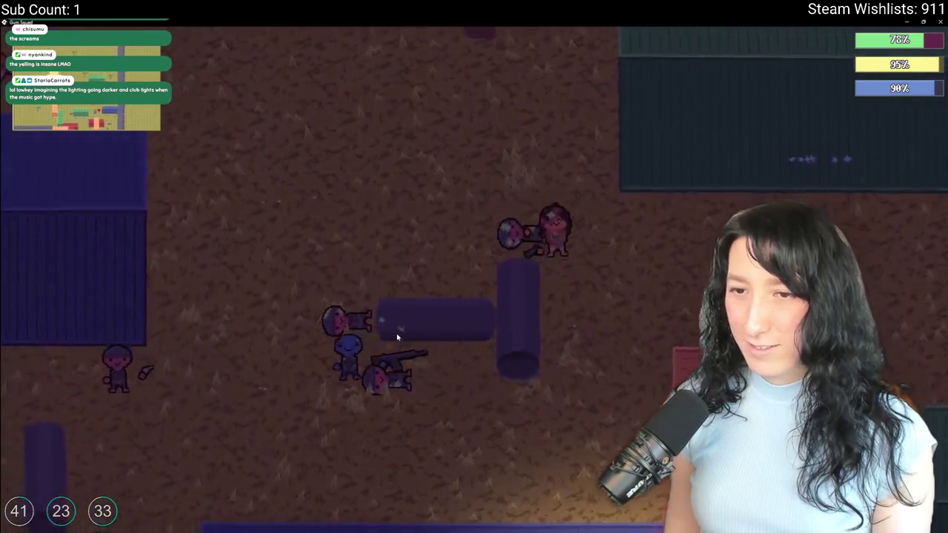
pyautogui.press('s')
pyautogui.press('a')
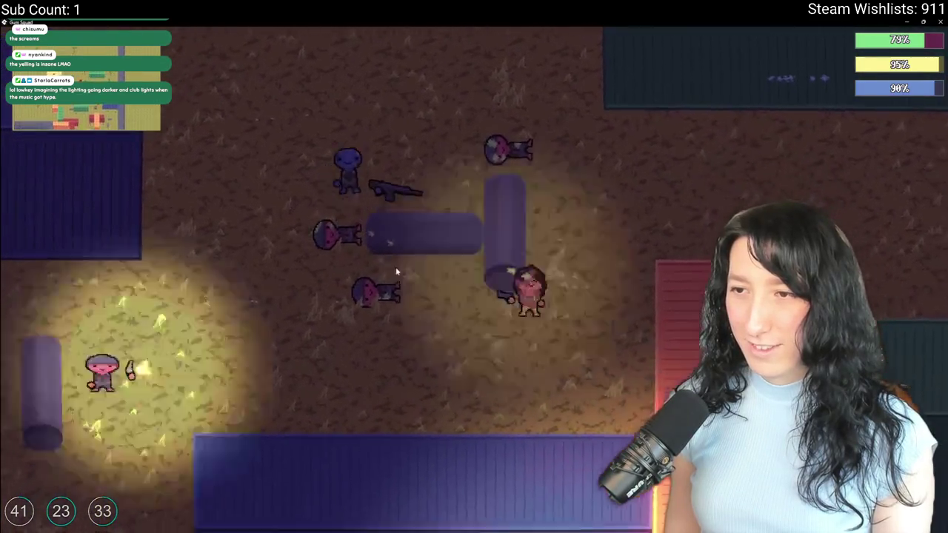
pyautogui.click(300, 253)
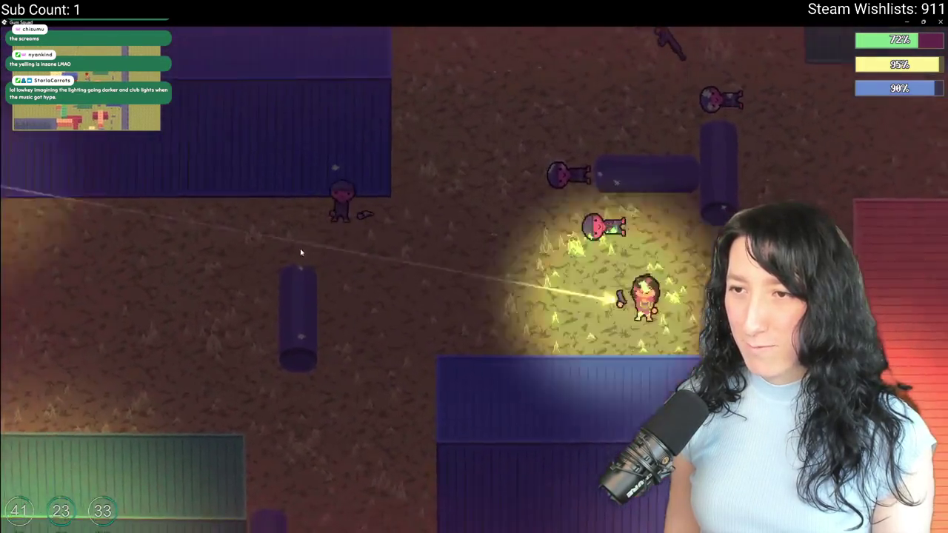
# Dodge around the pipes through the container yard.
pyautogui.press('w')
pyautogui.press('d')
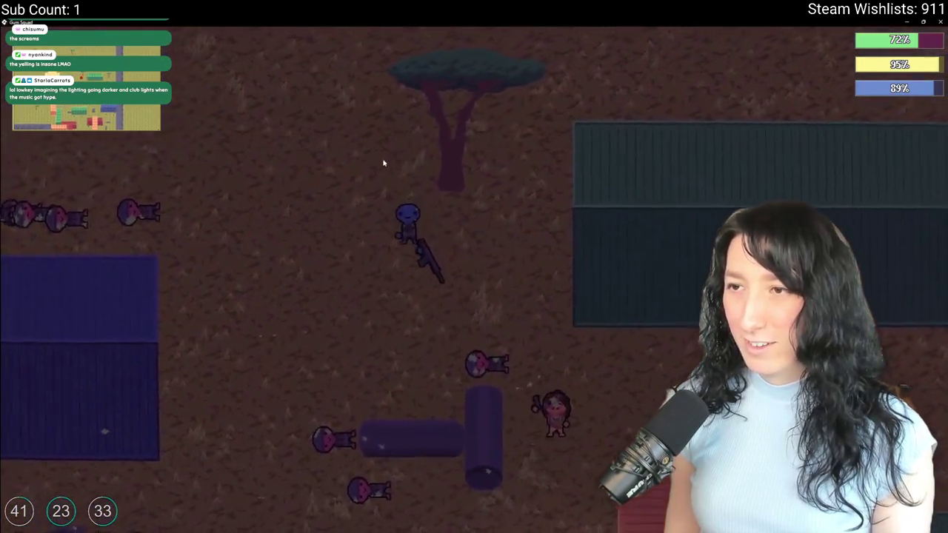
pyautogui.press('s')
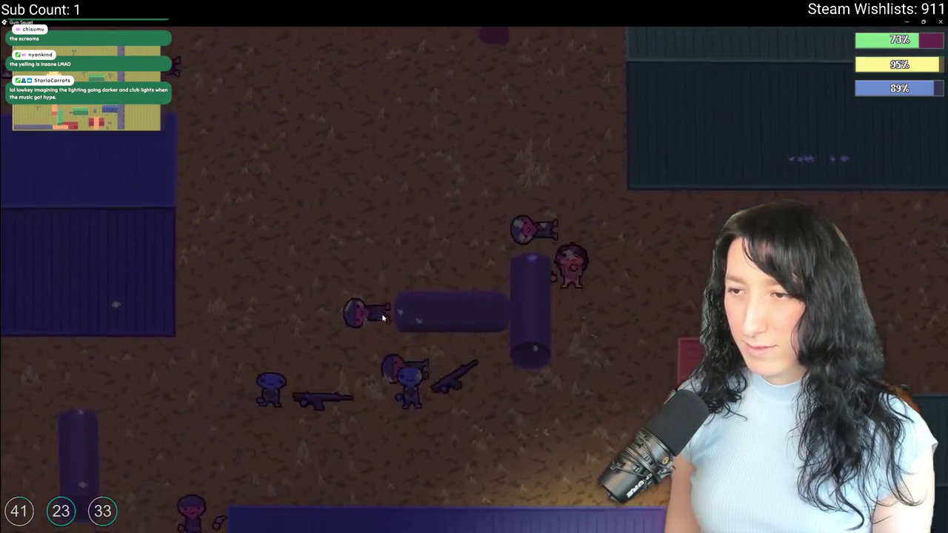
pyautogui.press('d')
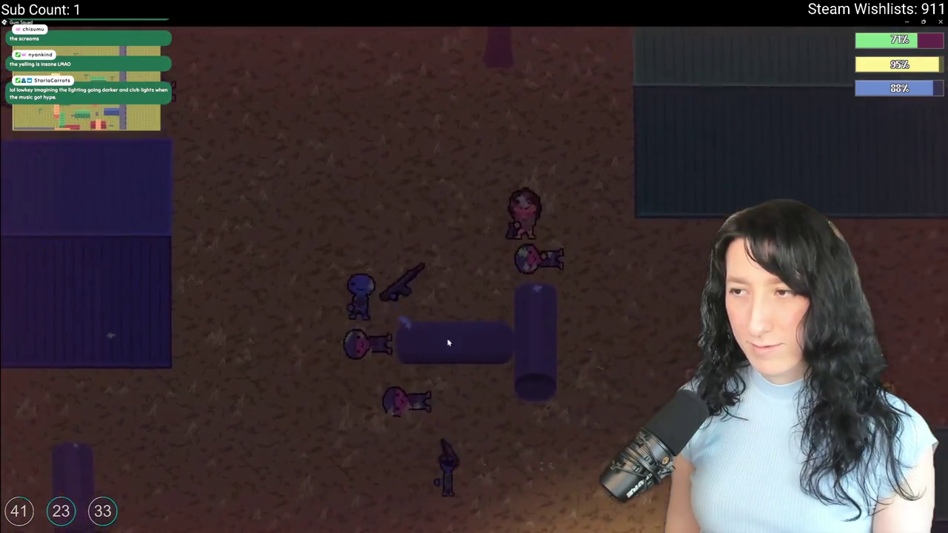
pyautogui.press('d')
pyautogui.press('s')
pyautogui.press('d')
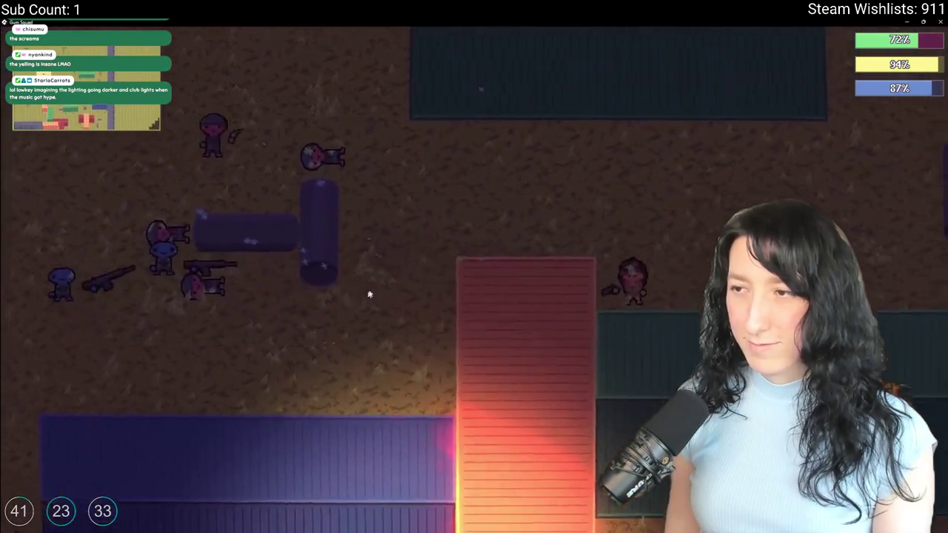
pyautogui.press('w')
pyautogui.press('s')
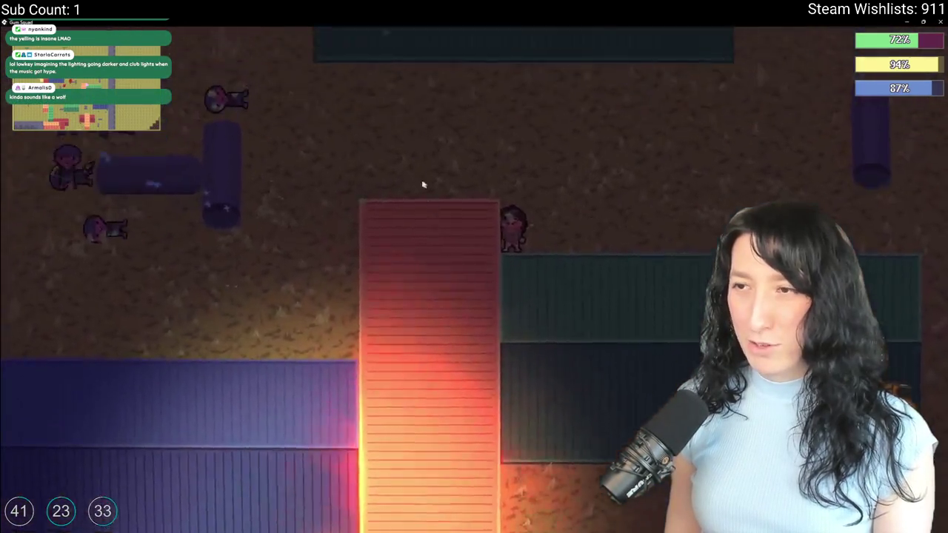
pyautogui.press('w')
pyautogui.press('a')
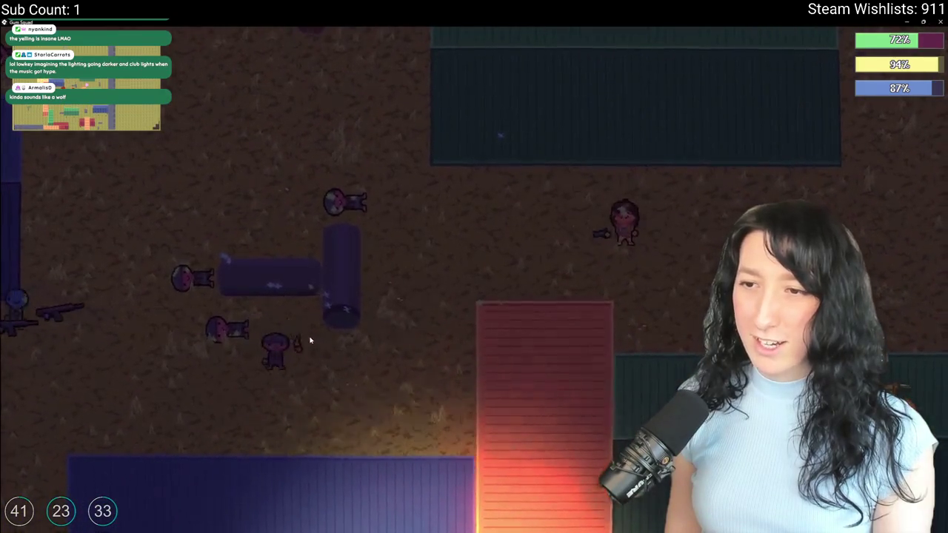
# Keep evading the enemies near the pillar as health drops to 23%.
pyautogui.press('d')
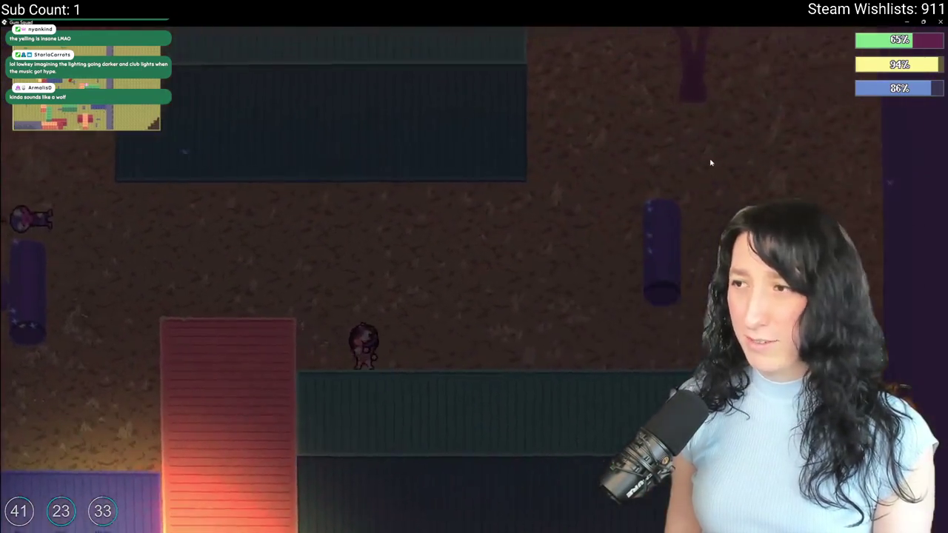
pyautogui.press('w')
pyautogui.press('a')
pyautogui.press('d')
pyautogui.press('s')
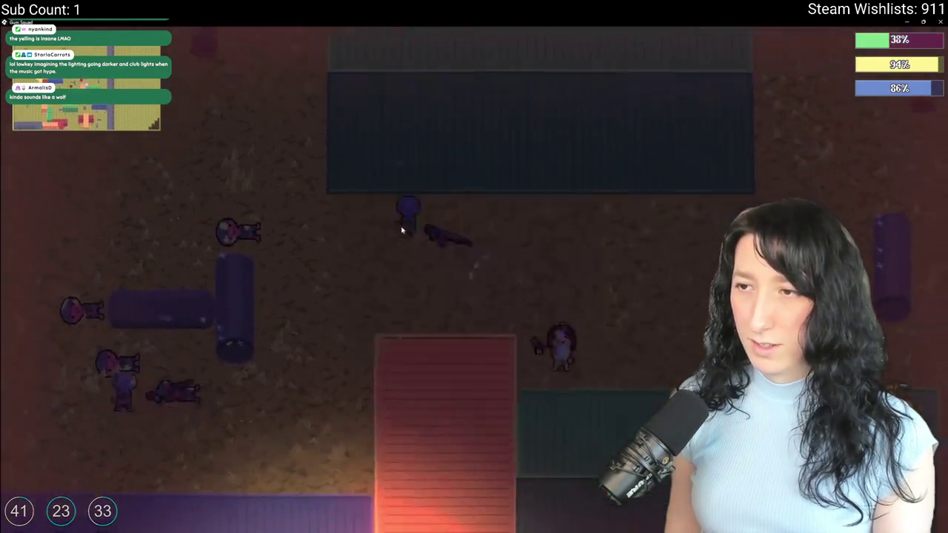
pyautogui.press('d')
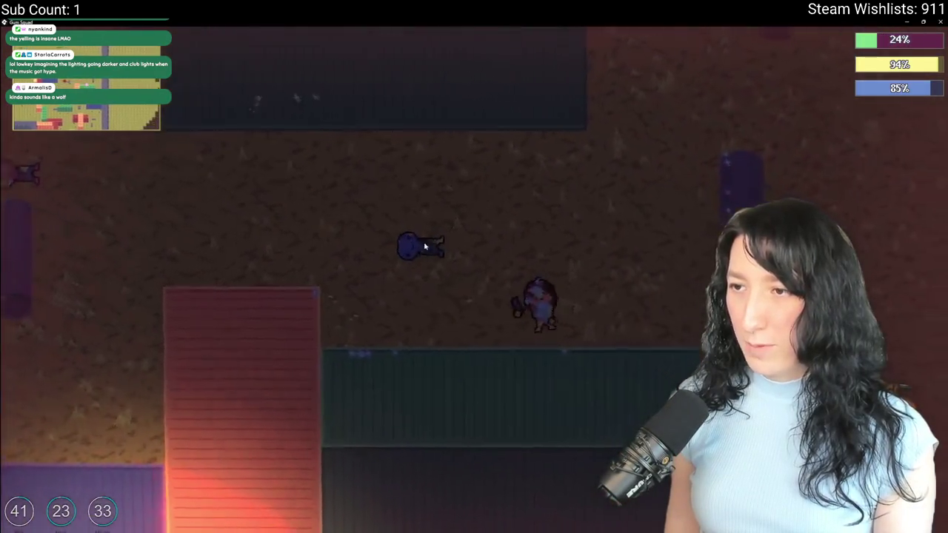
pyautogui.press('w')
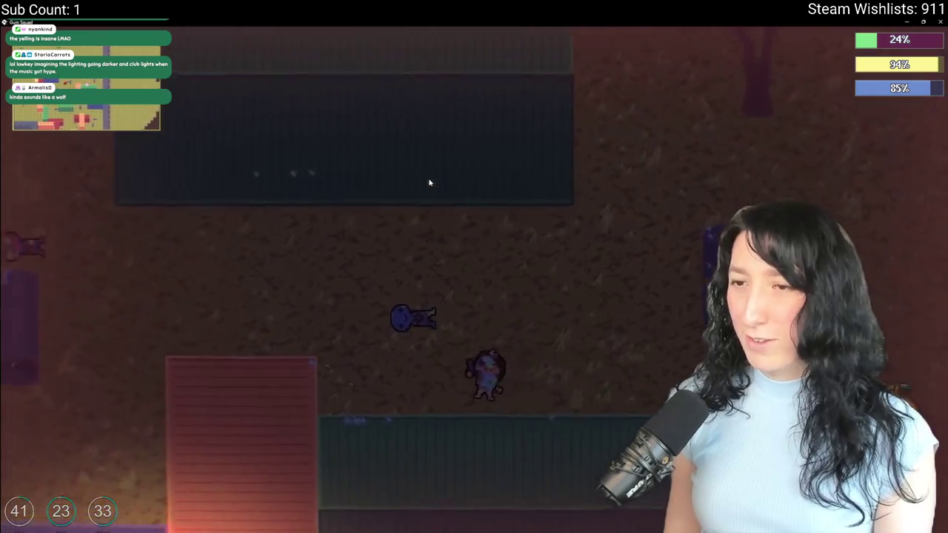
pyautogui.press('a')
pyautogui.press('s')
pyautogui.press('d')
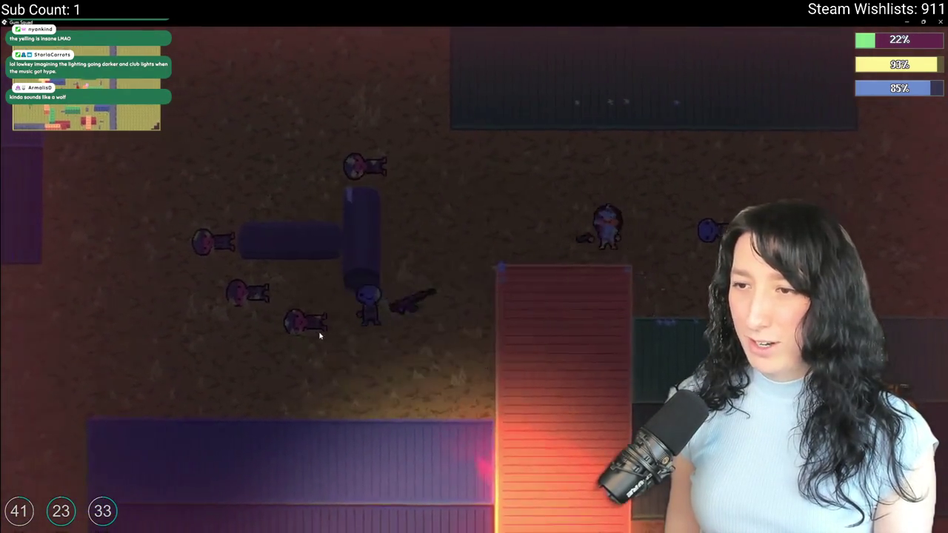
pyautogui.press('Tab')
pyautogui.press('Tab')
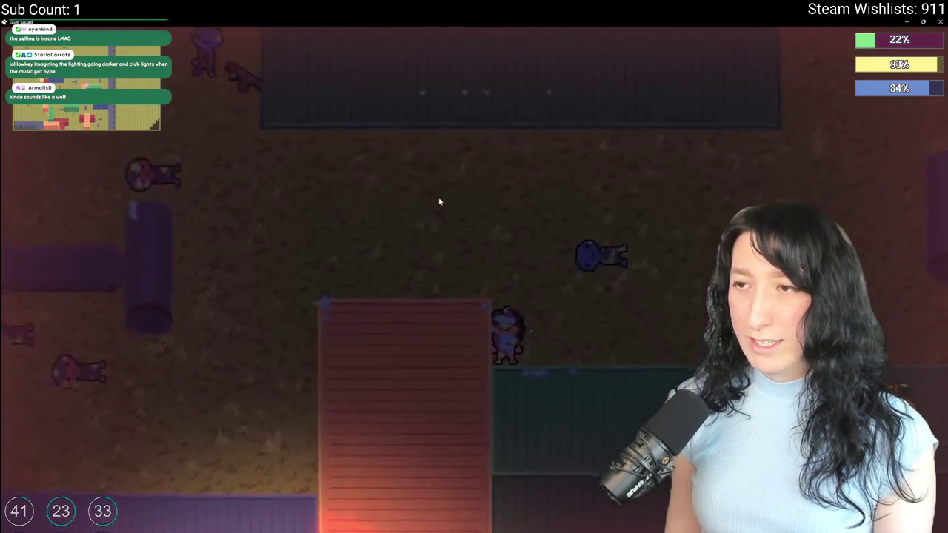
# Check a nearby container and the player inventory, then close both.
pyautogui.press('a')
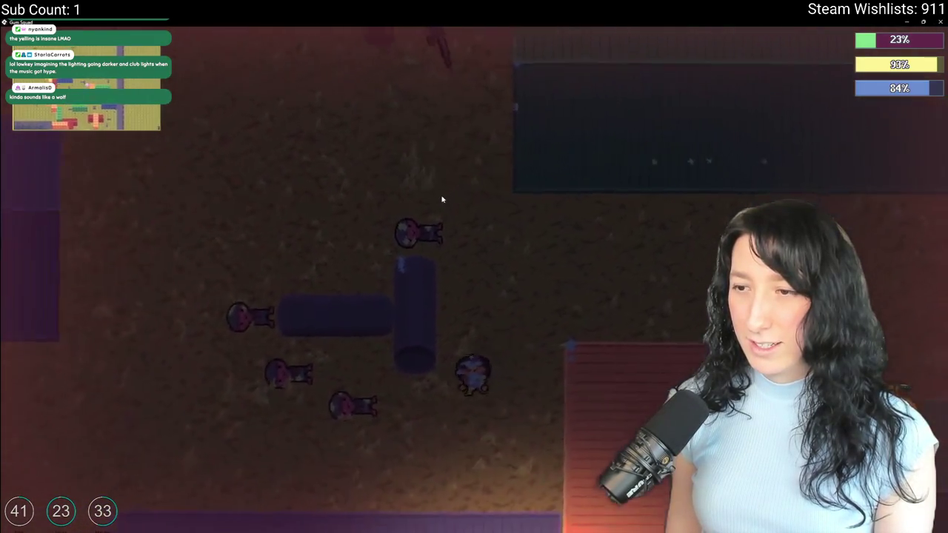
pyautogui.press('e')
pyautogui.press('e')
pyautogui.press('Tab')
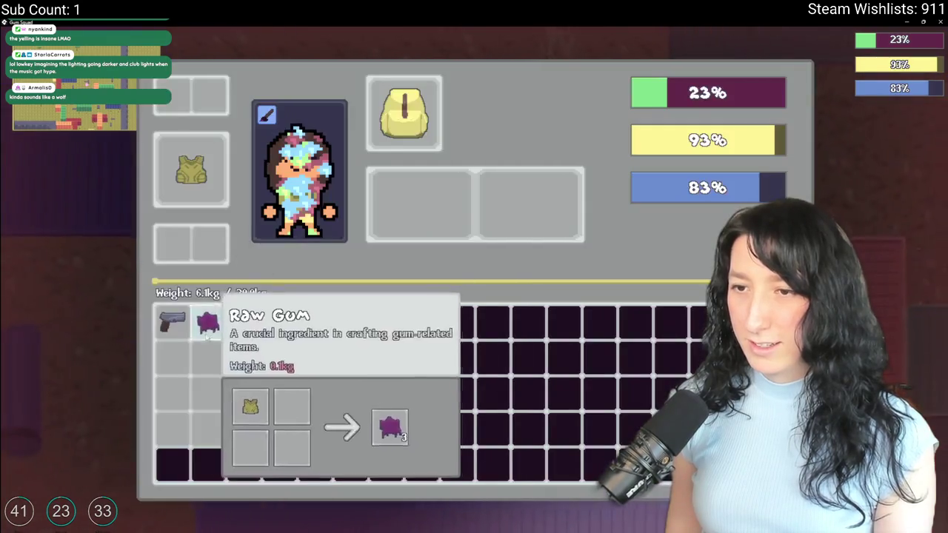
pyautogui.press('Tab')
pyautogui.press('a')
pyautogui.press('e')
pyautogui.press('e')
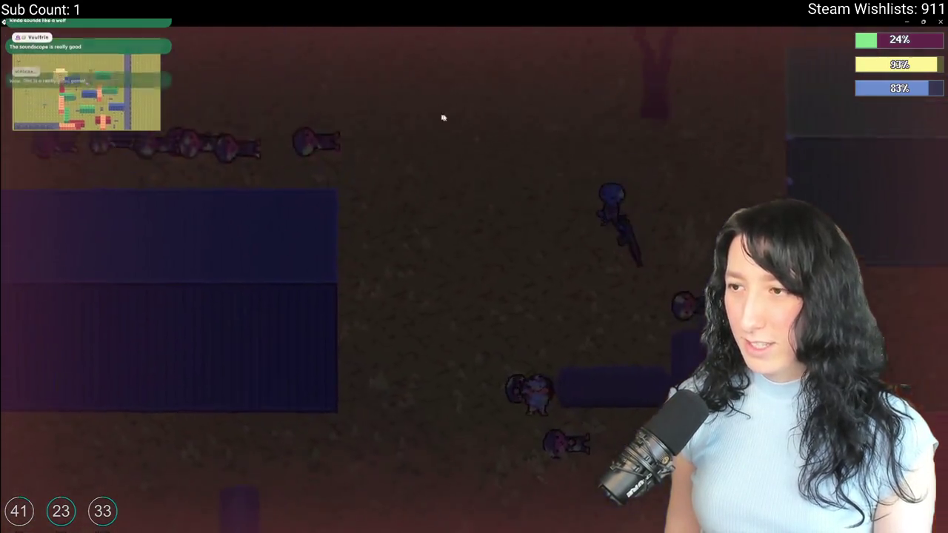
pyautogui.press('d')
pyautogui.press('s')
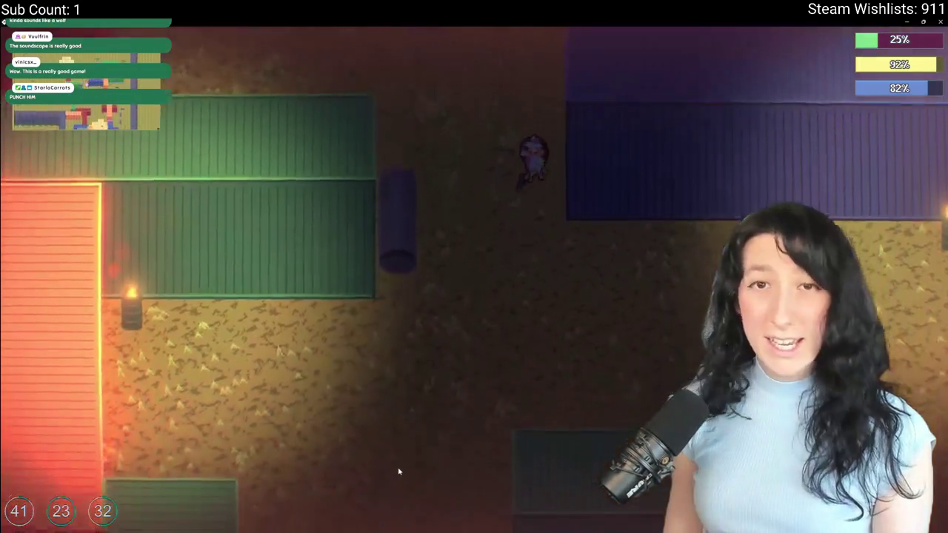
# Walk down through the yard into the sandy clearing with the bench.
pyautogui.press('s')
pyautogui.press('a')
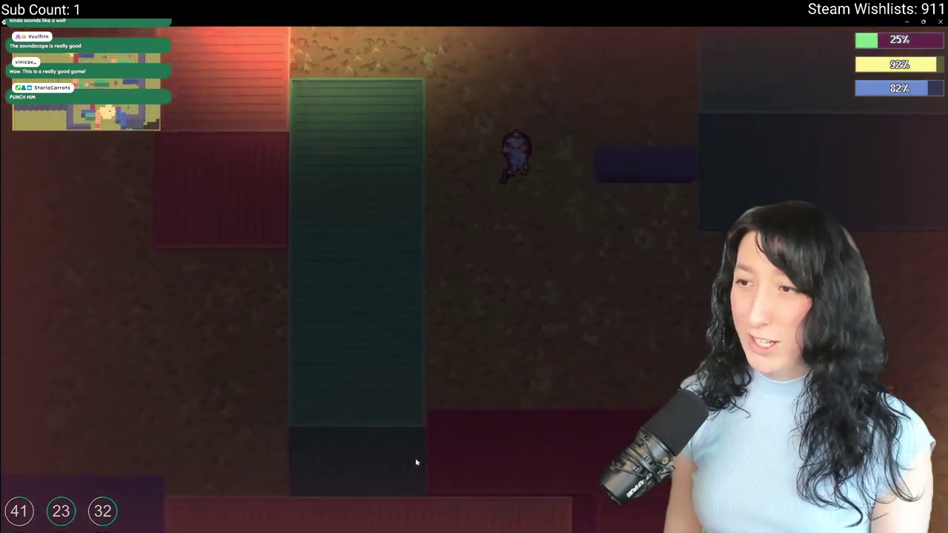
pyautogui.press('d')
pyautogui.press('s')
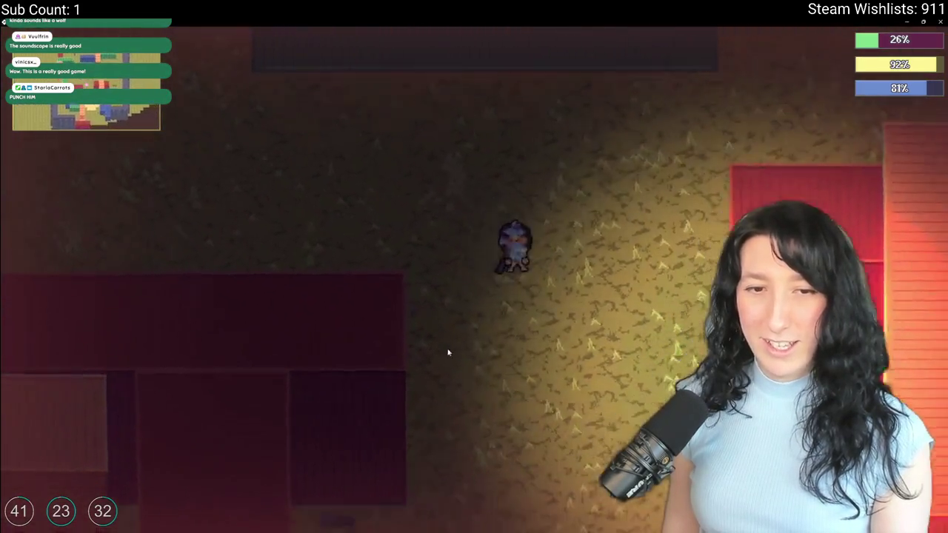
pyautogui.press('s')
pyautogui.press('a')
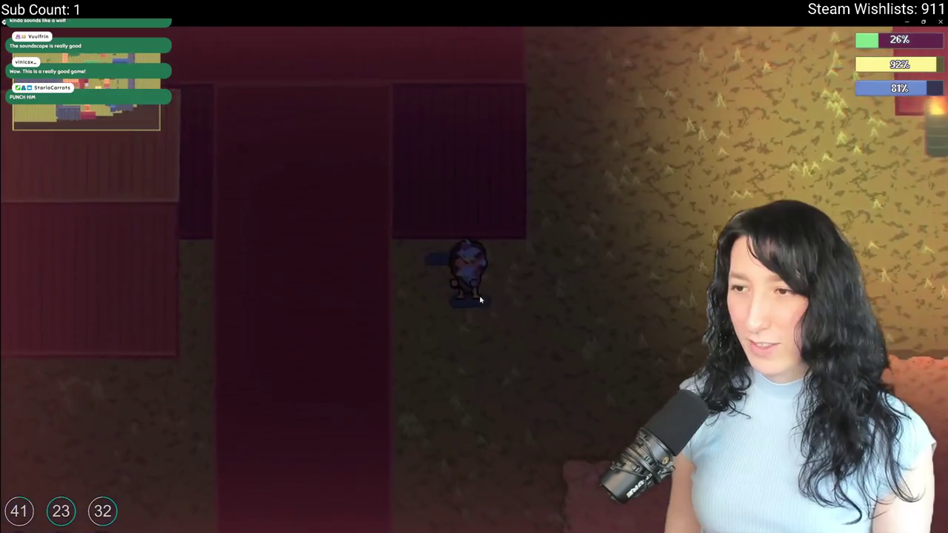
pyautogui.press('s')
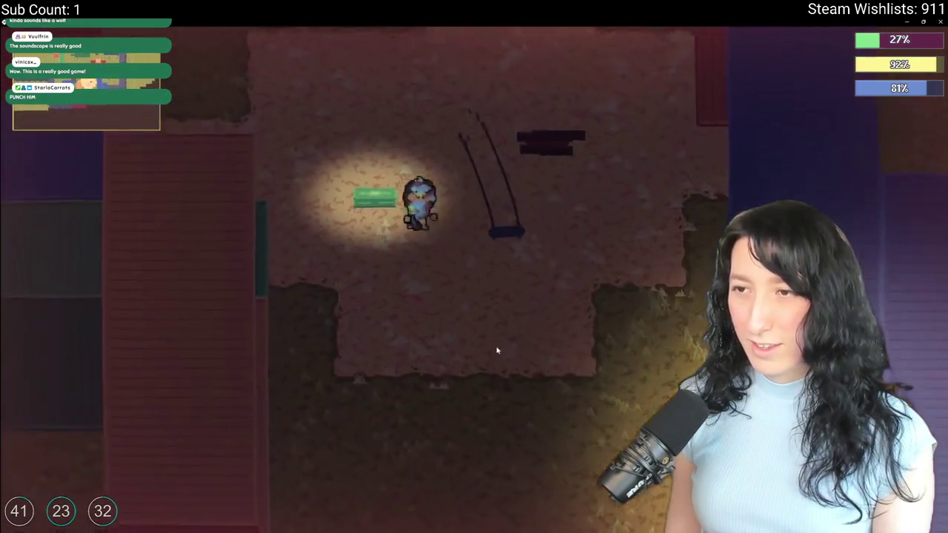
pyautogui.press('Tab')
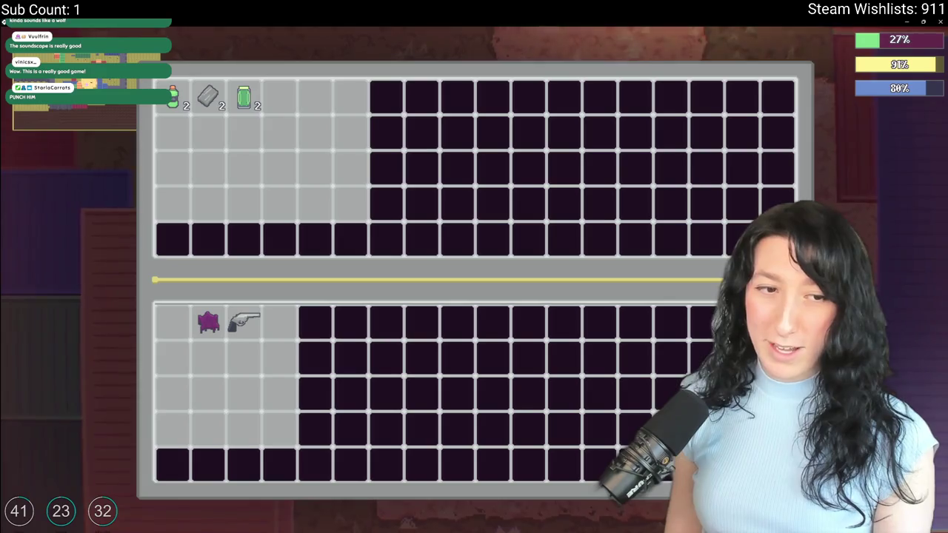
# Drink the sports drink to refill the blue bar and move the scrap and jar down.
pyautogui.click(173, 98)
pyautogui.click(208, 98)
pyautogui.click(244, 99)
pyautogui.press('Tab')
pyautogui.press('Tab')
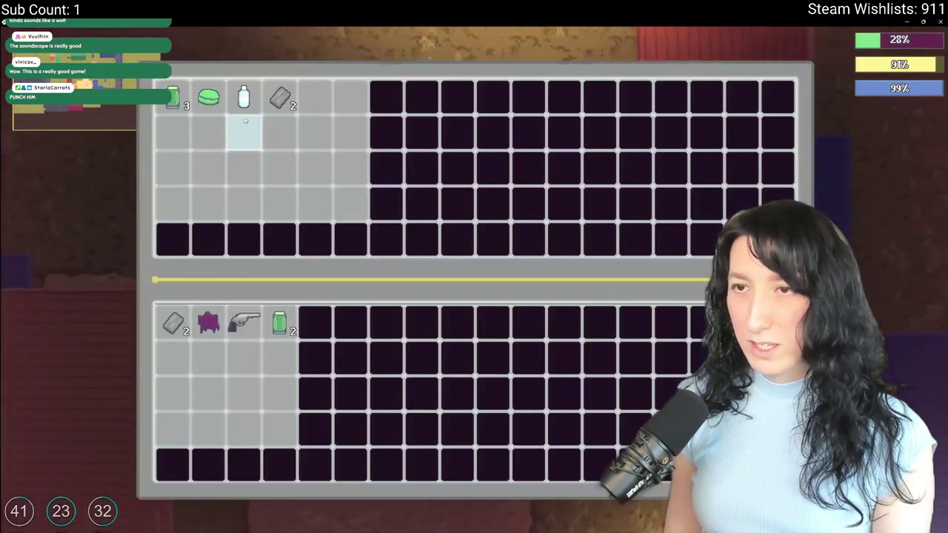
pyautogui.press('Tab')
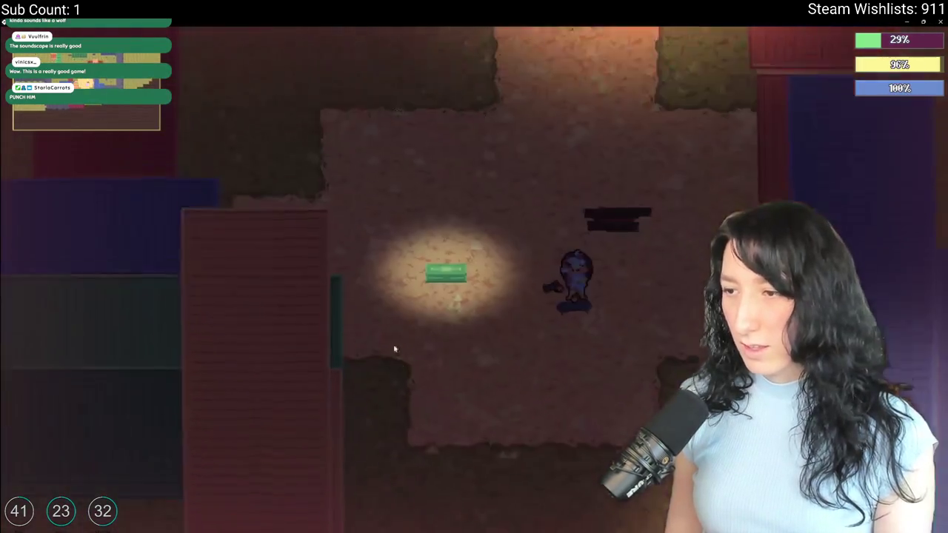
# Walk up past the green and blue containers, then left onto the glowing pink tile.
pyautogui.press('w')
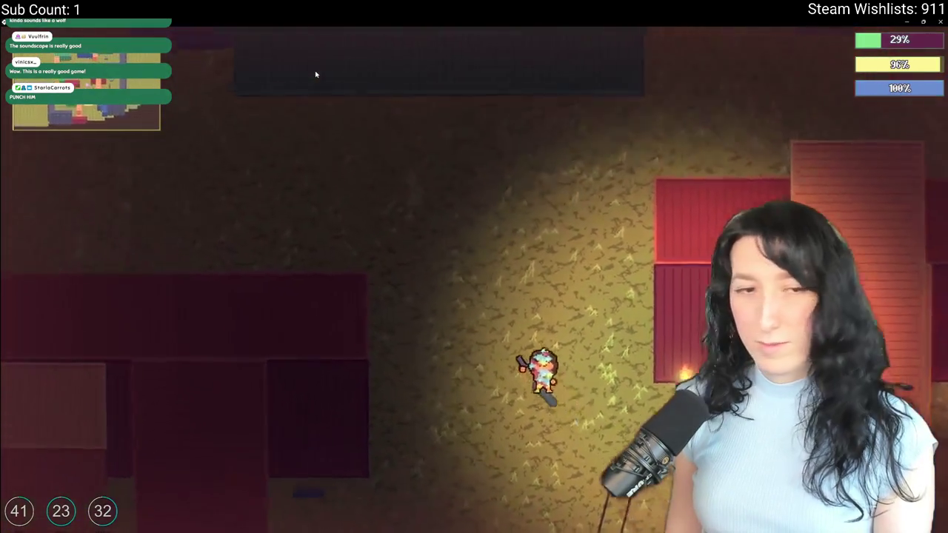
pyautogui.press('w')
pyautogui.press('a')
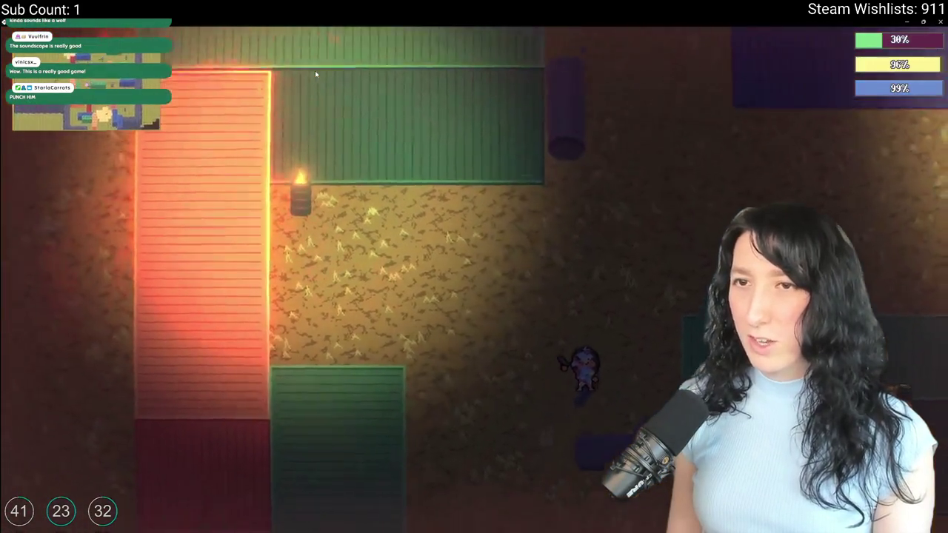
pyautogui.press('w')
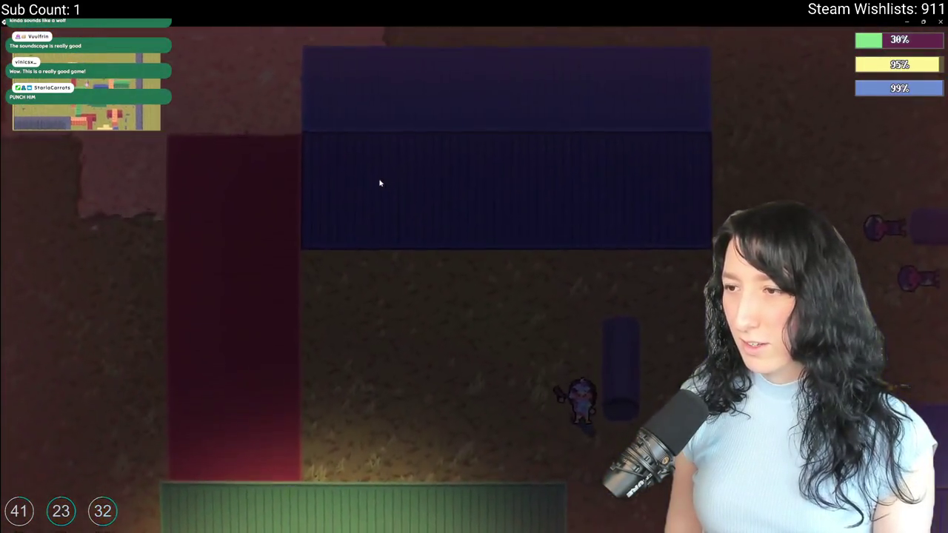
pyautogui.press('w')
pyautogui.press('d')
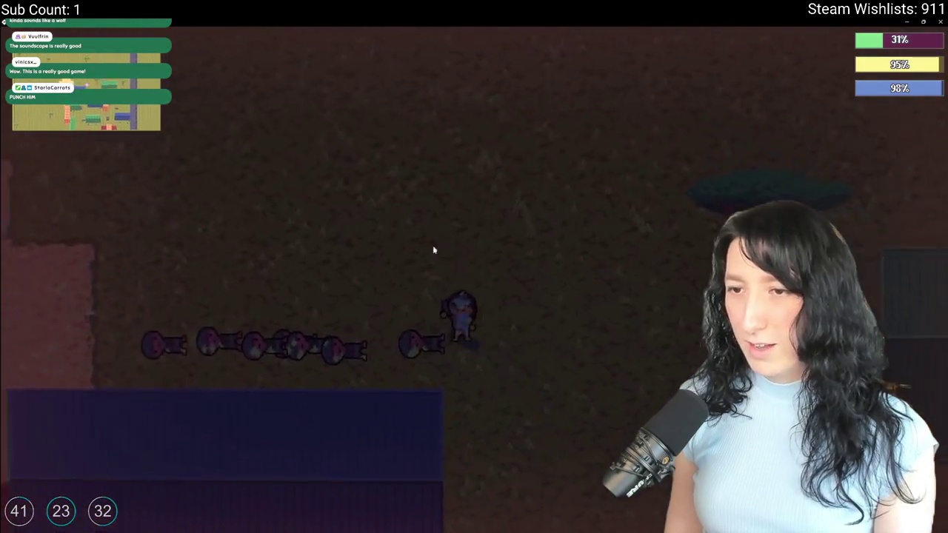
pyautogui.press('a')
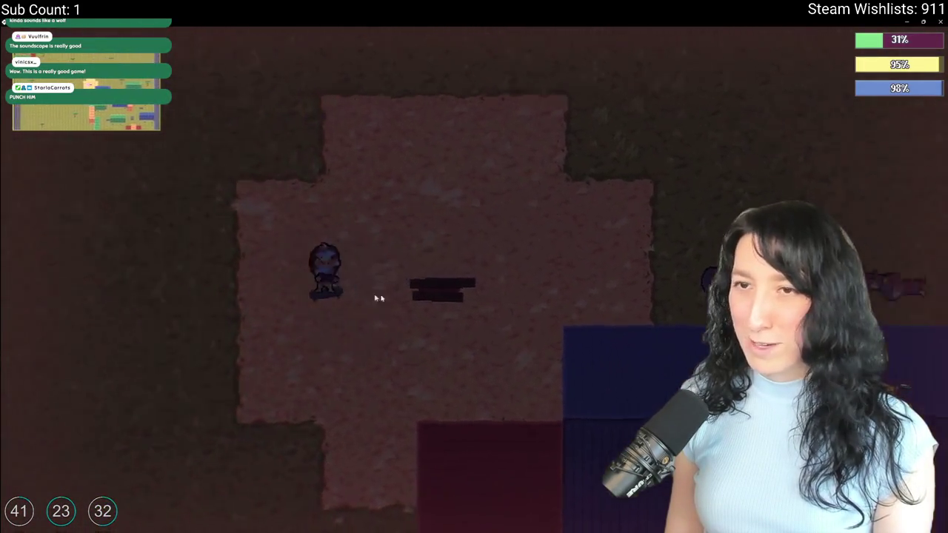
pyautogui.press('a')
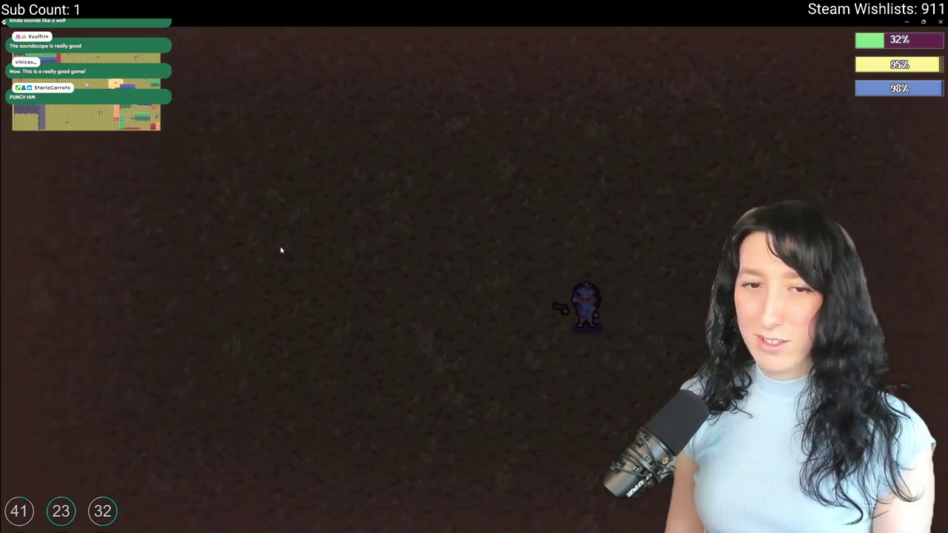
pyautogui.press('a')
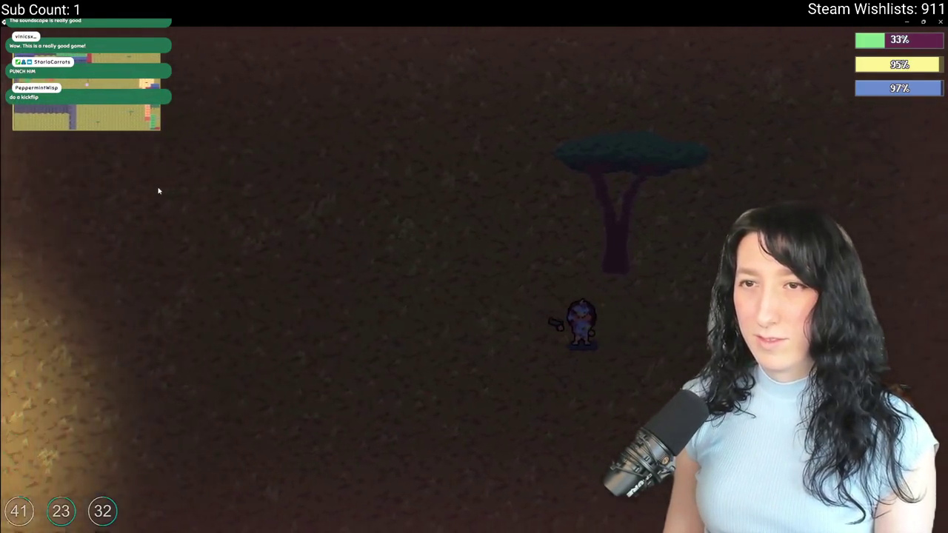
pyautogui.press('a')
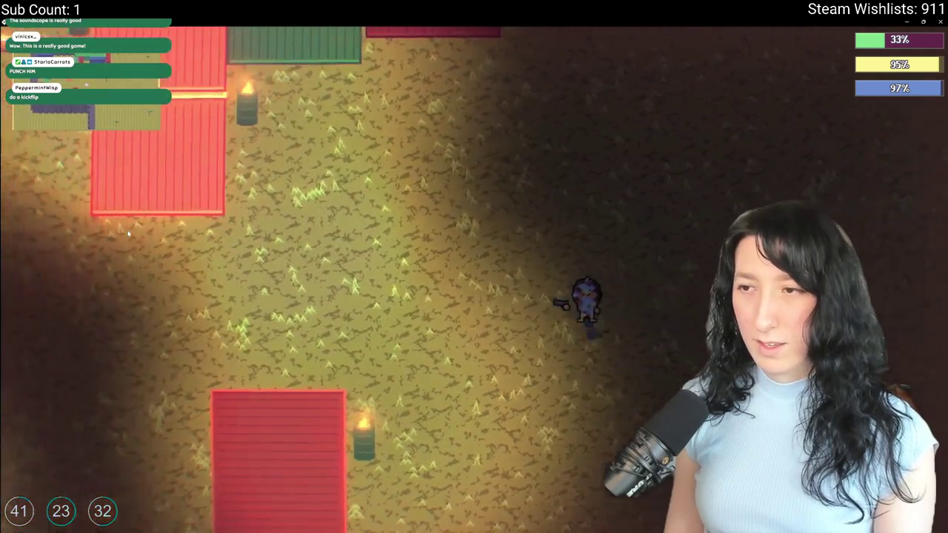
pyautogui.press('a')
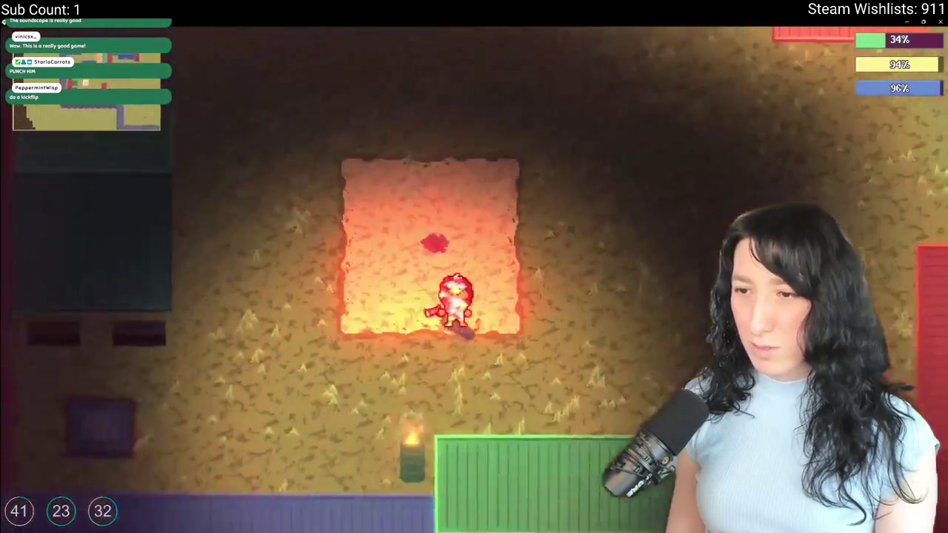
# Dodge-roll off the tile and swing a melee attack past the red containers.
pyautogui.press('s')
pyautogui.press('a')
pyautogui.press('w')
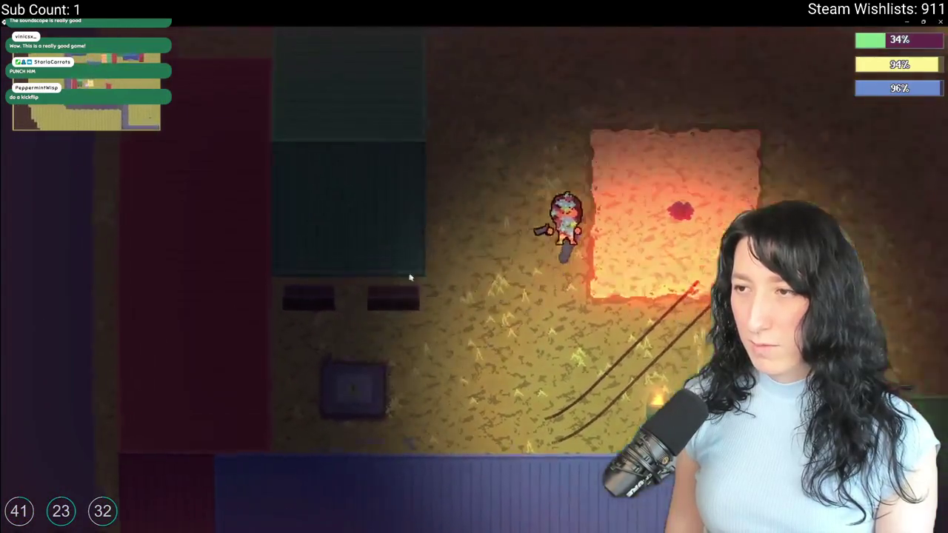
pyautogui.press('d')
pyautogui.press('w')
pyautogui.press('d')
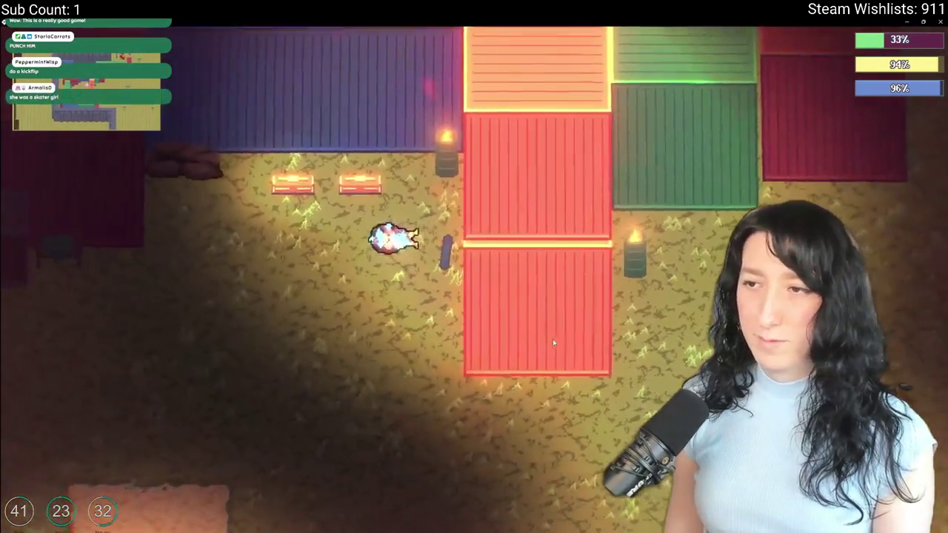
pyautogui.press('s')
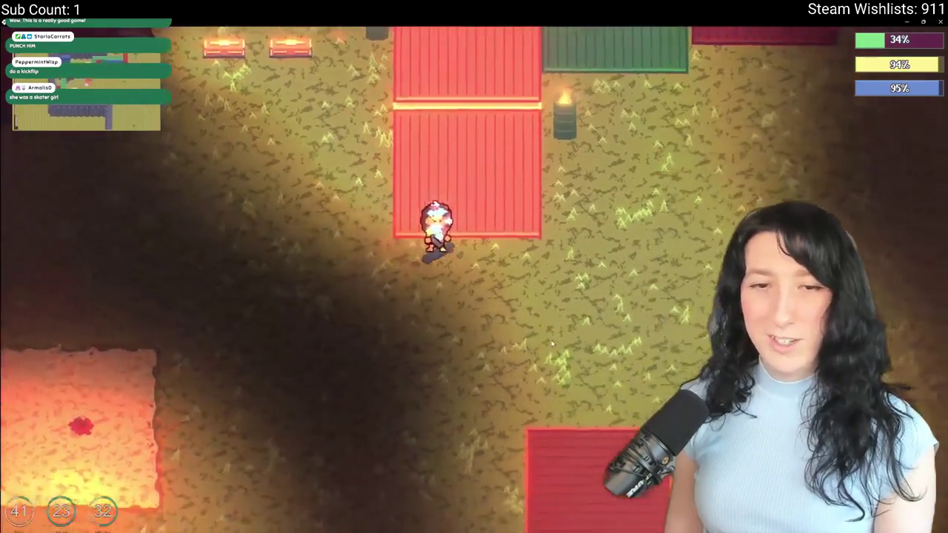
pyautogui.press('s')
pyautogui.press('w')
pyautogui.press('d')
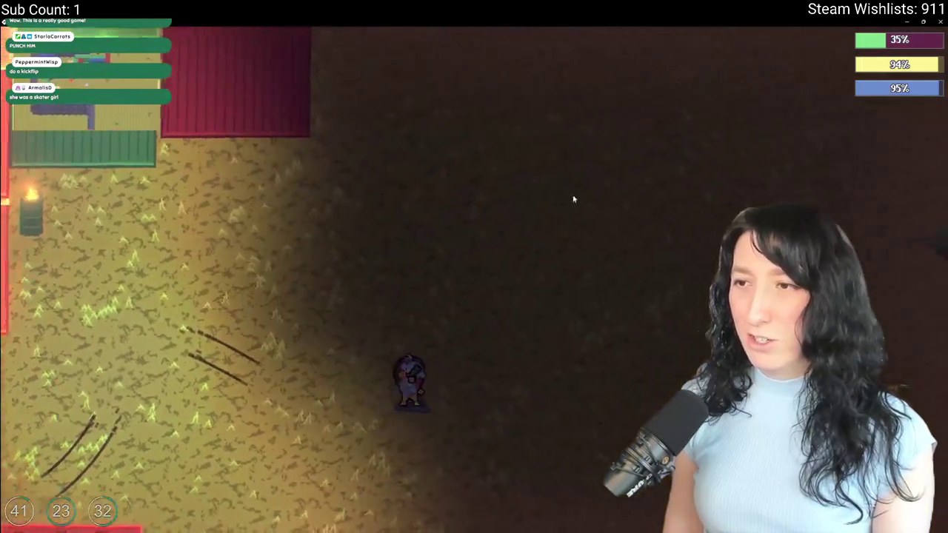
# Explore around the containers toward the blue building and tree.
pyautogui.press('w')
pyautogui.press('d')
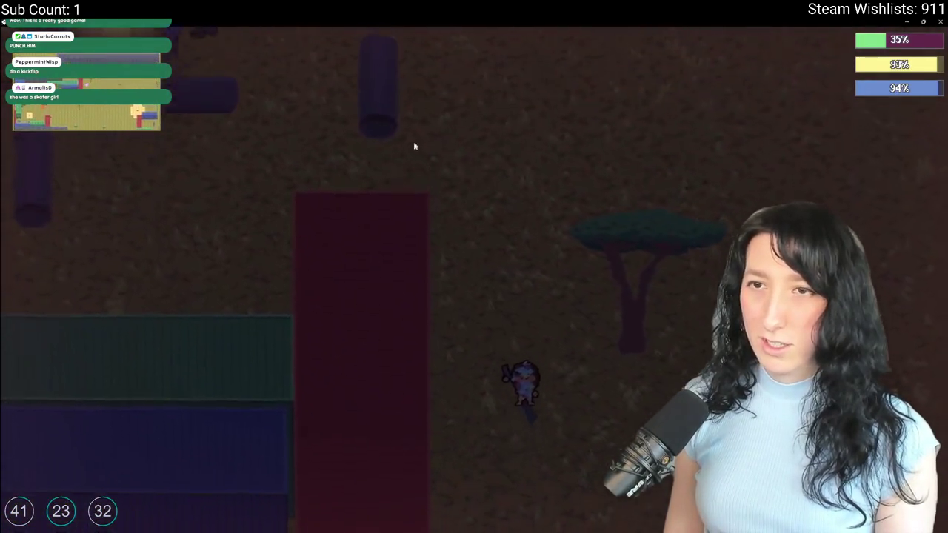
pyautogui.press('w')
pyautogui.press('d')
pyautogui.press('s')
pyautogui.press('a')
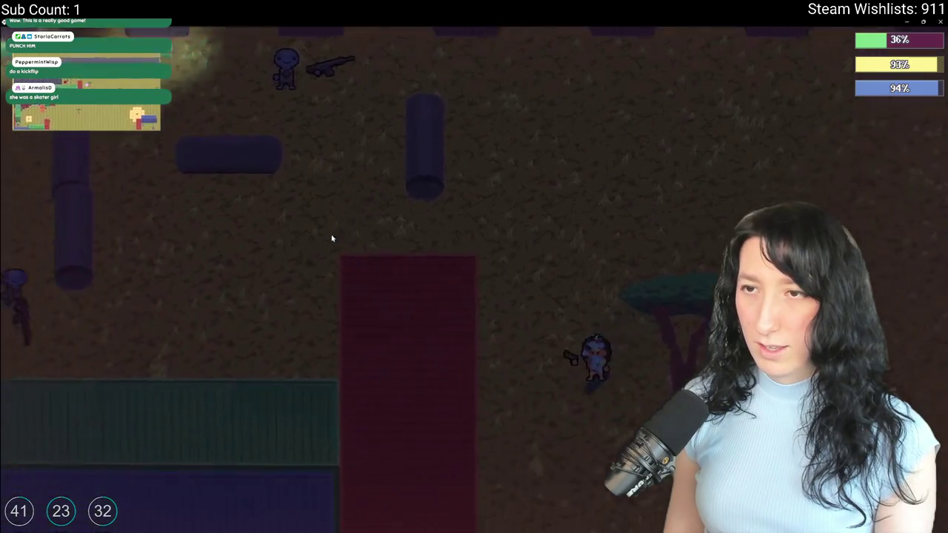
pyautogui.press('s')
pyautogui.press('a')
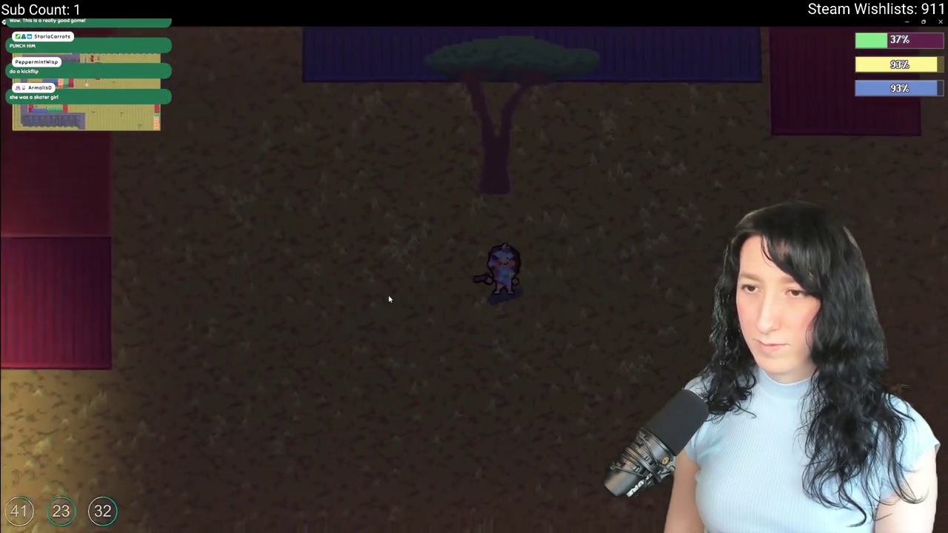
# Walk into the lit grass by the containers and pause the game.
pyautogui.press('a')
pyautogui.press('s')
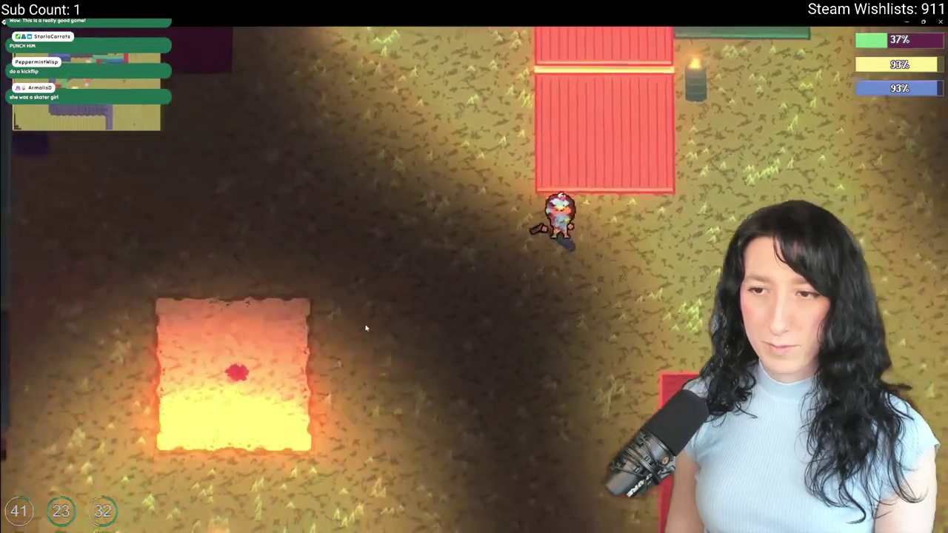
pyautogui.press('w')
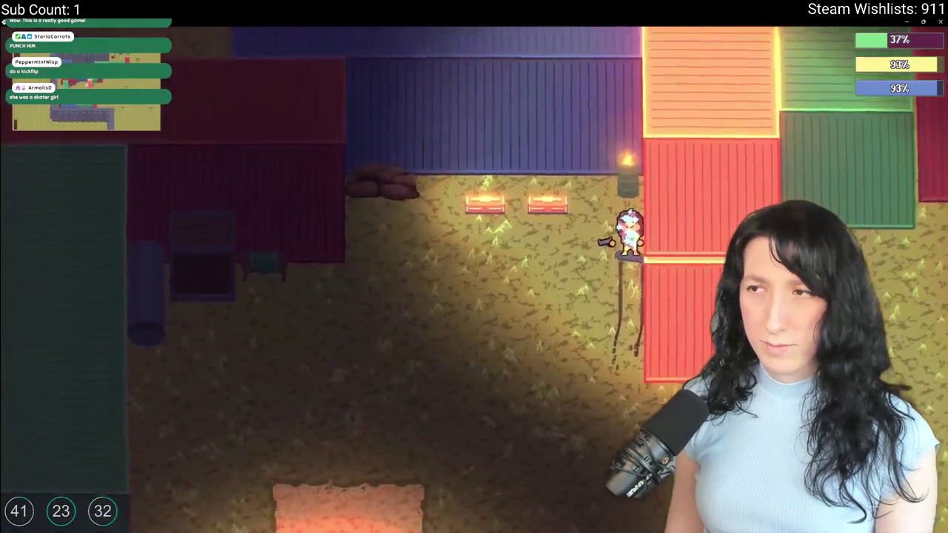
pyautogui.press('Escape')
pyautogui.press('d')
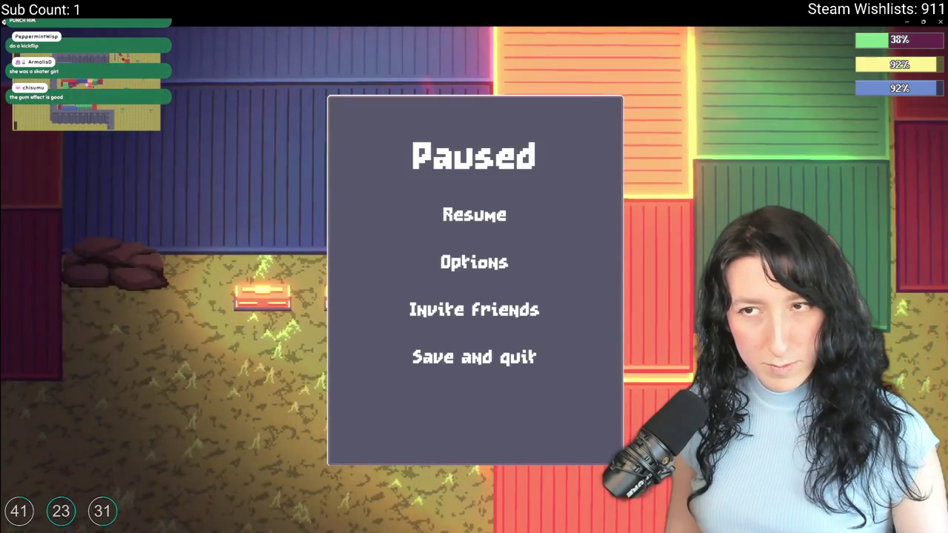
# Resume Gum Squad and walk past the containers and tree to the top wall.
pyautogui.click(502, 226)
pyautogui.press('d')
pyautogui.press('s')
pyautogui.press('d')
pyautogui.press('w')
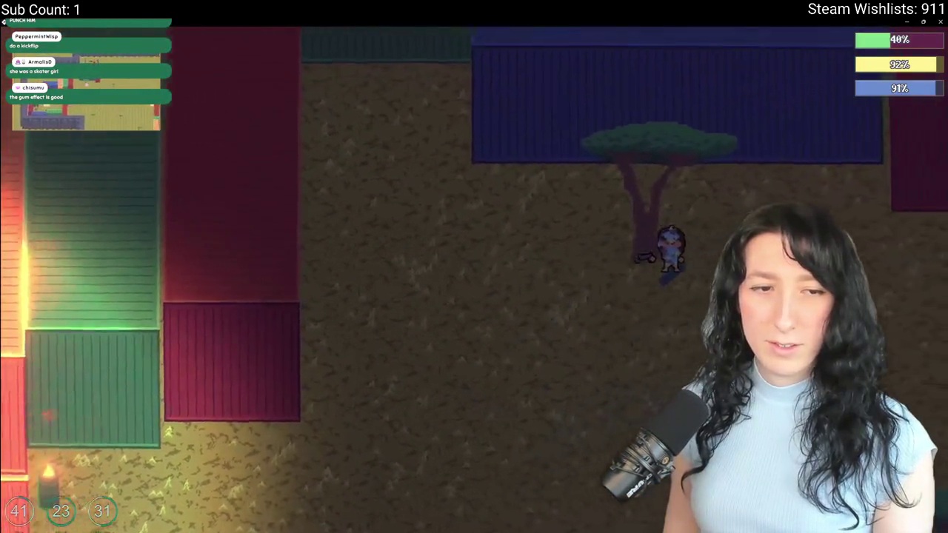
pyautogui.press('d')
pyautogui.press('w')
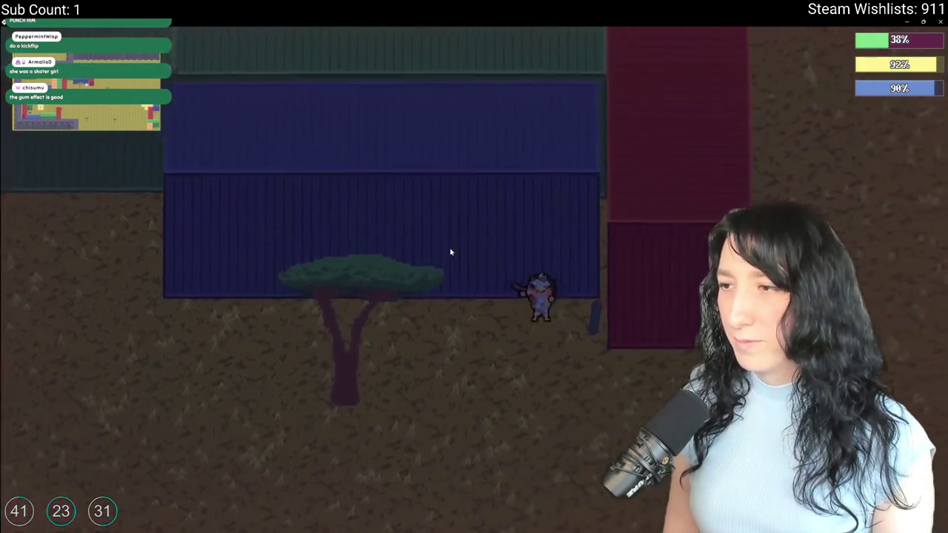
pyautogui.press('d')
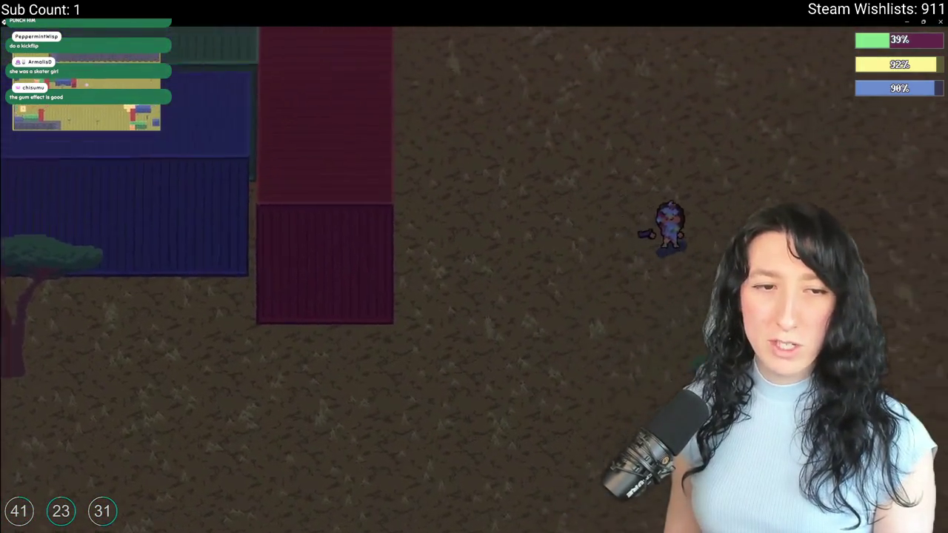
pyautogui.press('d')
pyautogui.press('w')
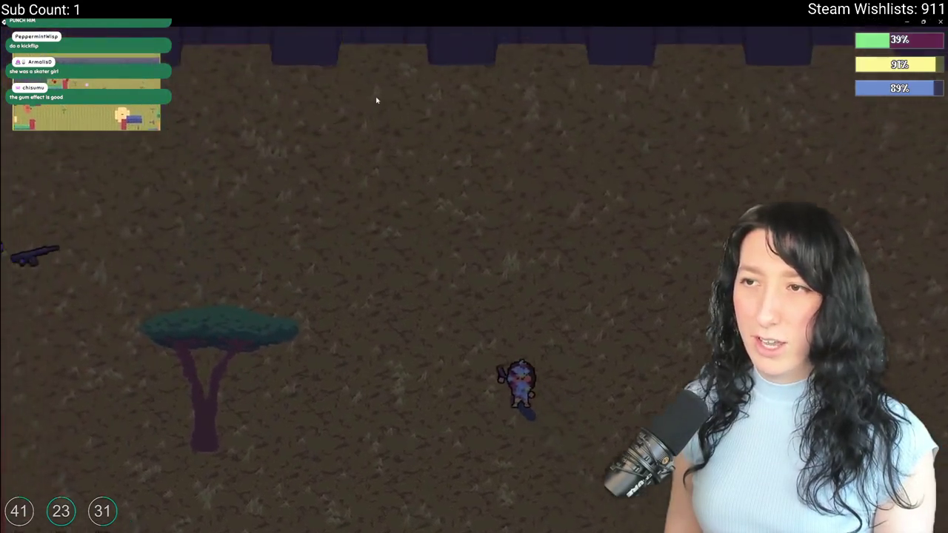
pyautogui.press('a')
pyautogui.press('w')
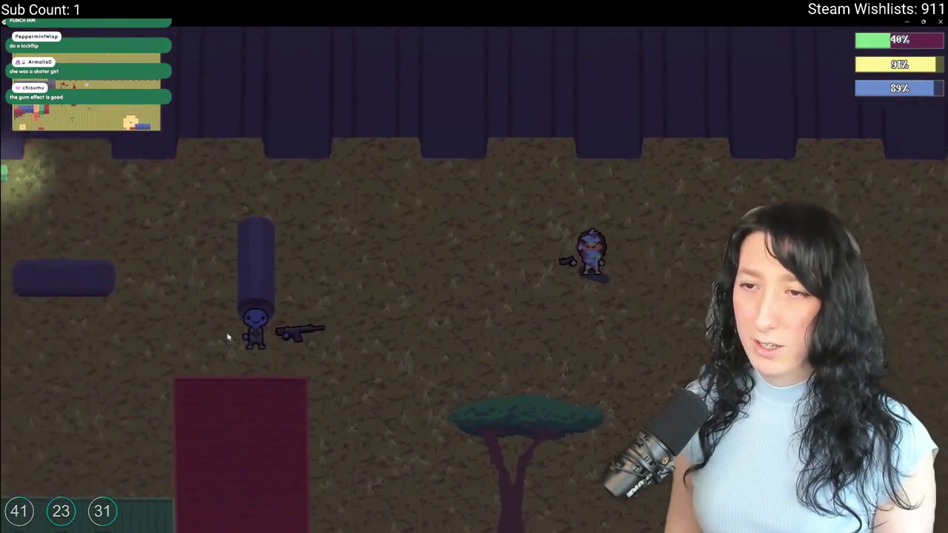
# Approach and attack the enemy, then walk back up to the top wall.
pyautogui.press('d')
pyautogui.click(521, 280)
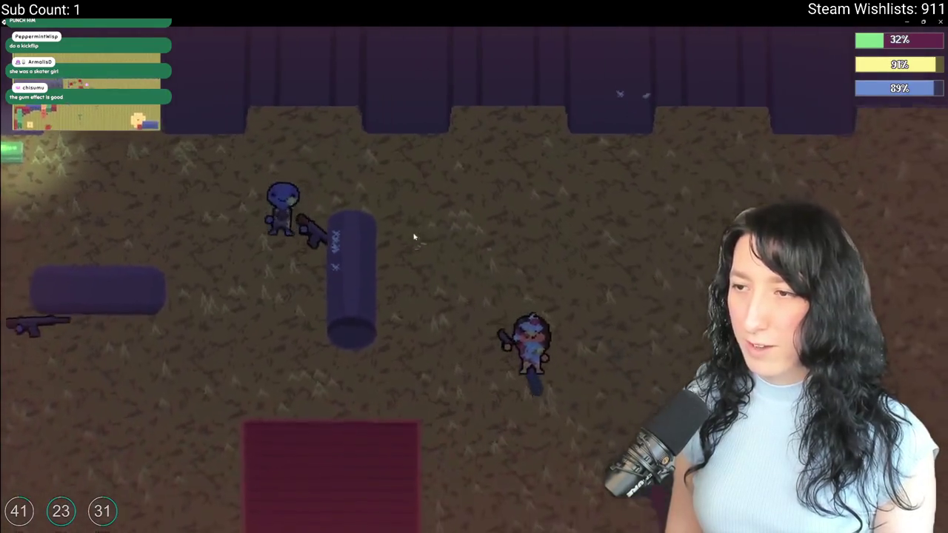
pyautogui.press('s')
pyautogui.press('a')
pyautogui.press('w')
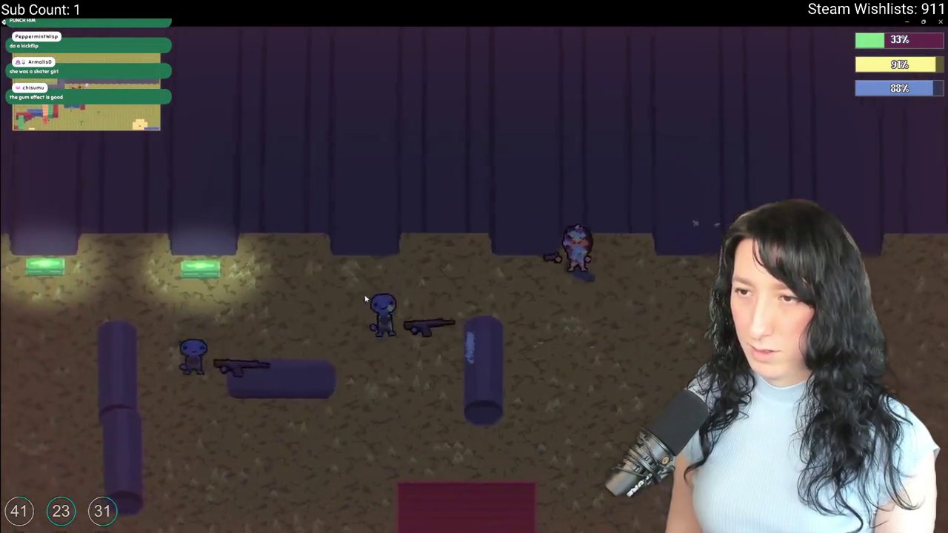
# Walk the character around the area and briefly open the inventory.
pyautogui.press('s')
pyautogui.press('a')
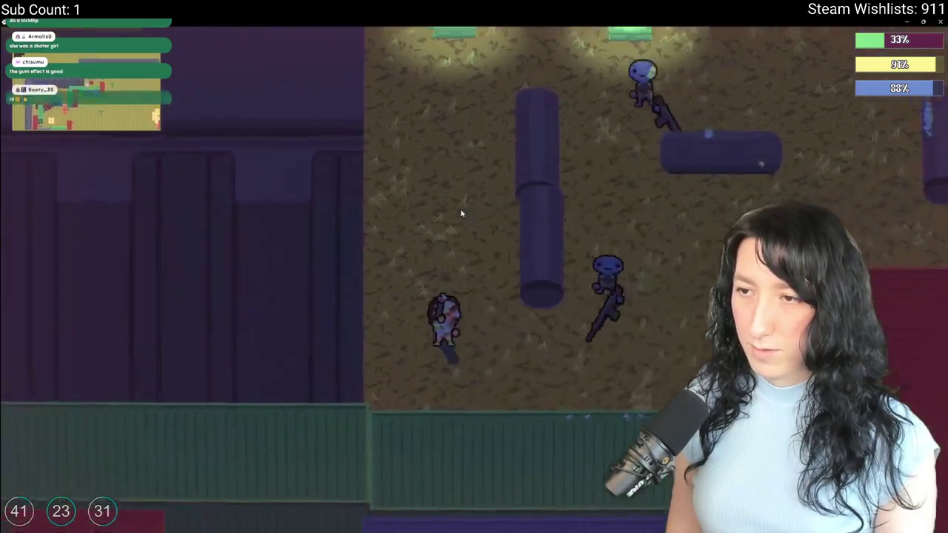
pyautogui.press('w')
pyautogui.press('d')
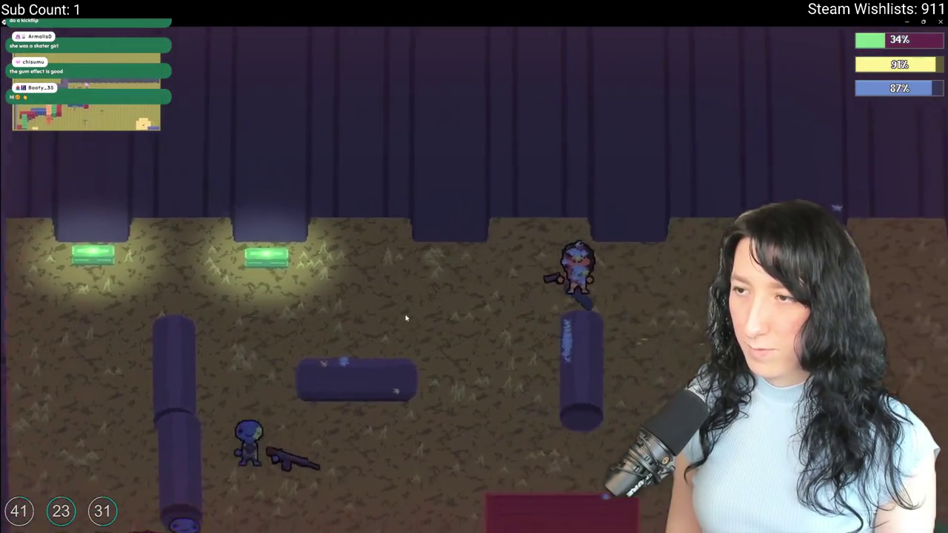
pyautogui.press('s')
pyautogui.press('Tab')
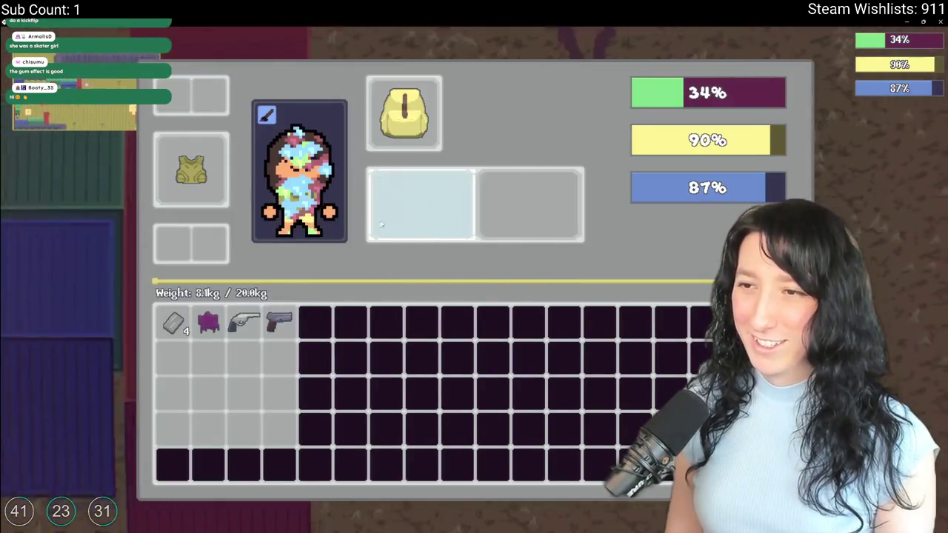
pyautogui.press('Tab')
# Keep moving around until knocked down, checking the inventory, then pause the game.
pyautogui.press('w')
pyautogui.press('a')
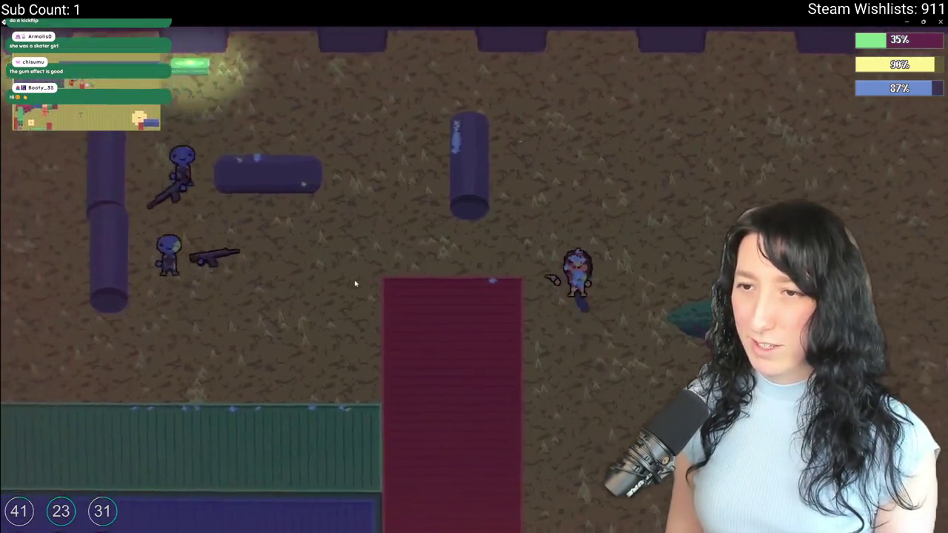
pyautogui.press('a')
pyautogui.press('s')
pyautogui.press('w')
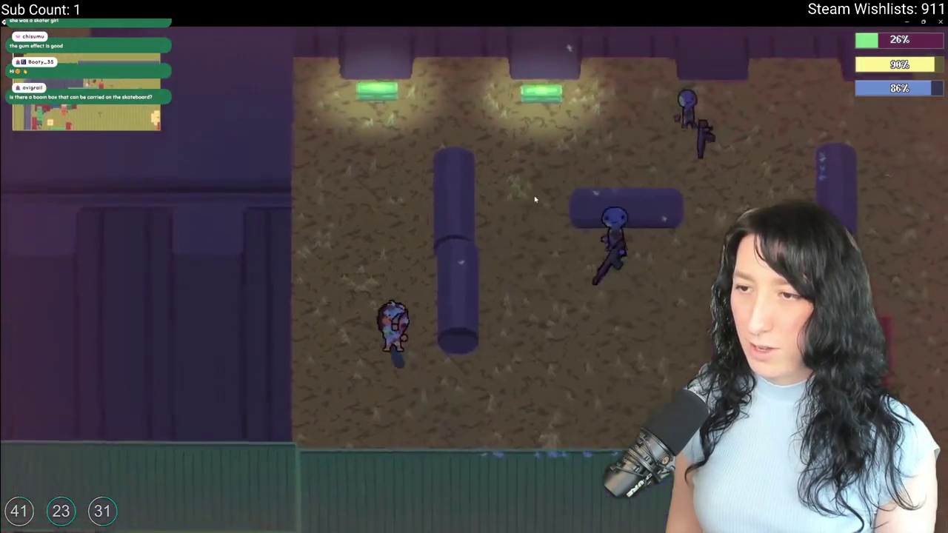
pyautogui.press('Tab')
pyautogui.press('Tab')
pyautogui.press('s')
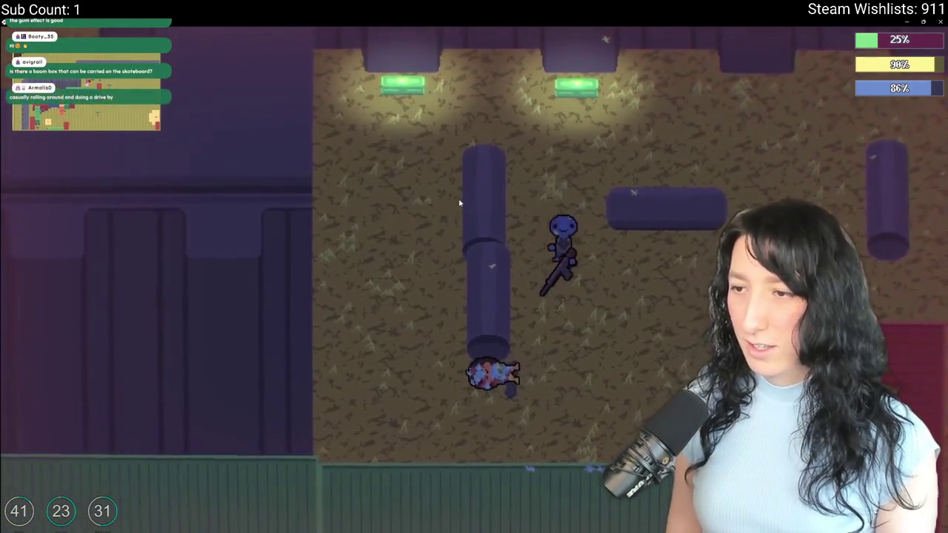
pyautogui.press('w')
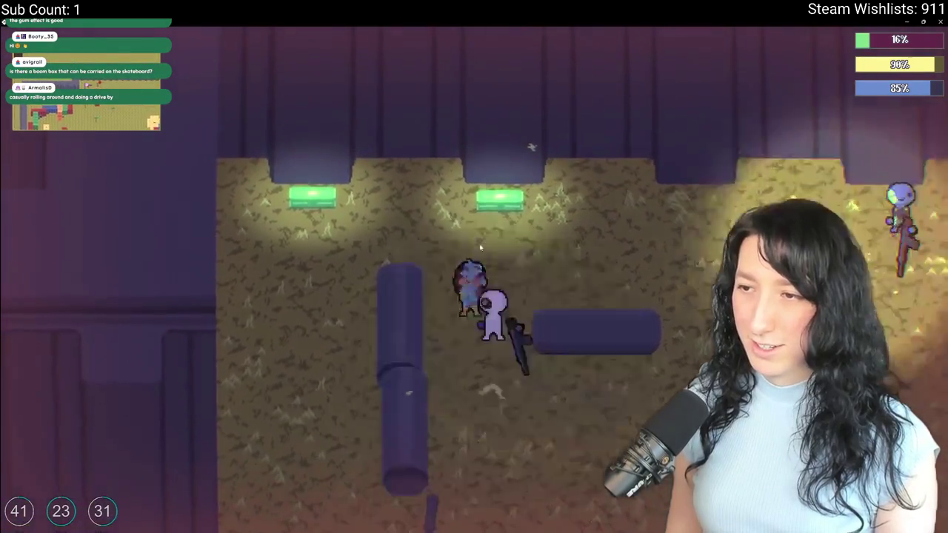
pyautogui.press('d')
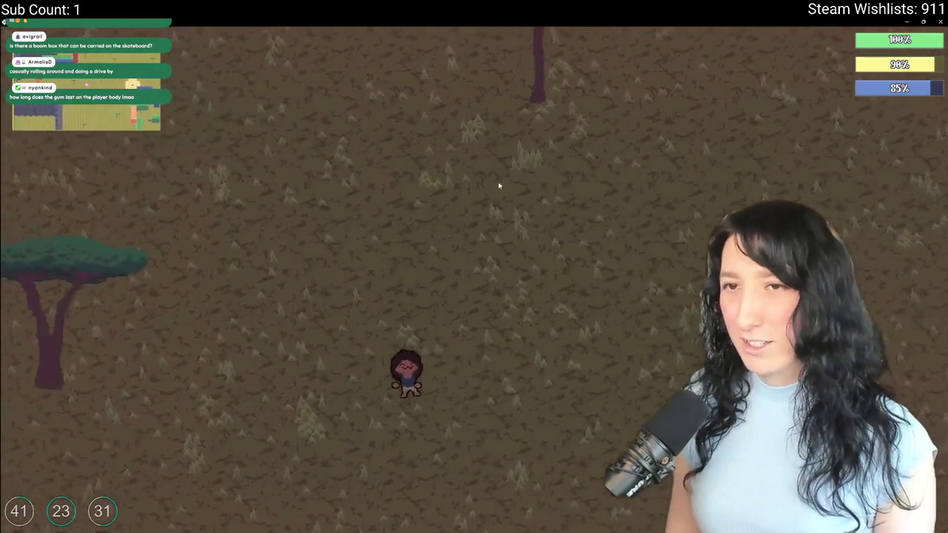
pyautogui.press('a')
pyautogui.press('Escape')
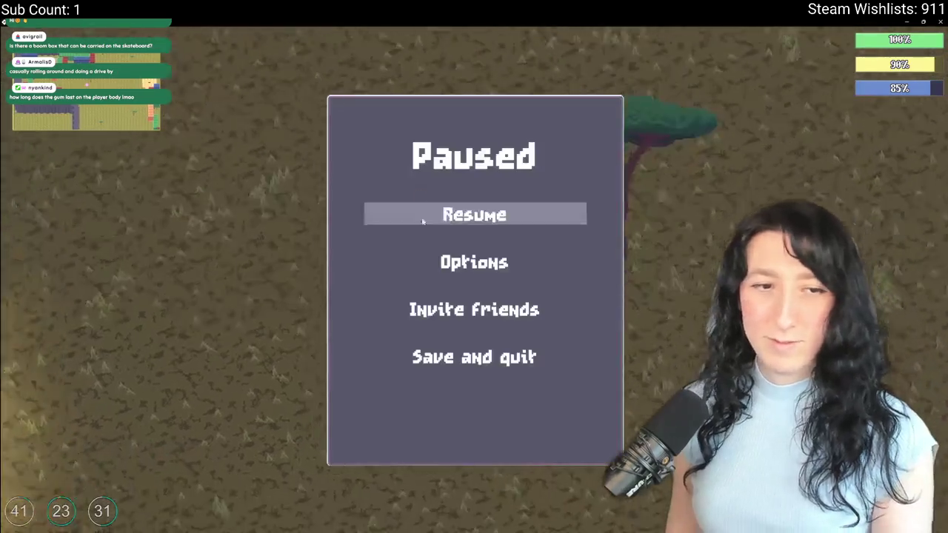
# Save and quit Gum Squad to the desktop, then switch windows.
pyautogui.click(474, 356)
pyautogui.click(474, 404)
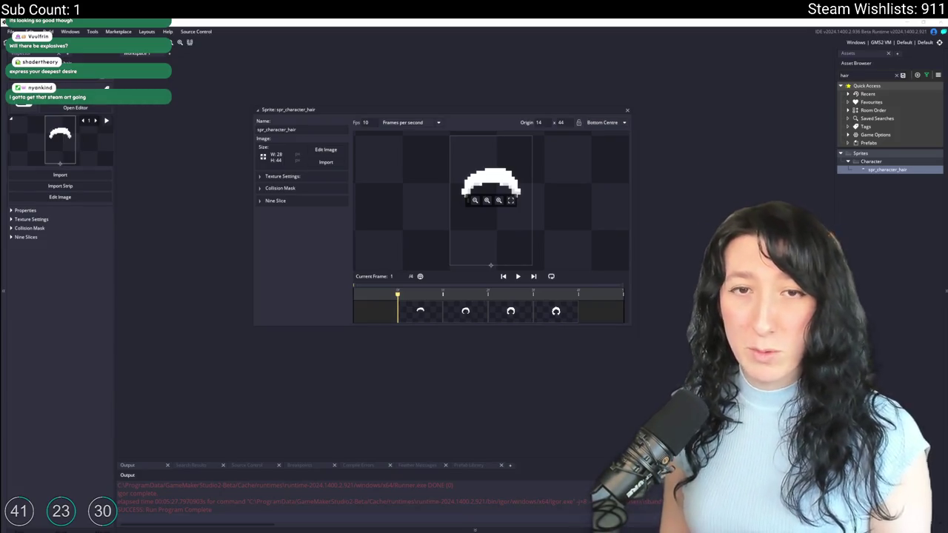
pyautogui.hotkey('alt', 'Tab')
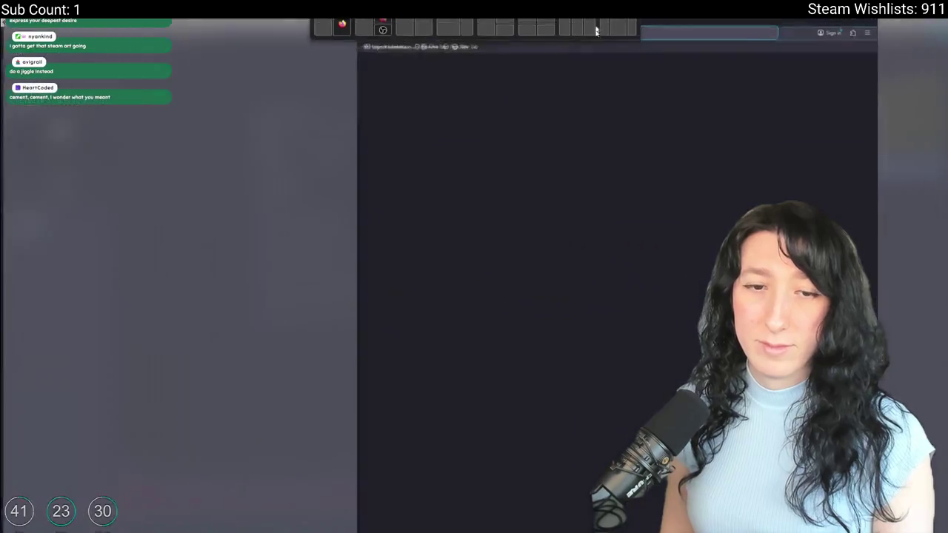
# Launch FL Studio 2025 by searching 'fl' in the Start menu.
pyautogui.hotkey('alt', 'Tab')
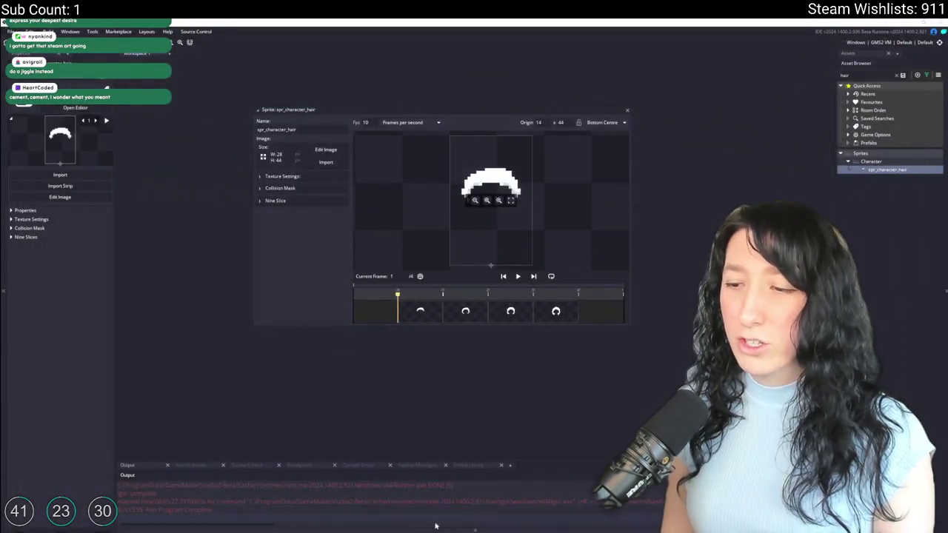
pyautogui.press('super')
pyautogui.write('fl Studio 2025')
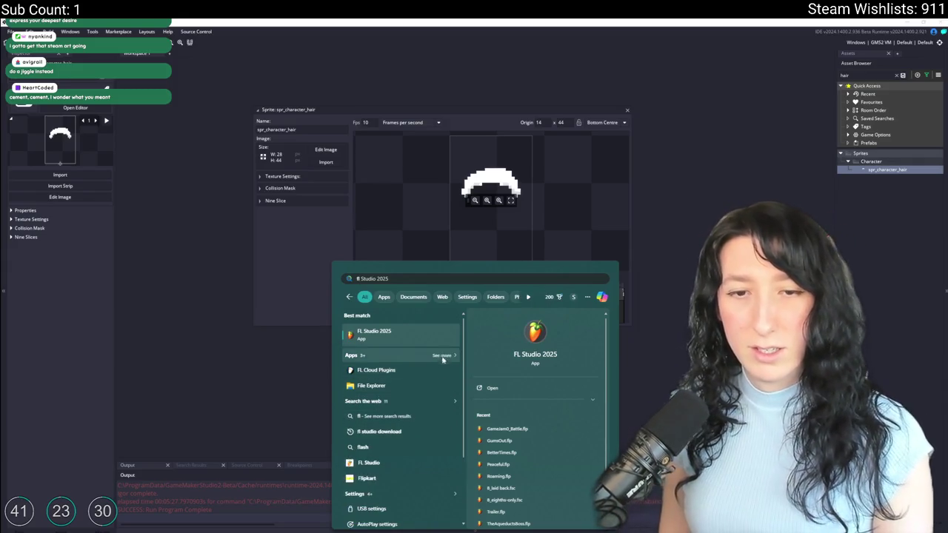
pyautogui.press('Return')
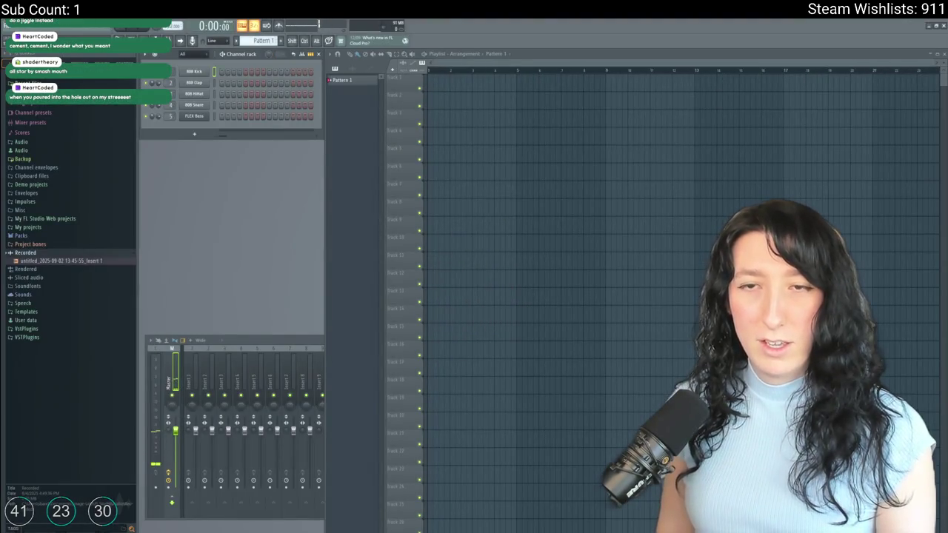
pyautogui.click(6, 27)
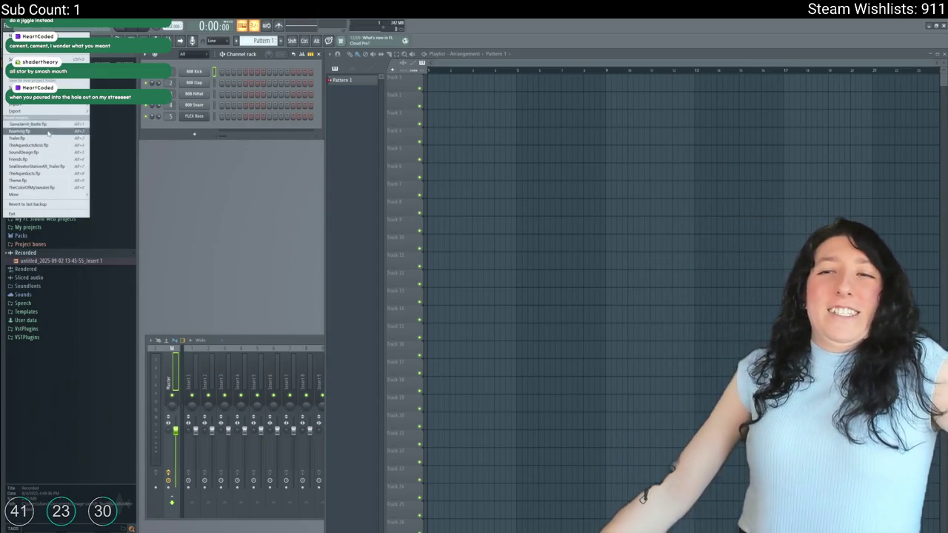
# Open a recent song project and show its Playlist and Channel rack.
pyautogui.click(57, 123)
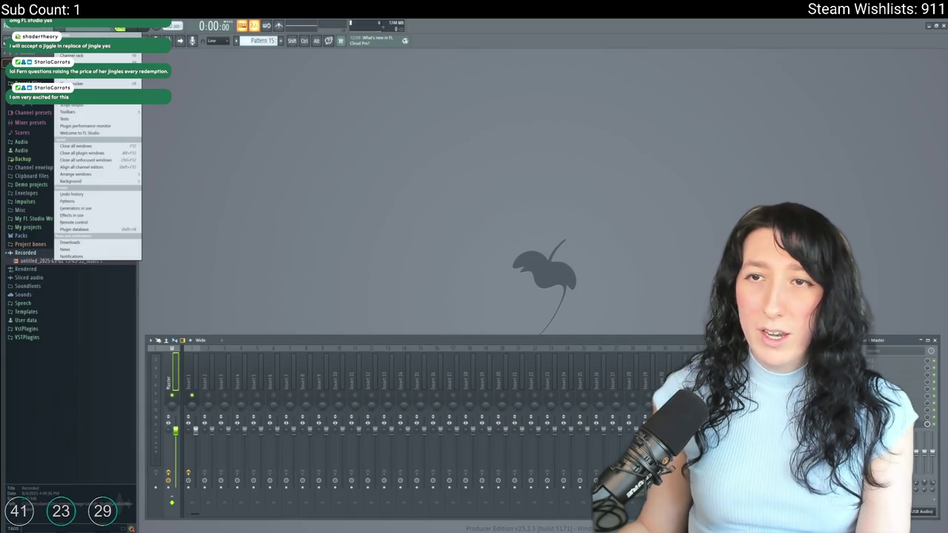
pyautogui.click(74, 57)
pyautogui.click(74, 58)
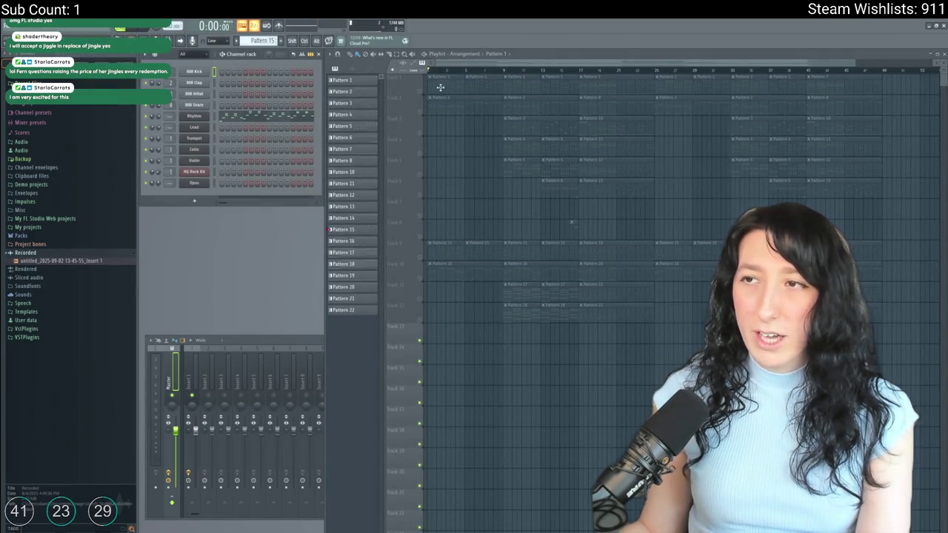
# Unmute tracks 3–6, play the song, and review the Lead melody's notes.
pyautogui.moveTo(418, 133); pyautogui.dragTo(423, 195)
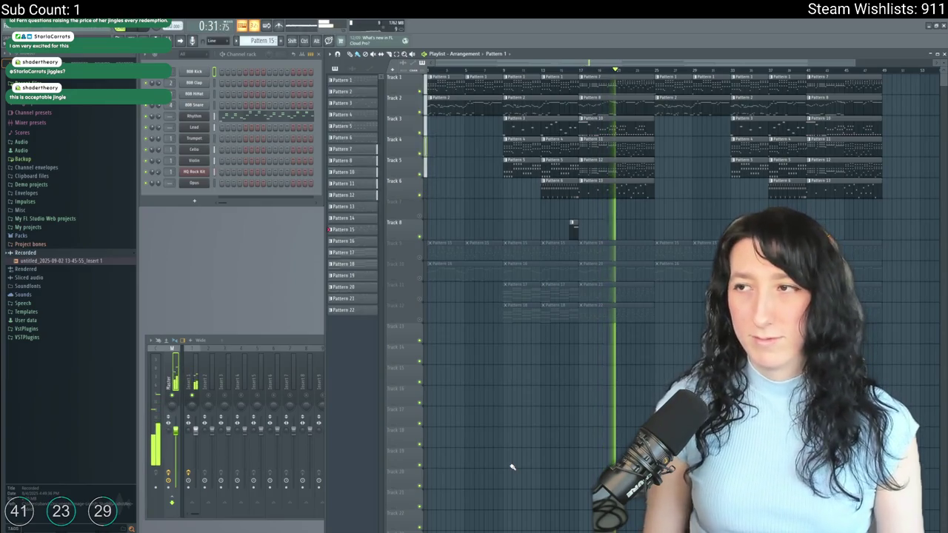
pyautogui.press('space')
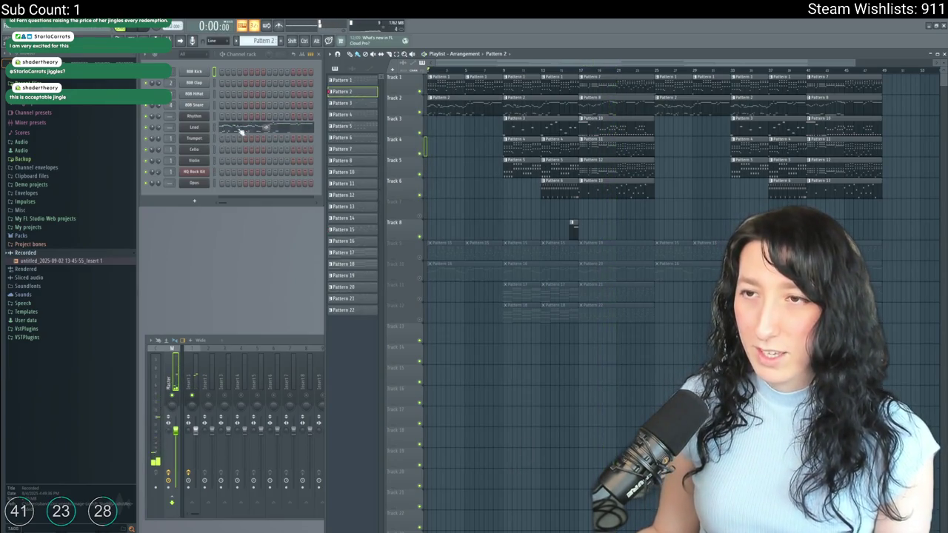
pyautogui.rightClick(198, 127)
pyautogui.click(222, 131)
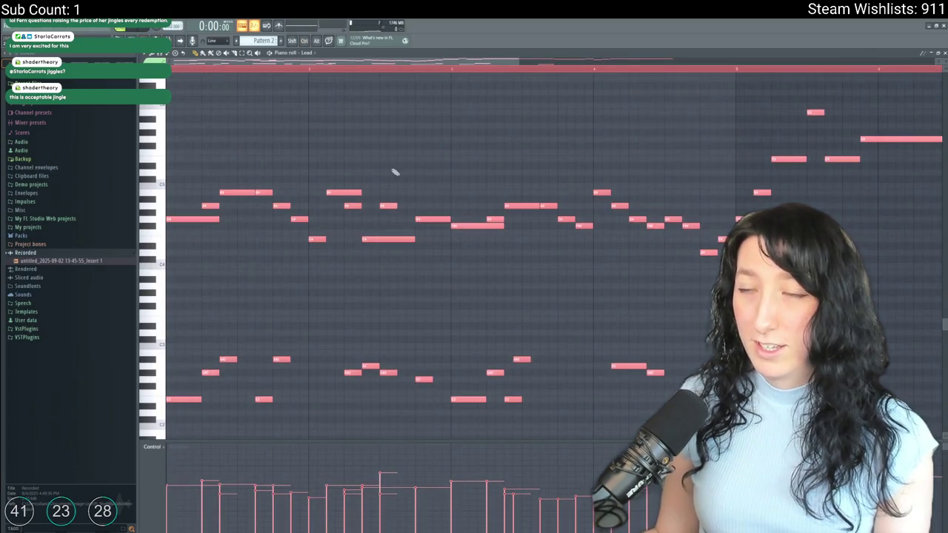
pyautogui.press('F7')
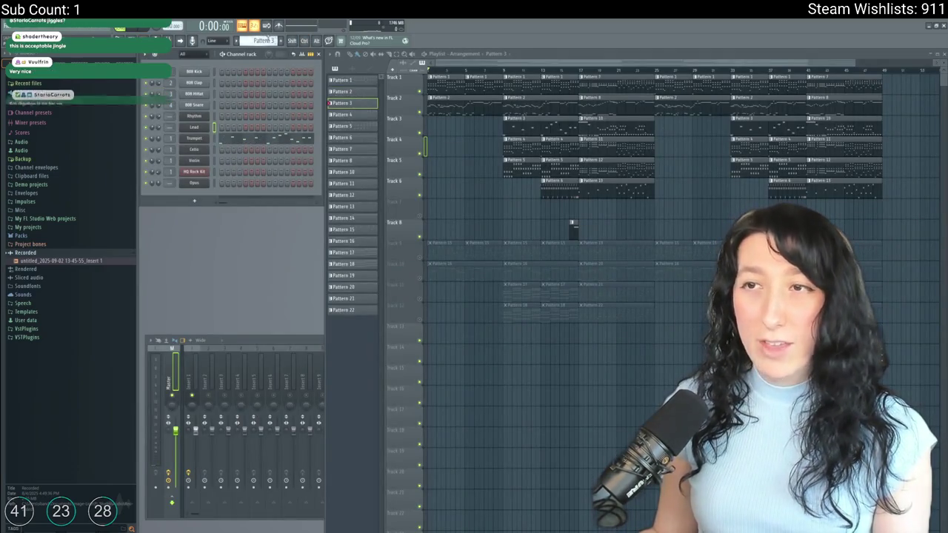
# Insert a new empty Pattern 25.
pyautogui.scroll(-3, 268, 38)
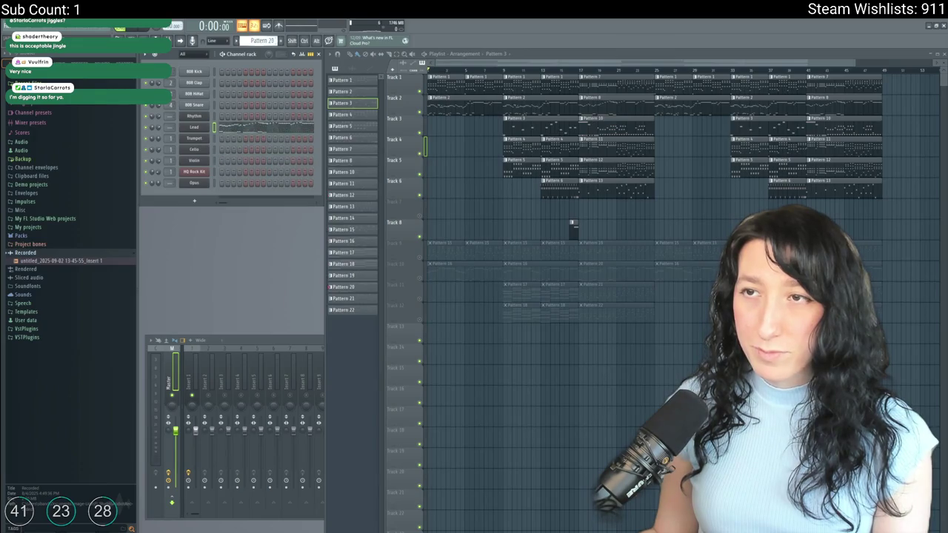
pyautogui.click(61, 28)
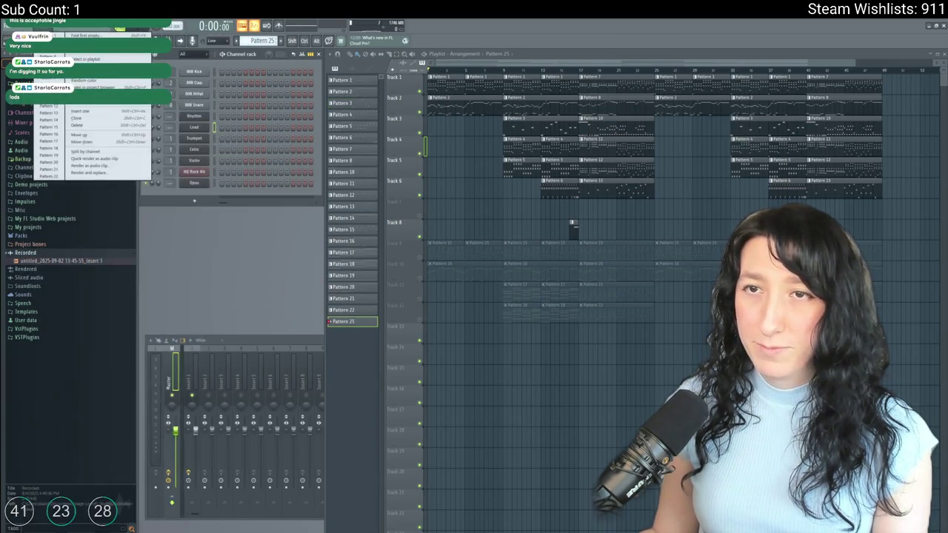
pyautogui.click(111, 36)
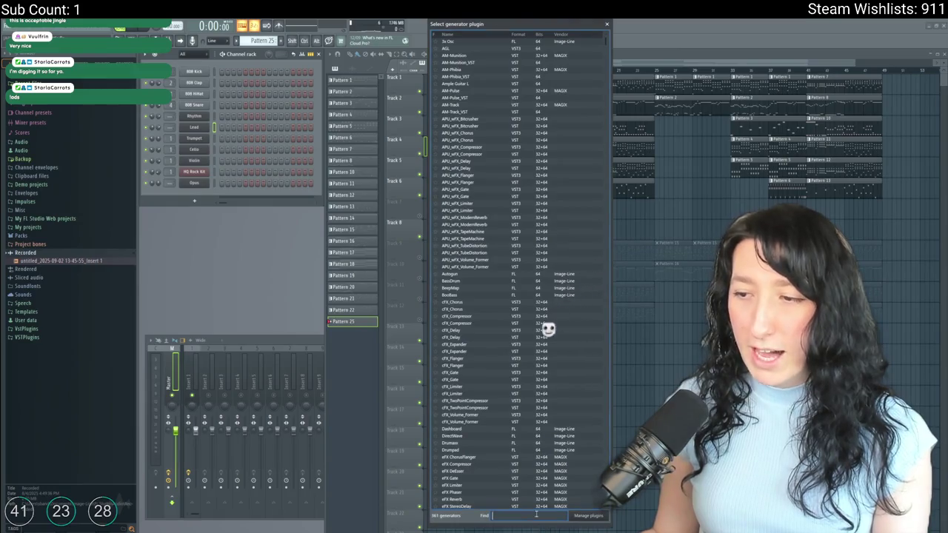
# Add a MeowSynth instrument channel and give it the melody notes.
pyautogui.write('meo')
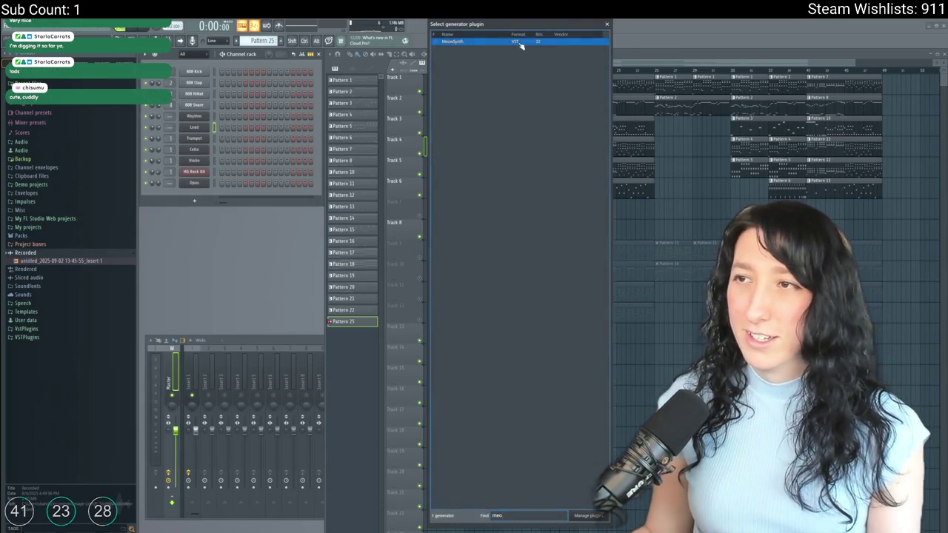
pyautogui.doubleClick(520, 42)
pyautogui.moveTo(259, 156); pyautogui.dragTo(234, 234)
pyautogui.rightClick(206, 191)
pyautogui.click(222, 191)
pyautogui.press('Escape')
# Delete the low notes from MeowSynth's melody in the piano roll.
pyautogui.rightClick(207, 190)
pyautogui.click(222, 194)
pyautogui.moveTo(688, 397); pyautogui.dragTo(112, 307)
pyautogui.scroll(1, 444, 289)
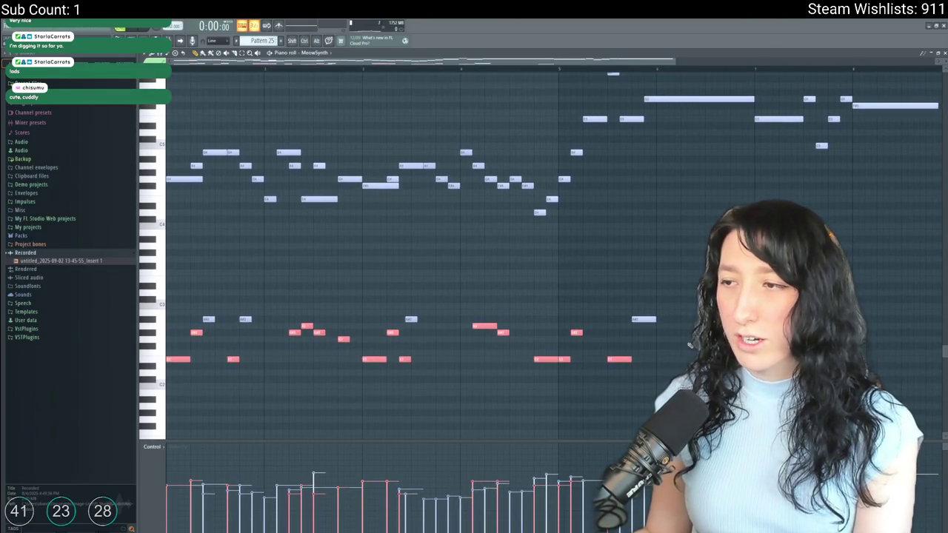
pyautogui.press('Delete')
pyautogui.moveTo(673, 338); pyautogui.dragTo(205, 283)
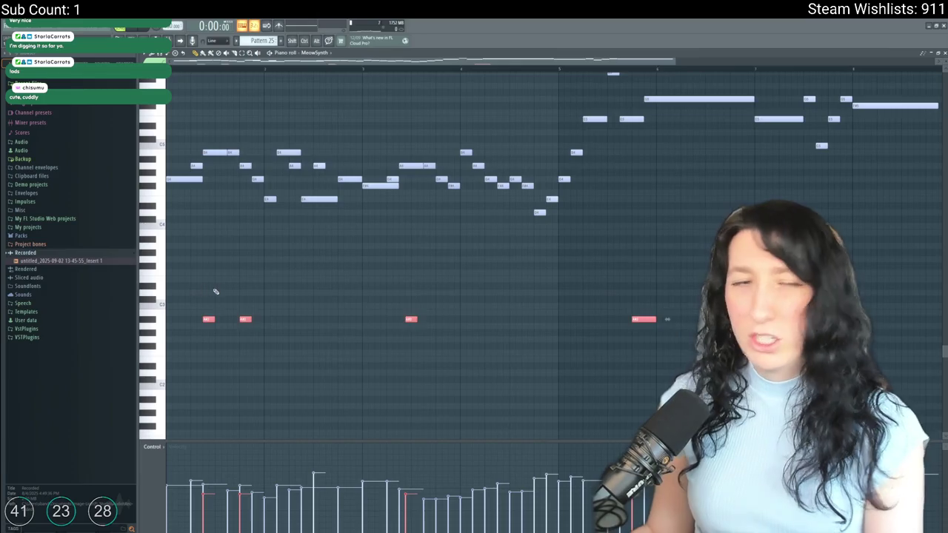
pyautogui.press('Delete')
pyautogui.press('F7')
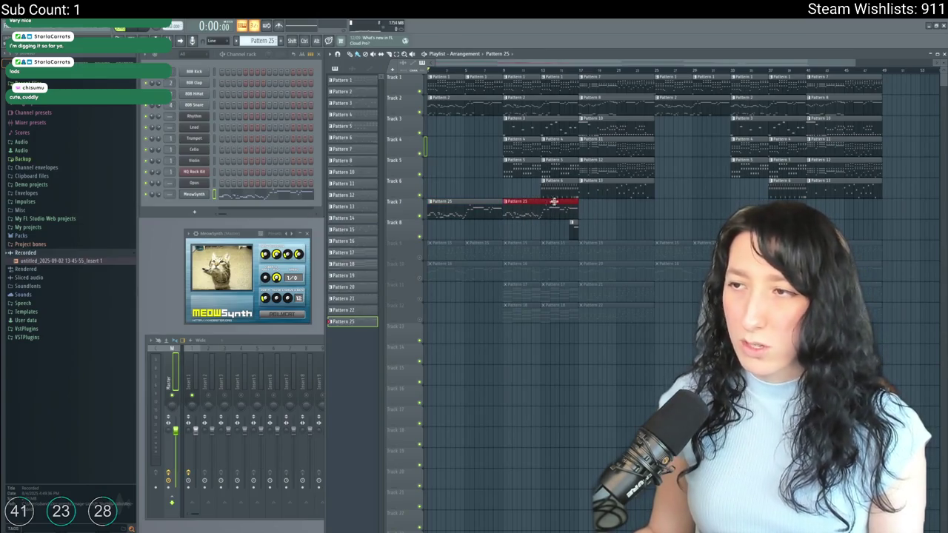
pyautogui.rightClick(205, 127)
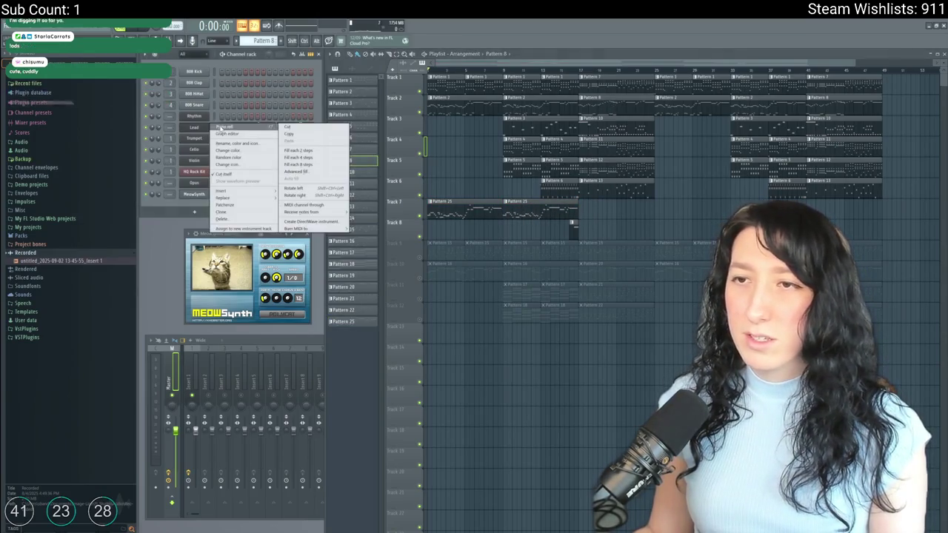
# Check the Lead and MeowSynth notes in the piano roll.
pyautogui.click(222, 132)
pyautogui.press('F7')
pyautogui.rightClick(201, 194)
pyautogui.click(229, 199)
pyautogui.rightClick(198, 195)
pyautogui.click(242, 196)
pyautogui.press('F7')
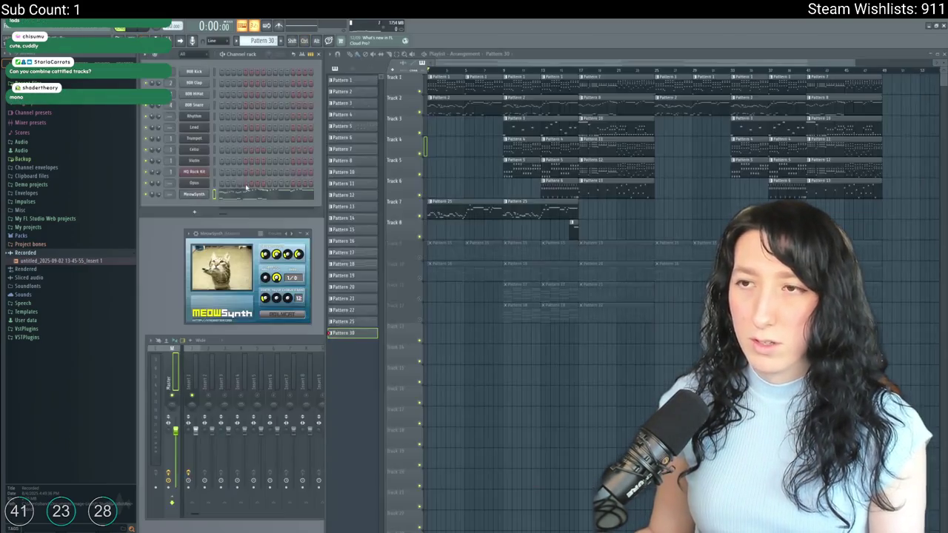
# Delete the lower bass notes from Pattern 30's MeowSynth melody and stop playback.
pyautogui.rightClick(198, 195)
pyautogui.click(223, 197)
pyautogui.moveTo(159, 318); pyautogui.dragTo(434, 345)
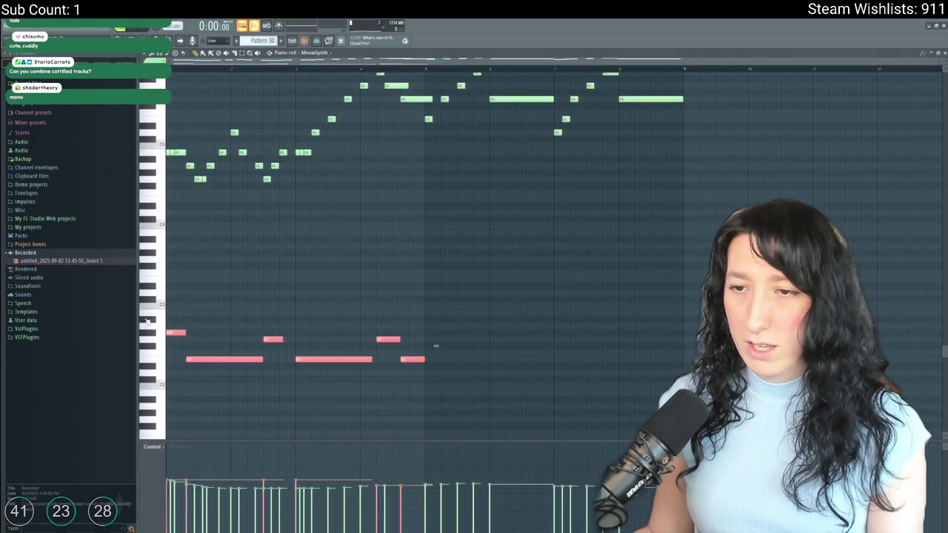
pyautogui.press('Delete')
pyautogui.press('F7')
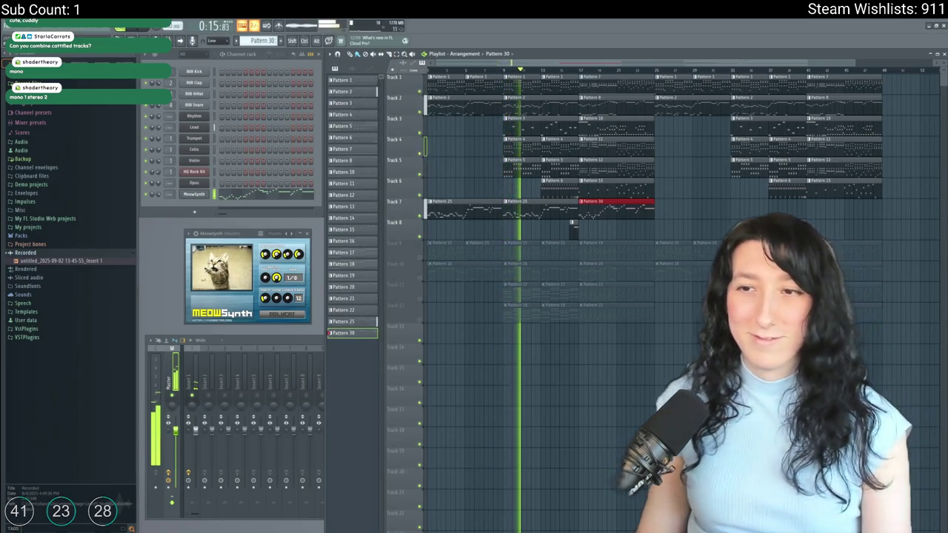
pyautogui.press('space')
# Load the 'Clear cat' preset on the MeowSynth channel.
pyautogui.click(188, 233)
pyautogui.moveTo(199, 254)
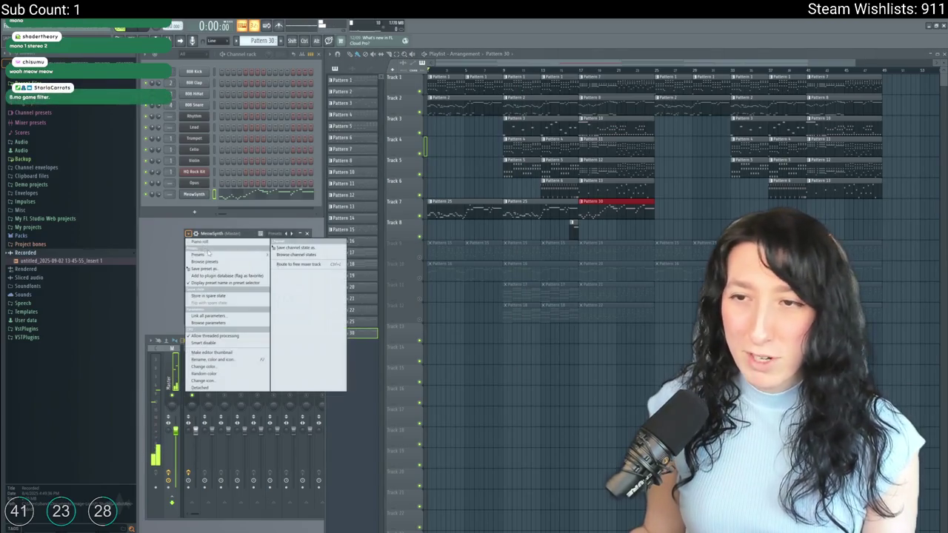
pyautogui.click(283, 254)
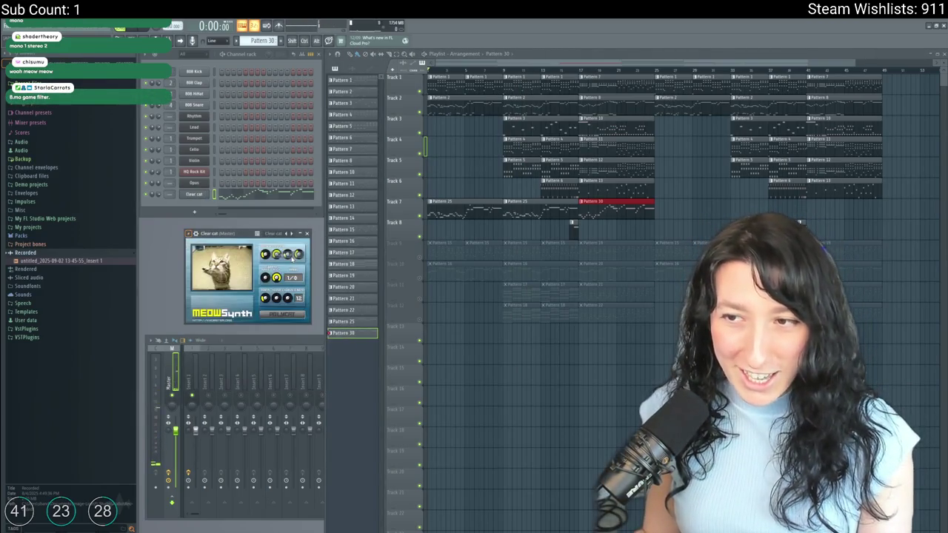
pyautogui.click(188, 234)
pyautogui.moveTo(198, 254)
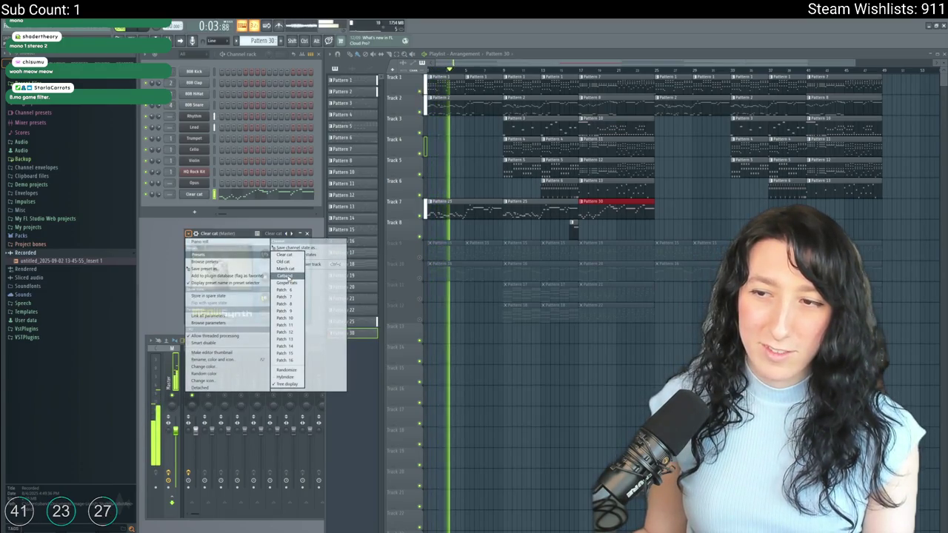
pyautogui.click(245, 240)
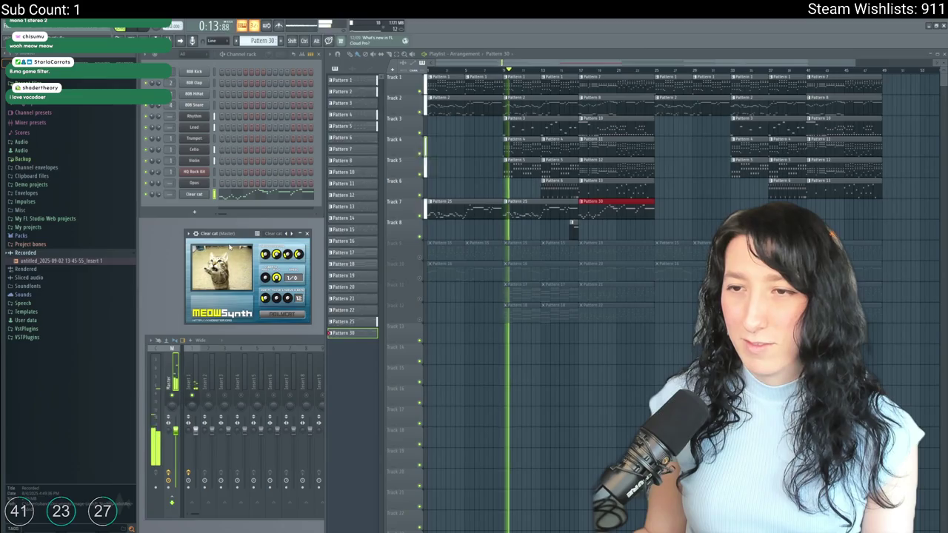
pyautogui.click(193, 194)
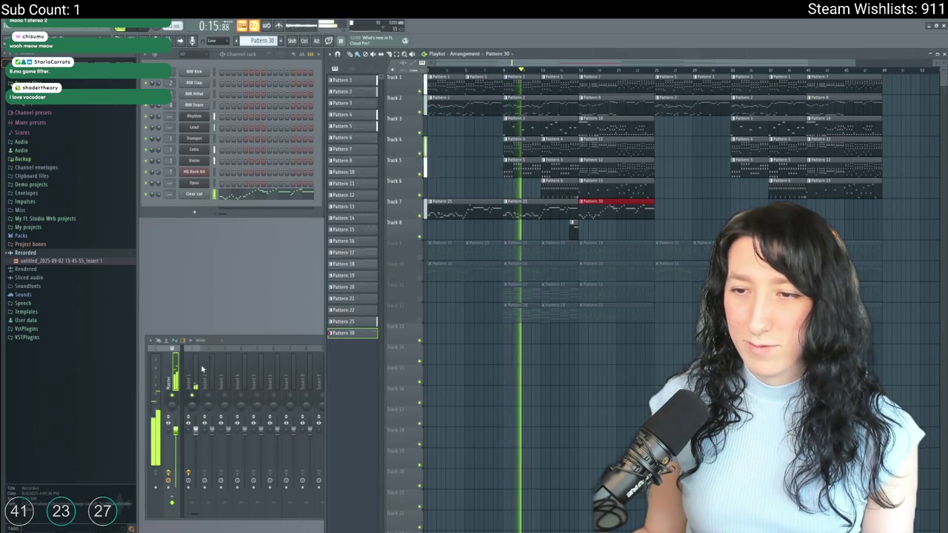
# Route the Clear cat channel to mixer insert 1 and stop playback.
pyautogui.rightClick(199, 379)
pyautogui.click(311, 371)
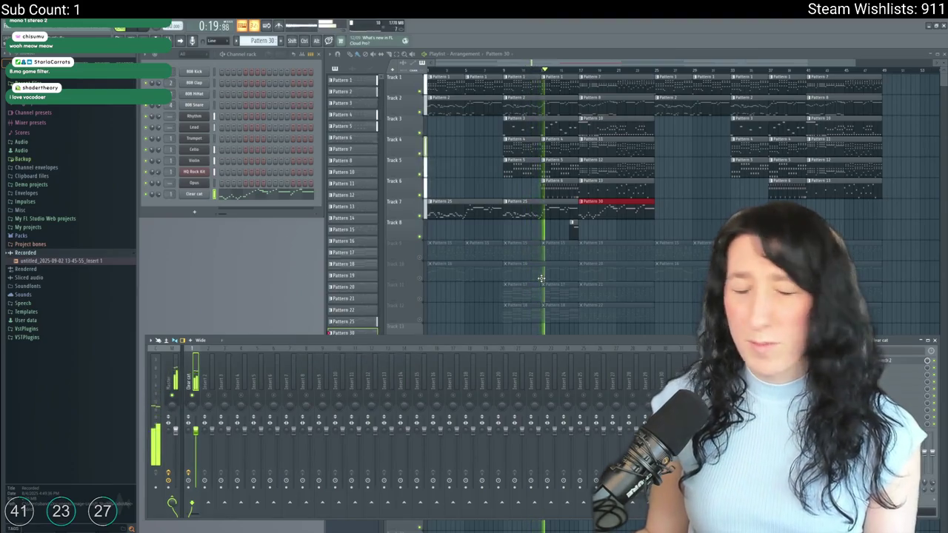
pyautogui.click(715, 197)
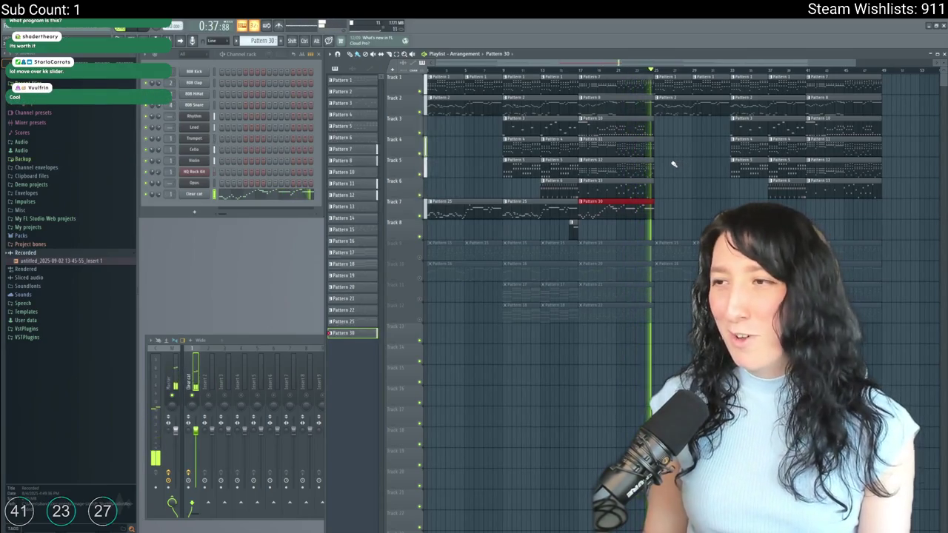
pyautogui.press('space')
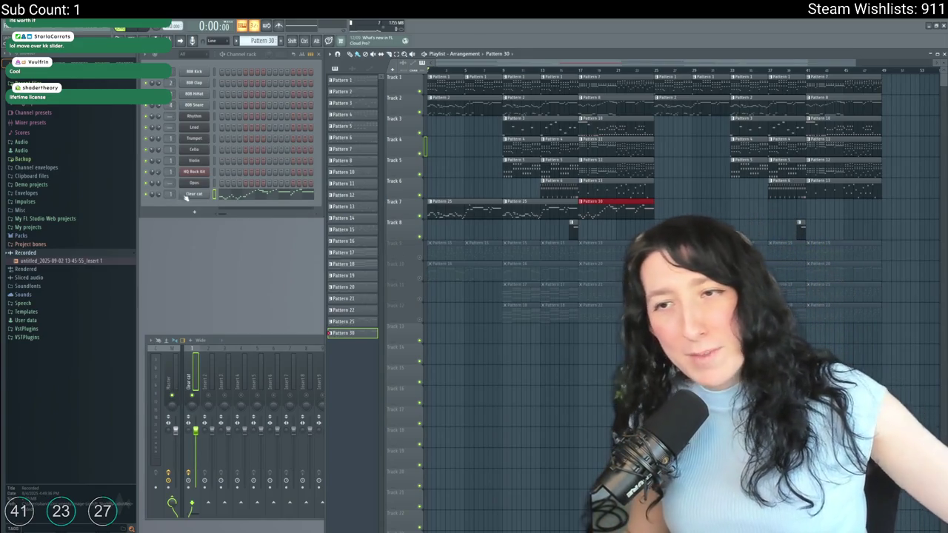
# Play the song and open the Clear cat notes in the piano roll.
pyautogui.click(194, 194)
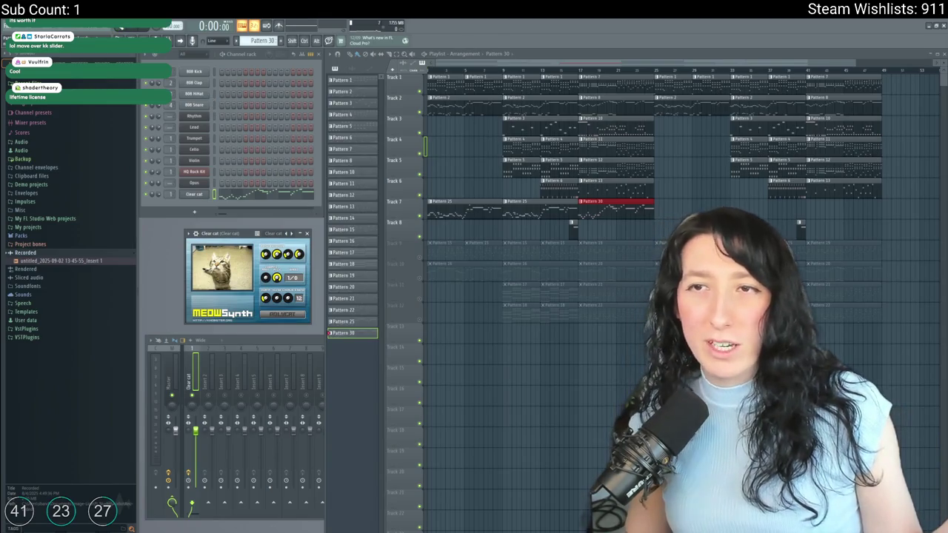
pyautogui.press('space')
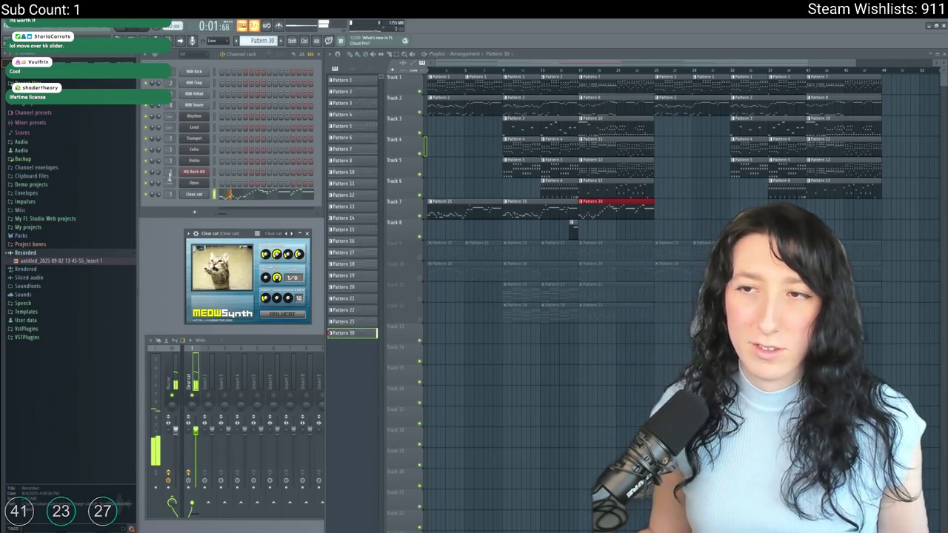
pyautogui.rightClick(190, 197)
pyautogui.click(222, 194)
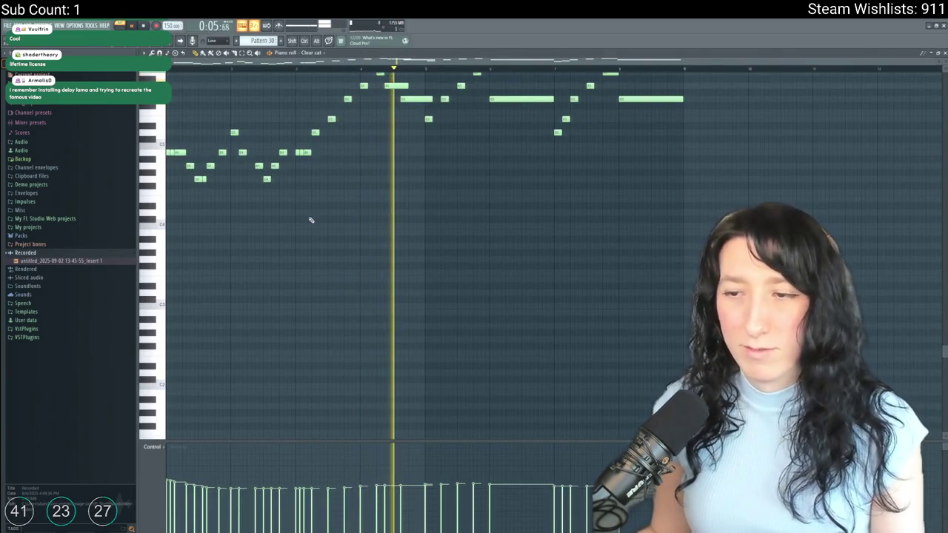
pyautogui.scroll(3, 311, 220)
pyautogui.scroll(3, 311, 218)
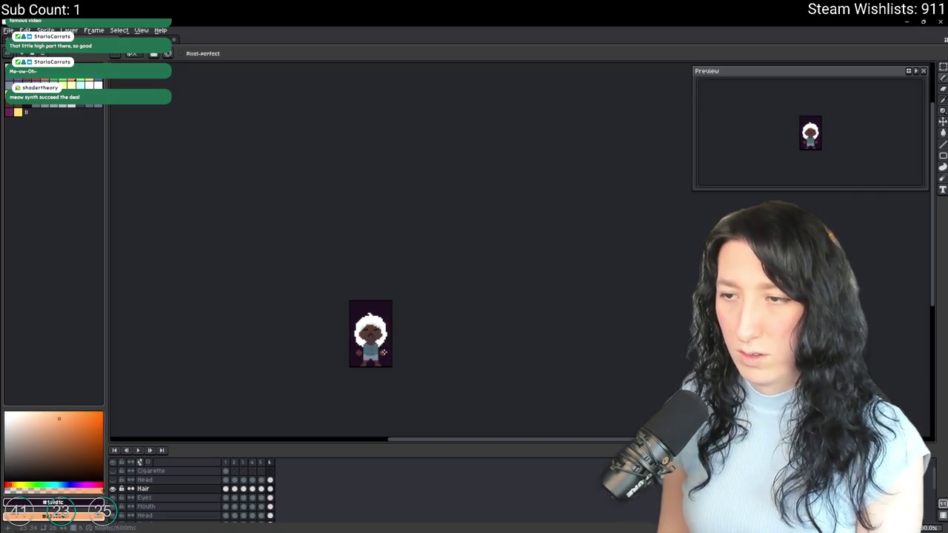
# Zoom into the character's face, select the Mouth layer, and toggle the hair's visibility.
pyautogui.scroll(3, 368, 338)
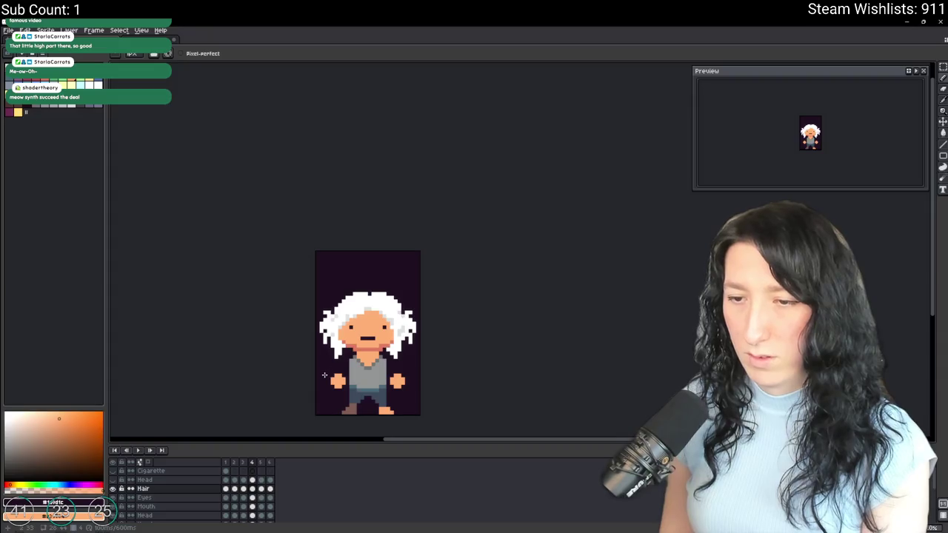
pyautogui.scroll(1, 368, 346)
pyautogui.scroll(1, 368, 345)
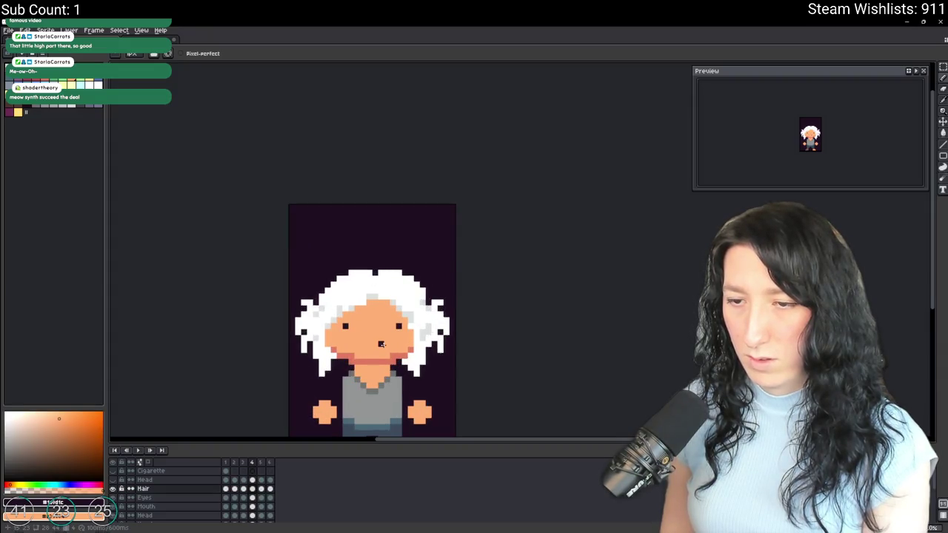
pyautogui.scroll(2, 379, 343)
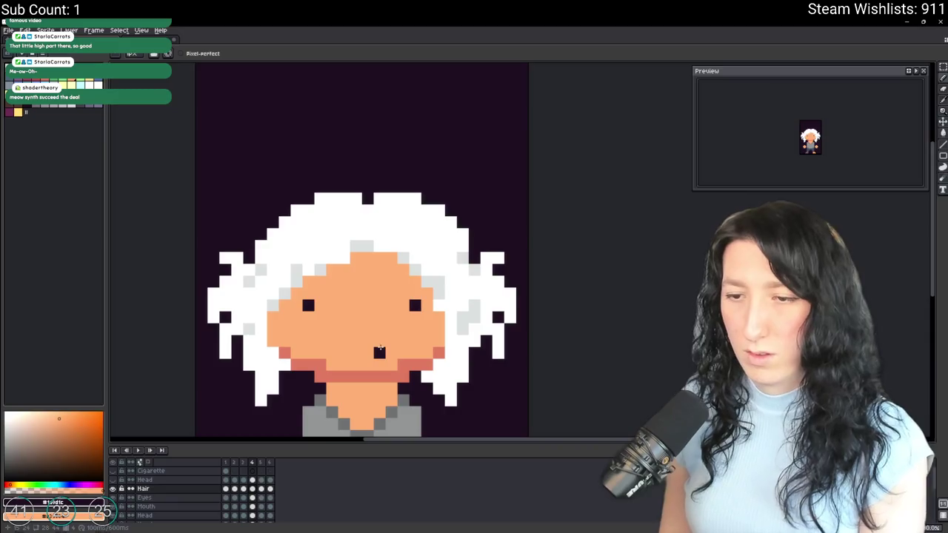
pyautogui.scroll(-1, 379, 351)
pyautogui.keyDown('ctrl'); pyautogui.click(380, 351); pyautogui.keyUp('ctrl')
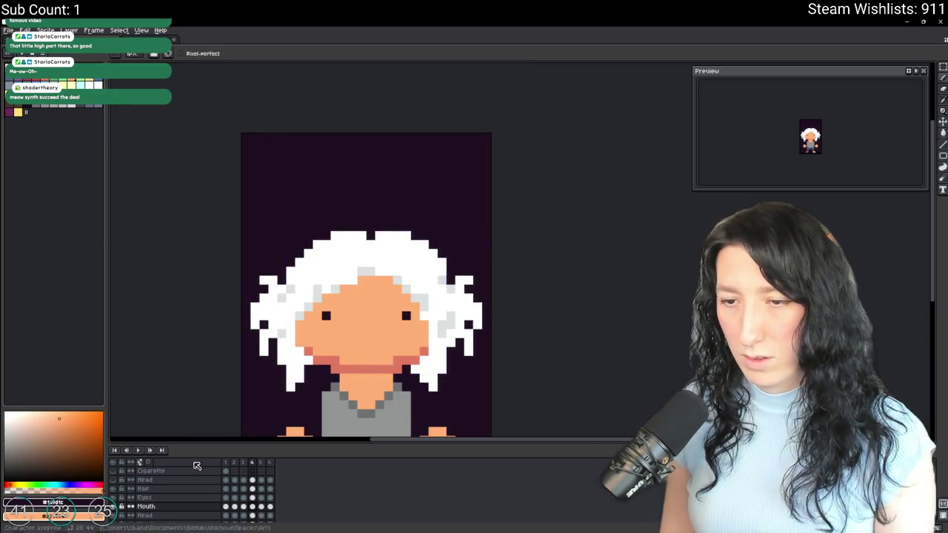
pyautogui.click(112, 489)
pyautogui.click(113, 488)
# Step through the animation frames from frame 1 to compare the mouth.
pyautogui.click(145, 507)
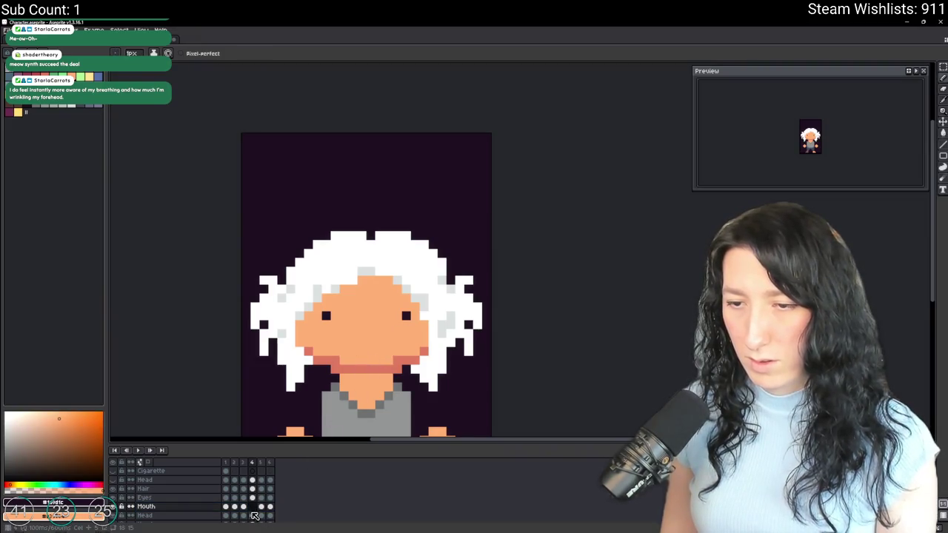
pyautogui.click(229, 507)
pyautogui.press('Right')
pyautogui.press('Right')
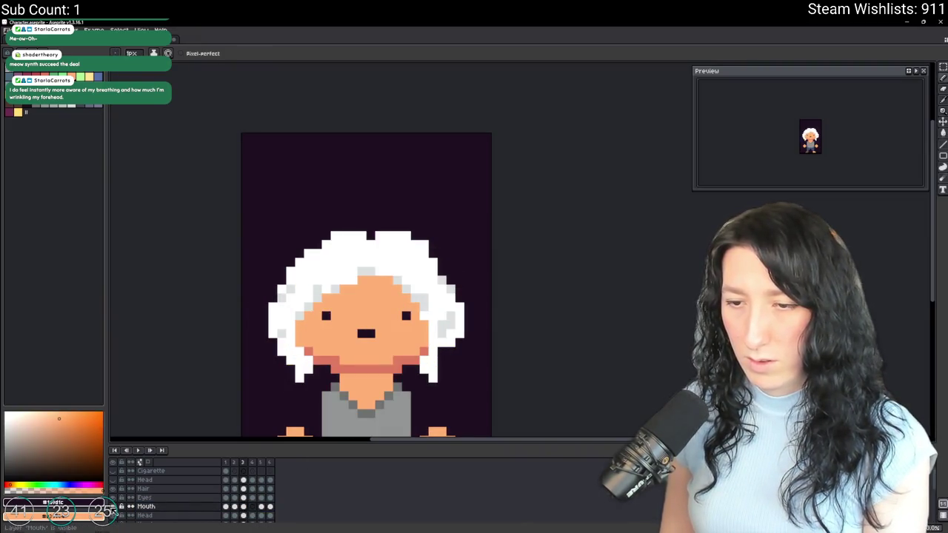
pyautogui.press('Right')
pyautogui.press('Left')
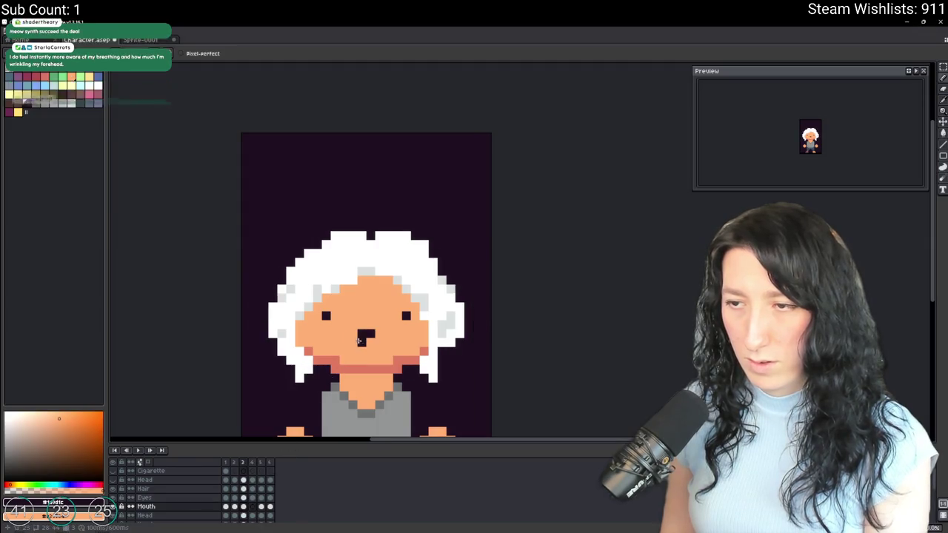
pyautogui.press('Right')
# Return to frame 3 and Magic Wand-select the dark mouth pixels.
pyautogui.scroll(1, 362, 339)
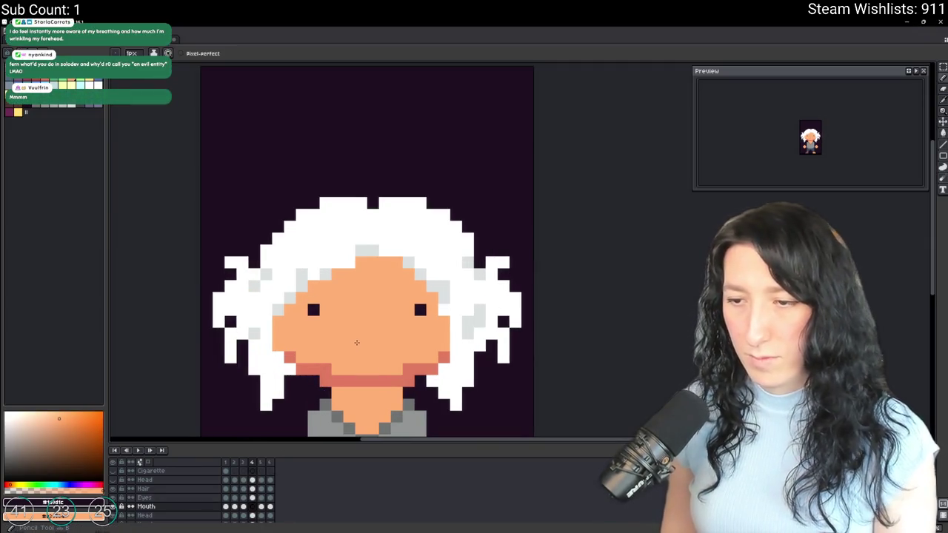
pyautogui.press('Left')
pyautogui.press('e')
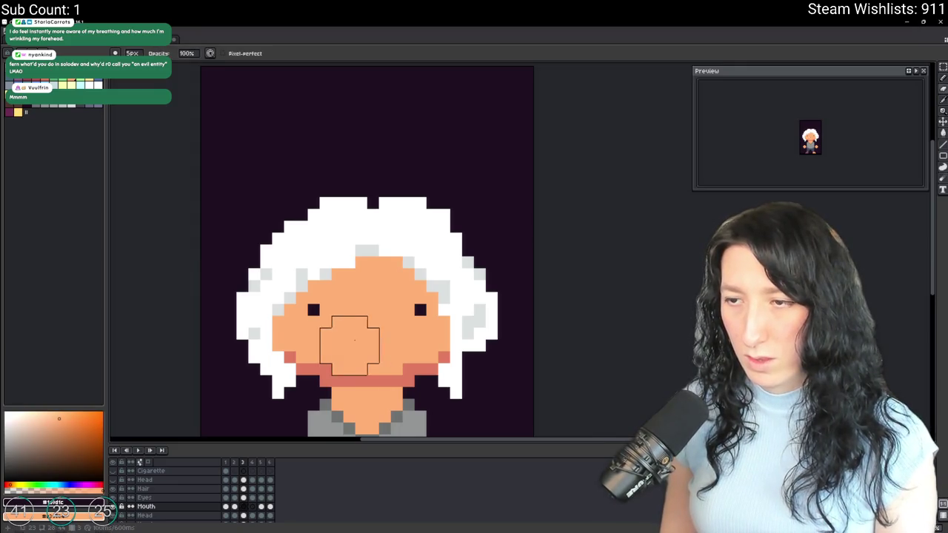
pyautogui.press('w')
pyautogui.click(361, 348)
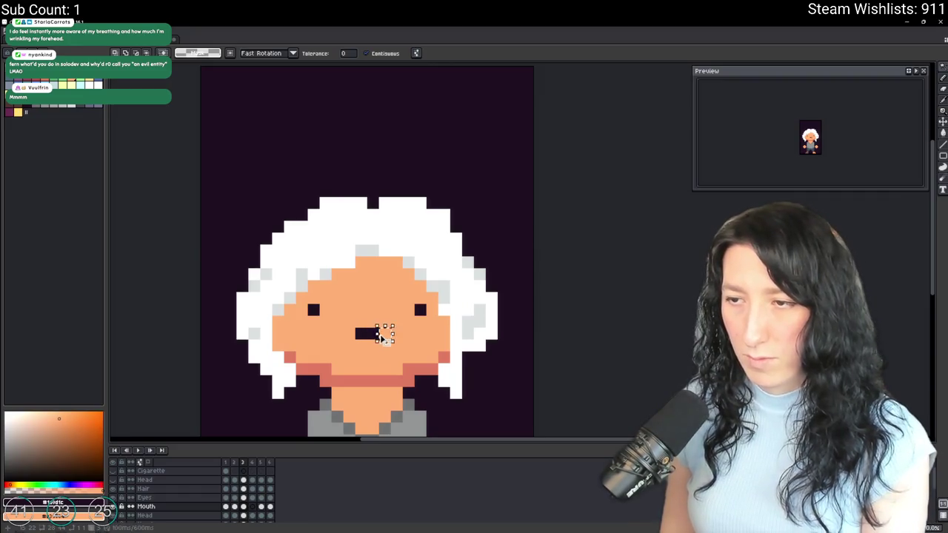
# Hide the Head and Hair layers and clear the selection on the Eyes layer.
pyautogui.click(115, 516)
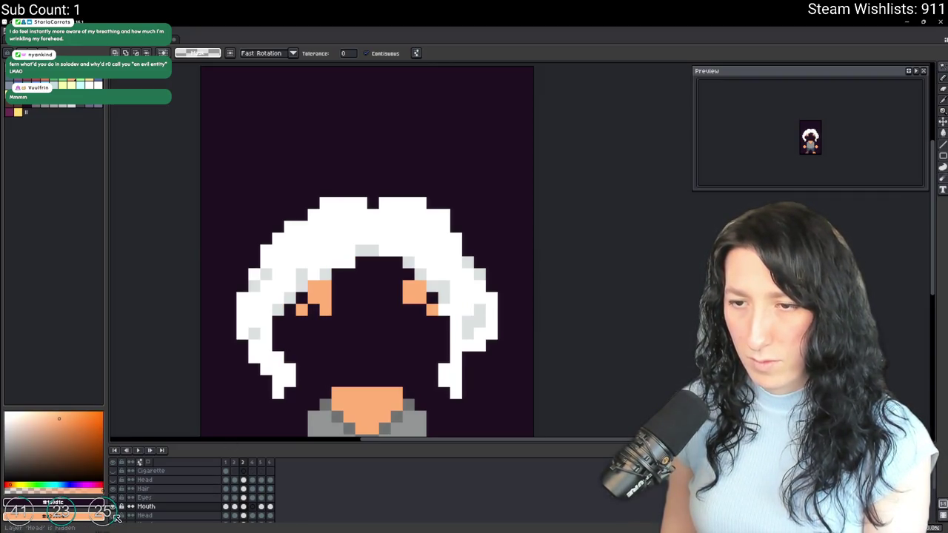
pyautogui.click(343, 292)
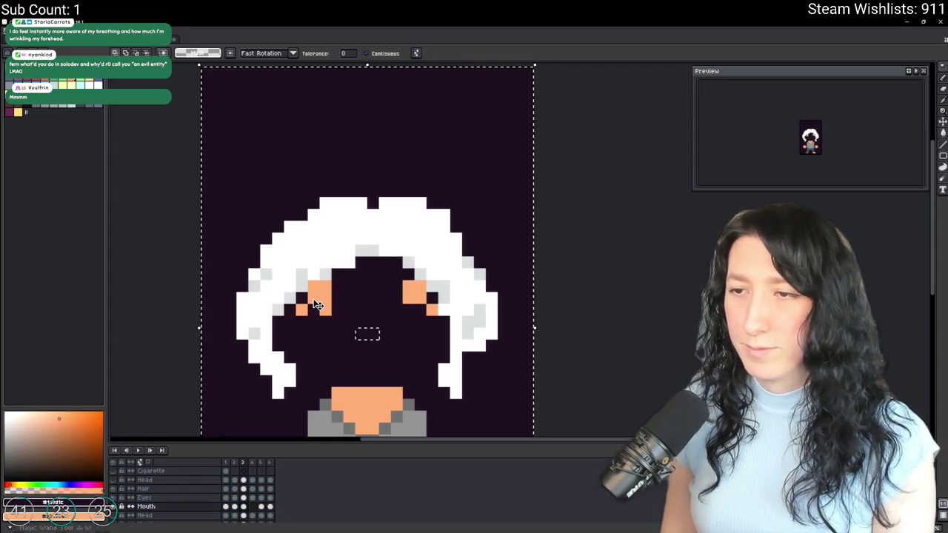
pyautogui.keyDown('ctrl'); pyautogui.click(326, 294); pyautogui.keyUp('ctrl')
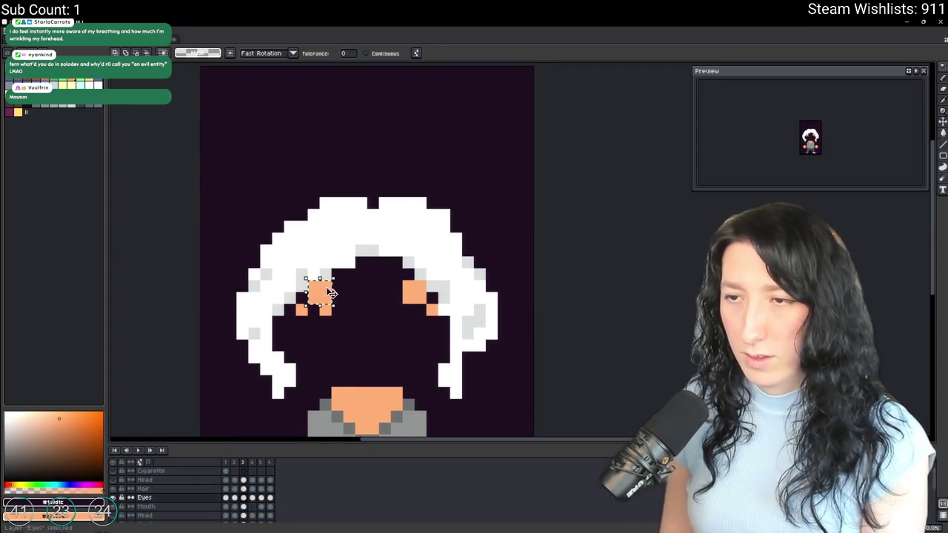
pyautogui.hotkey('ctrl', 'd')
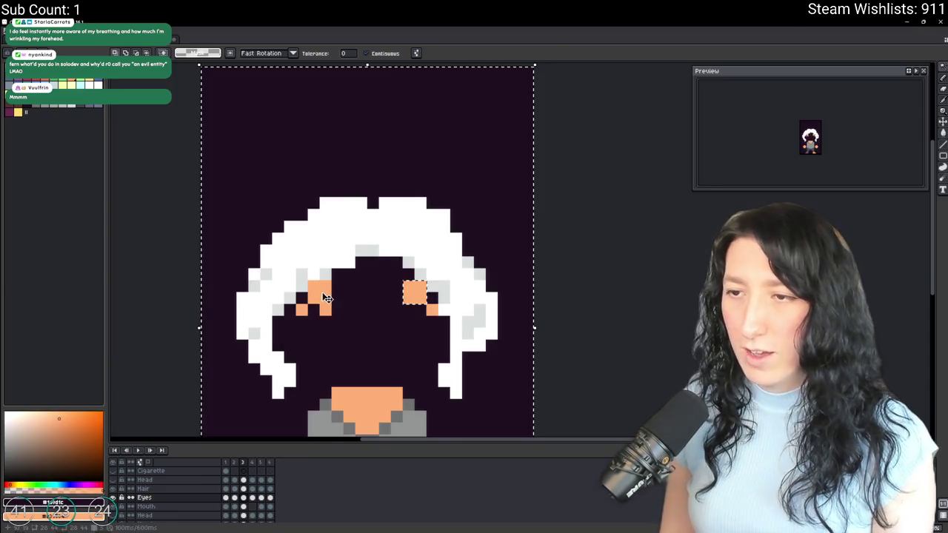
pyautogui.doubleClick(113, 489)
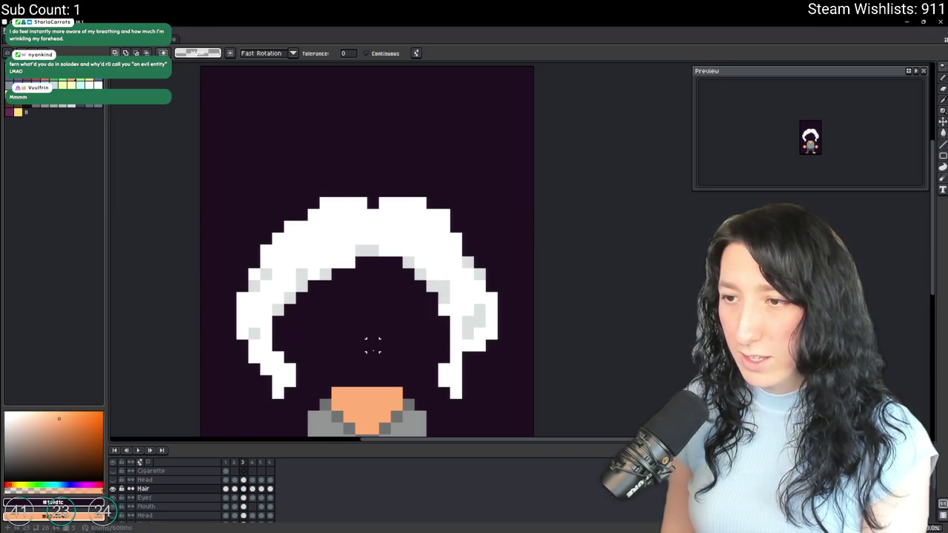
# Go to frame 4's Hair layer and delete the stray orange pixels.
pyautogui.press('Left')
pyautogui.hotkey('ctrl', 'a')
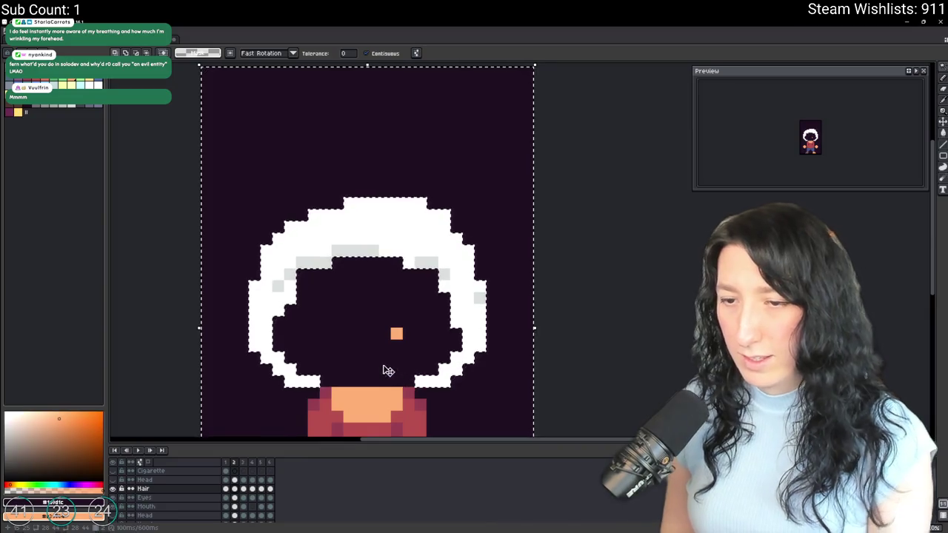
pyautogui.press('Down')
pyautogui.hotkey('ctrl', 'd')
pyautogui.press('Down')
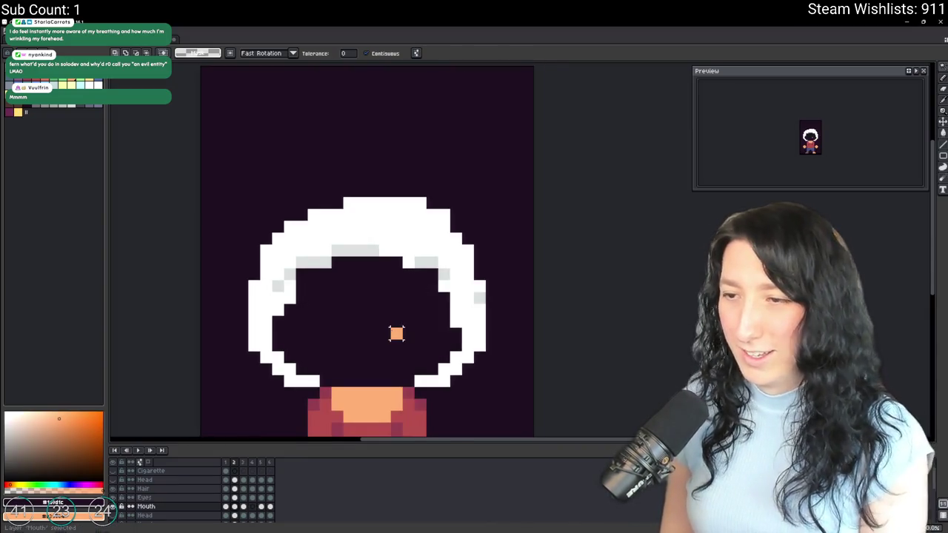
pyautogui.press('Up')
pyautogui.press('Return')
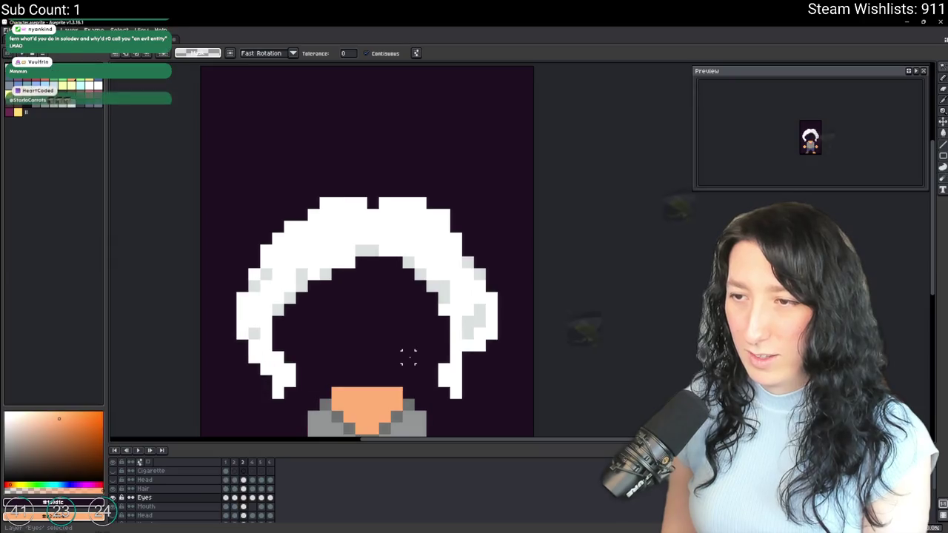
pyautogui.press('Right')
pyautogui.press('Up')
pyautogui.click(374, 341)
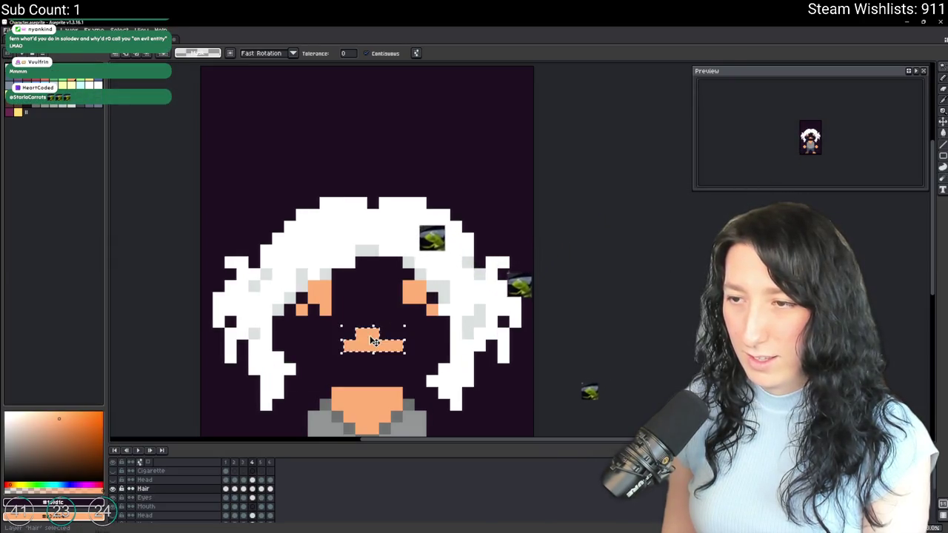
pyautogui.press('Delete')
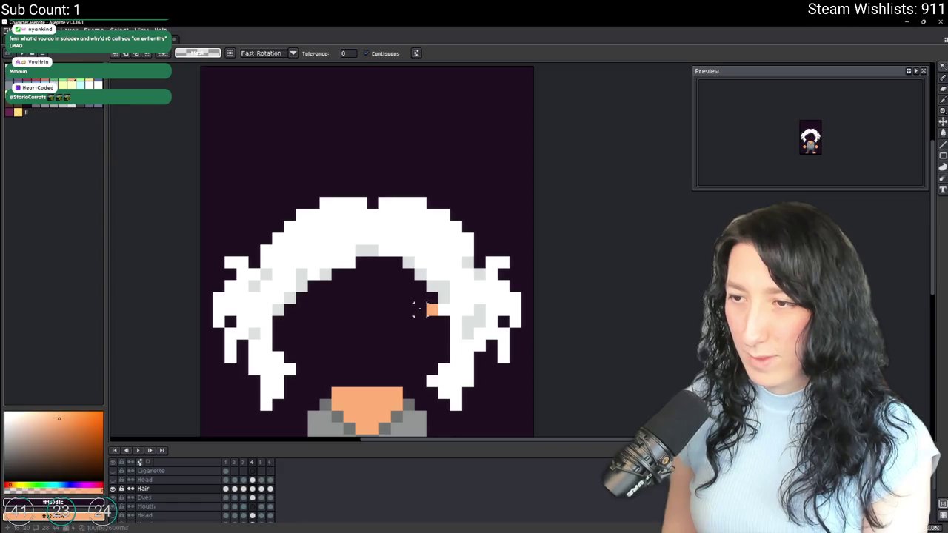
# Review frames 2–5 and make the Head layer visible again.
pyautogui.press('Right')
pyautogui.press('Left')
pyautogui.press('Left')
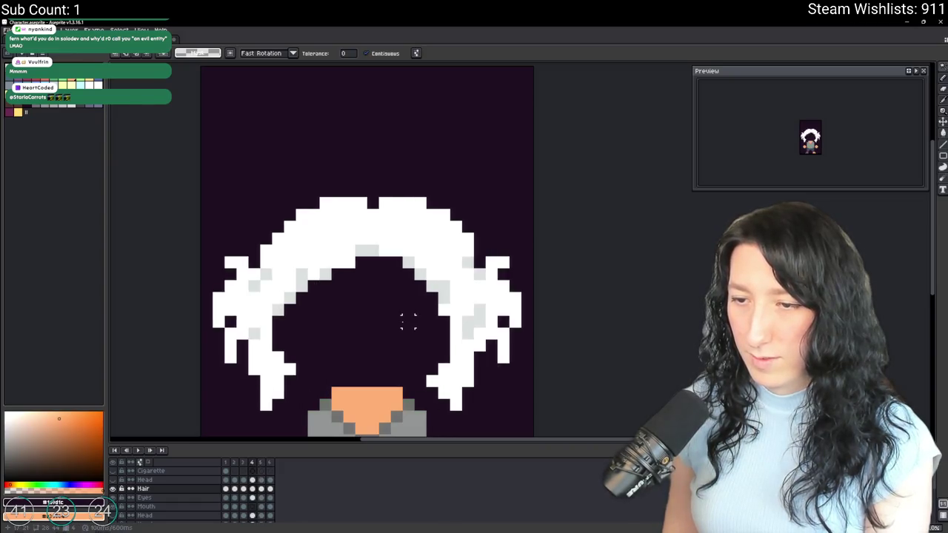
pyautogui.press('Left')
pyautogui.click(115, 516)
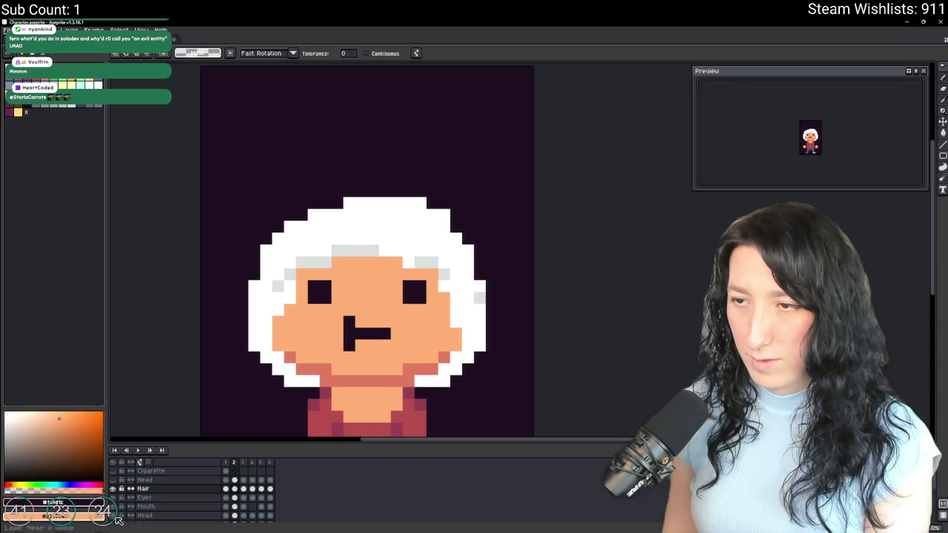
pyautogui.click(235, 497)
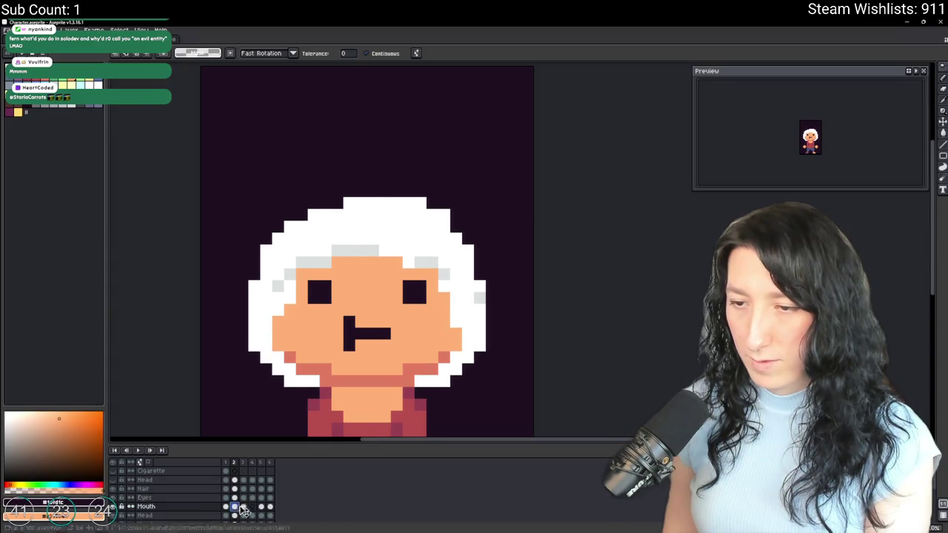
pyautogui.press('Right')
pyautogui.press('Right')
pyautogui.hotkey('alt', 'Up')
pyautogui.hotkey('alt', 'Up')
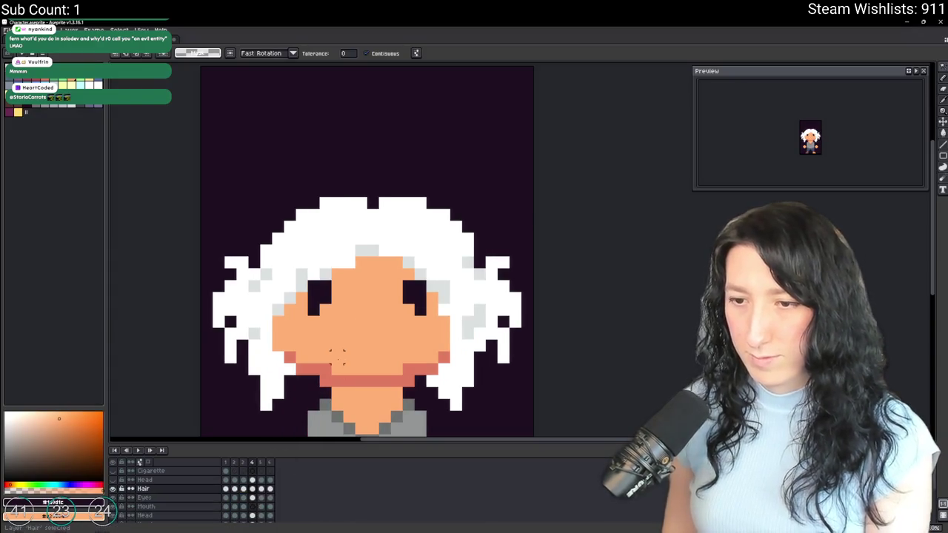
pyautogui.scroll(3, 350, 333)
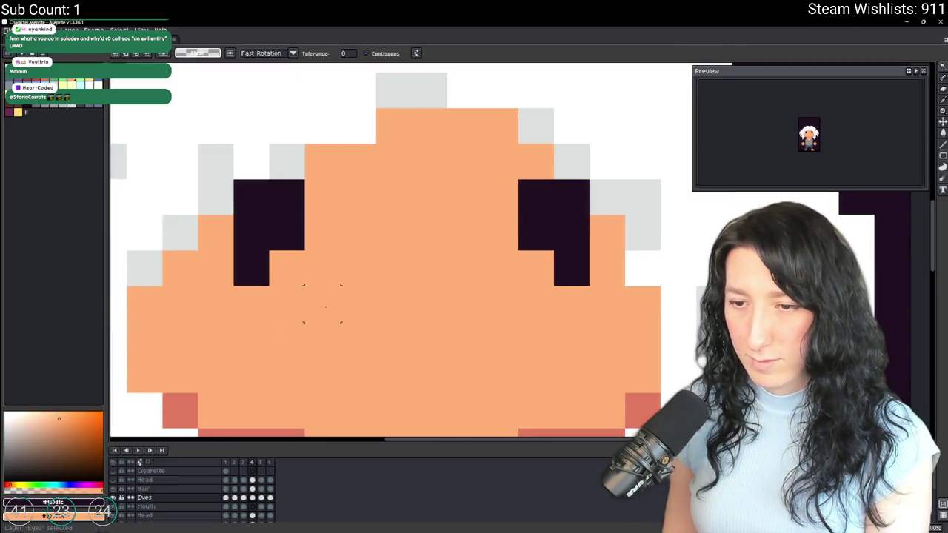
pyautogui.scroll(-1, 322, 303)
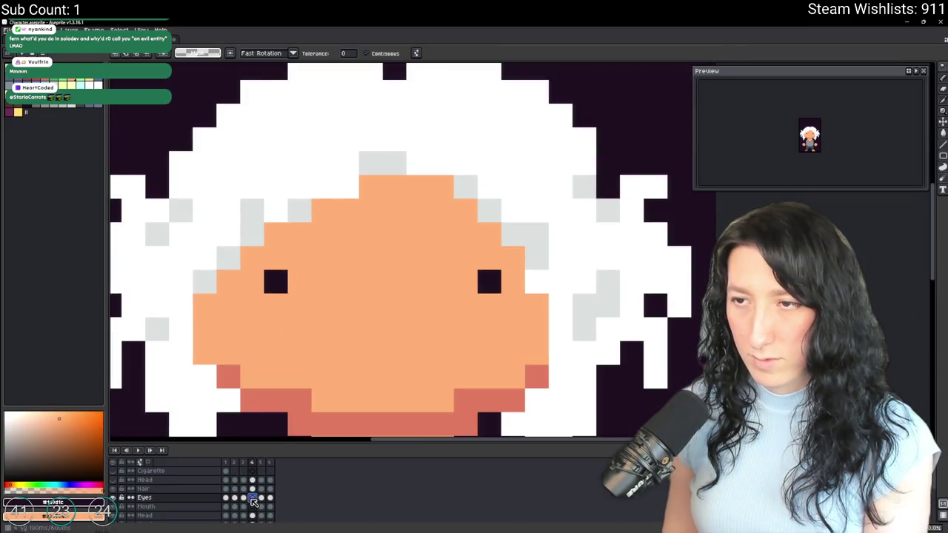
# Check the Hair and Eyes layers on frames 3–4, save Character.aseprite and switch to FL Studio.
pyautogui.press('e')
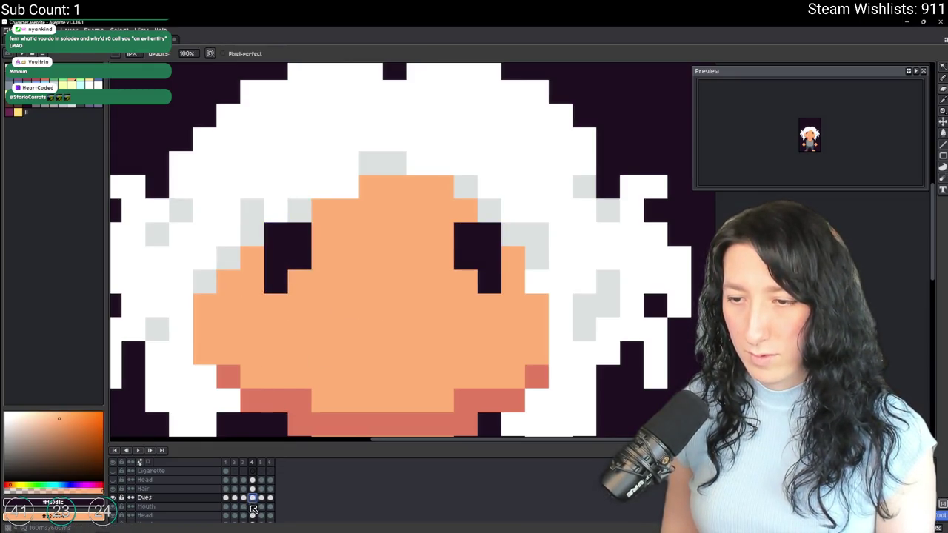
pyautogui.press('v')
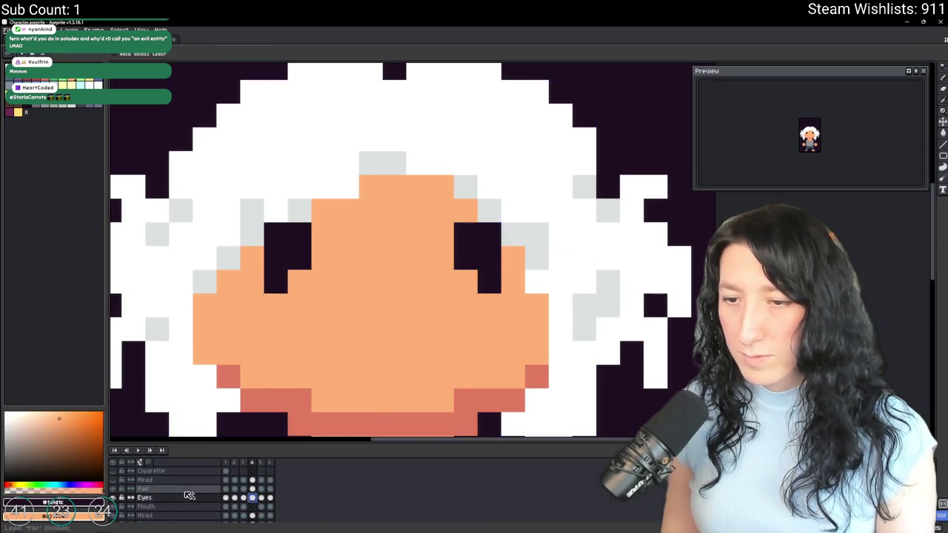
pyautogui.click(254, 488)
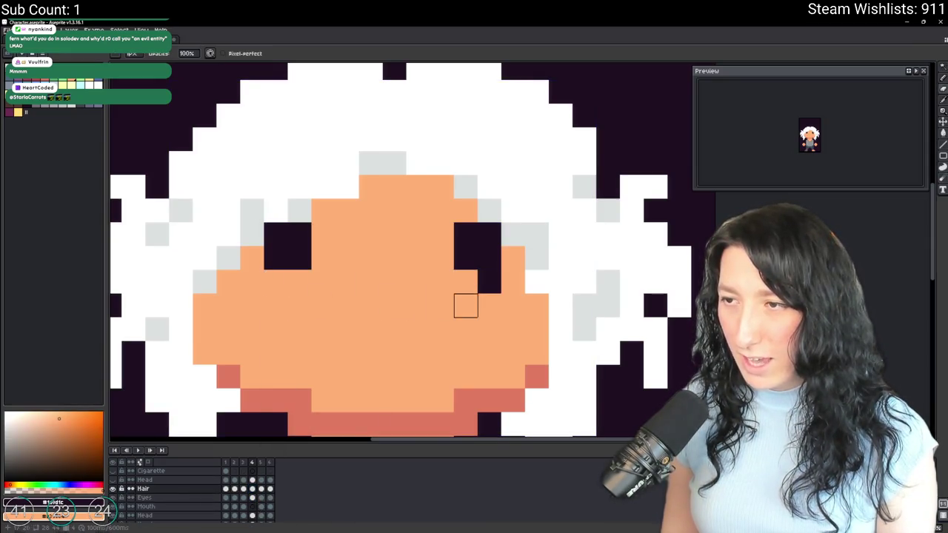
pyautogui.scroll(-3, 466, 306)
pyautogui.scroll(-1, 466, 305)
pyautogui.press(',')
pyautogui.scroll(1, 480, 282)
pyautogui.scroll(2, 481, 282)
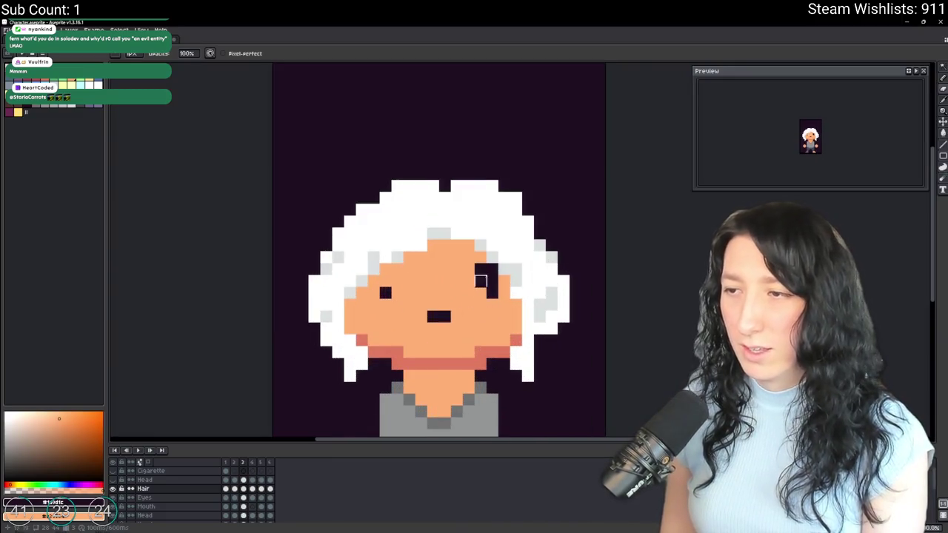
pyautogui.click(194, 498)
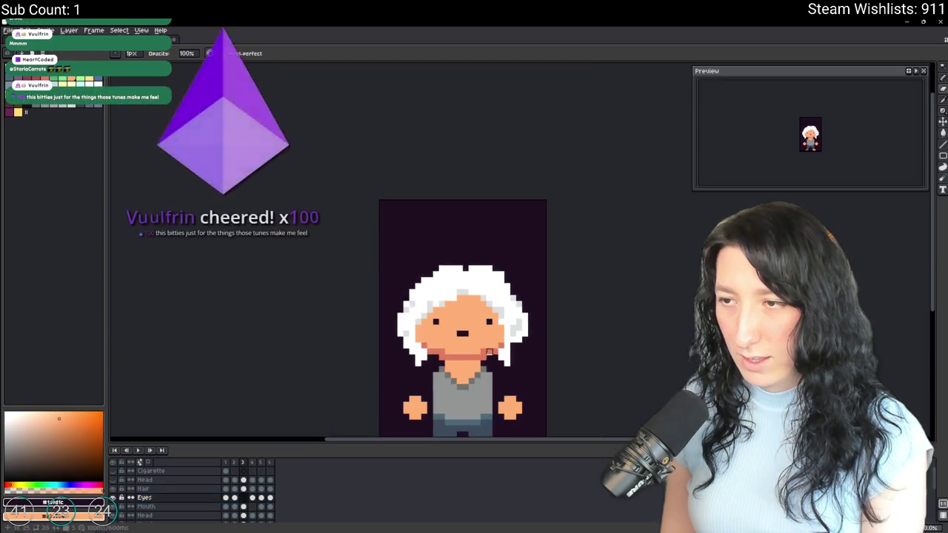
pyautogui.scroll(-2, 493, 280)
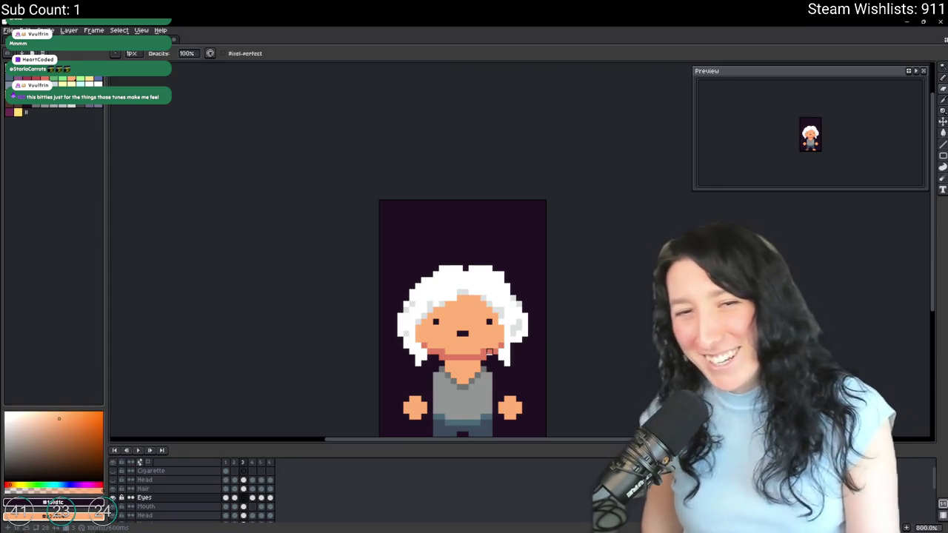
pyautogui.hotkey('ctrl', 's')
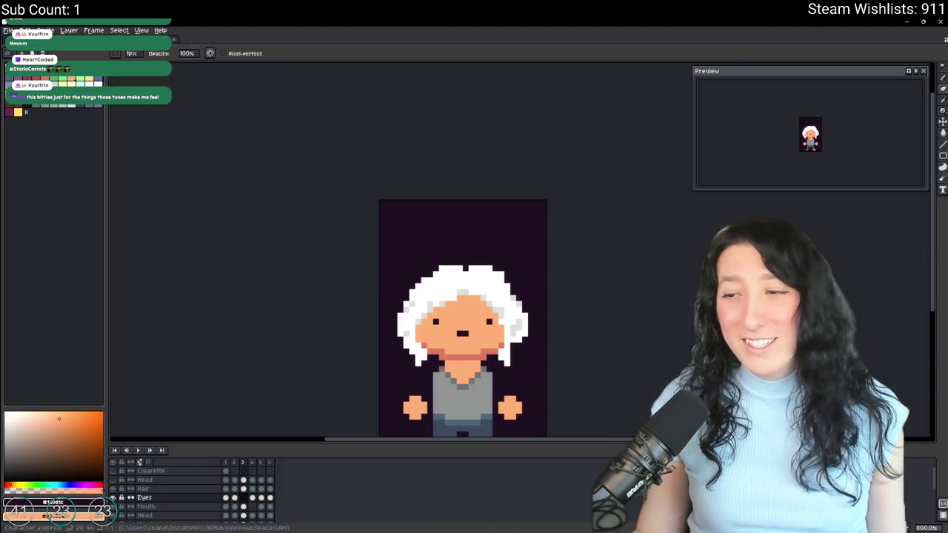
pyautogui.hotkey('alt', 'Tab')
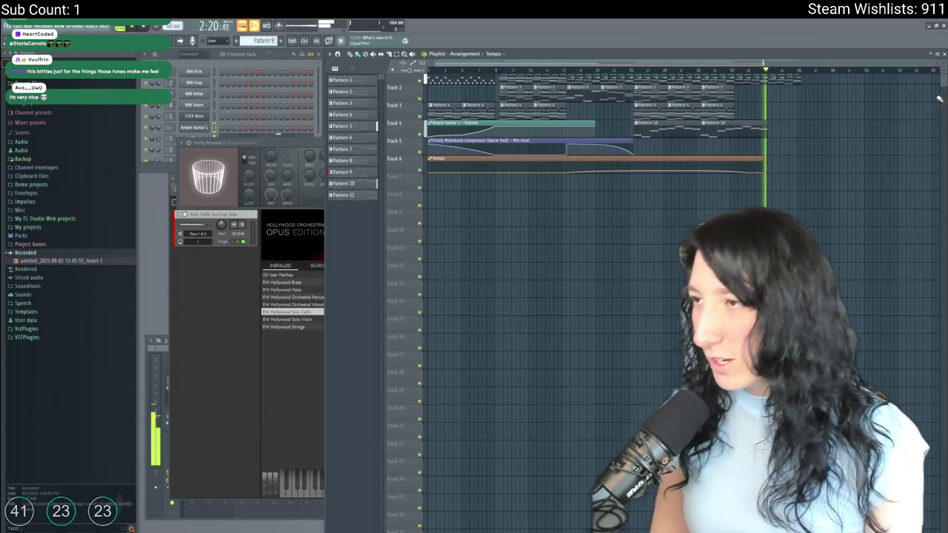
# Load the top song project from the Music folder and play it from near the start.
pyautogui.scroll(1, 811, 115)
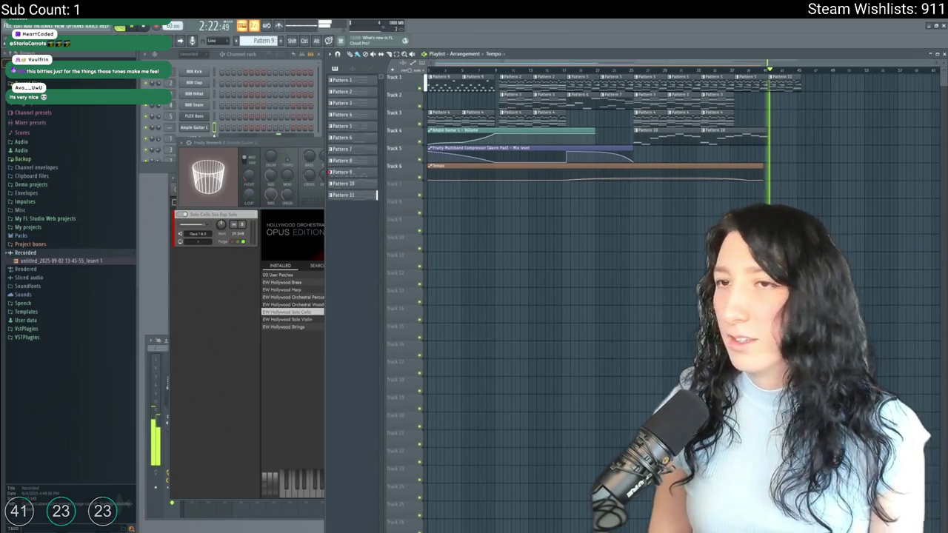
pyautogui.click(7, 26)
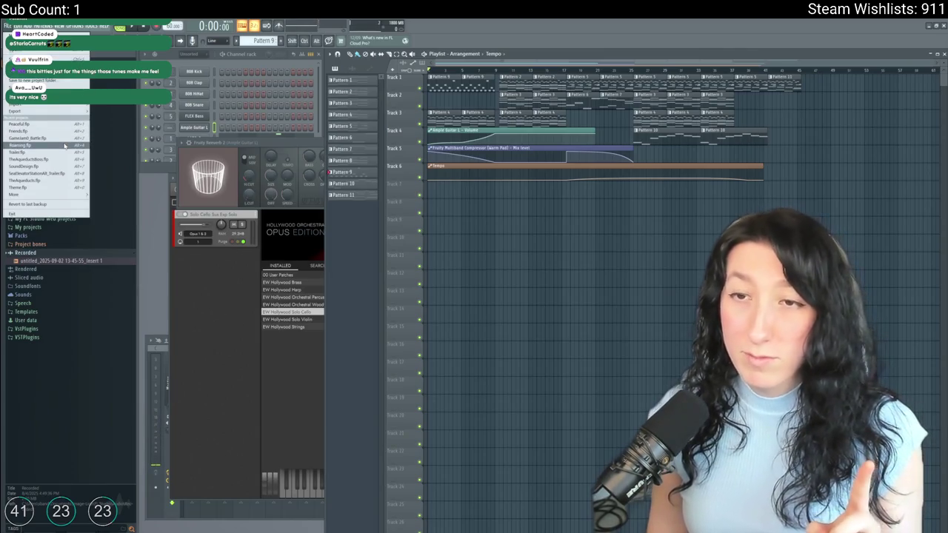
pyautogui.click(17, 53)
pyautogui.click(16, 53)
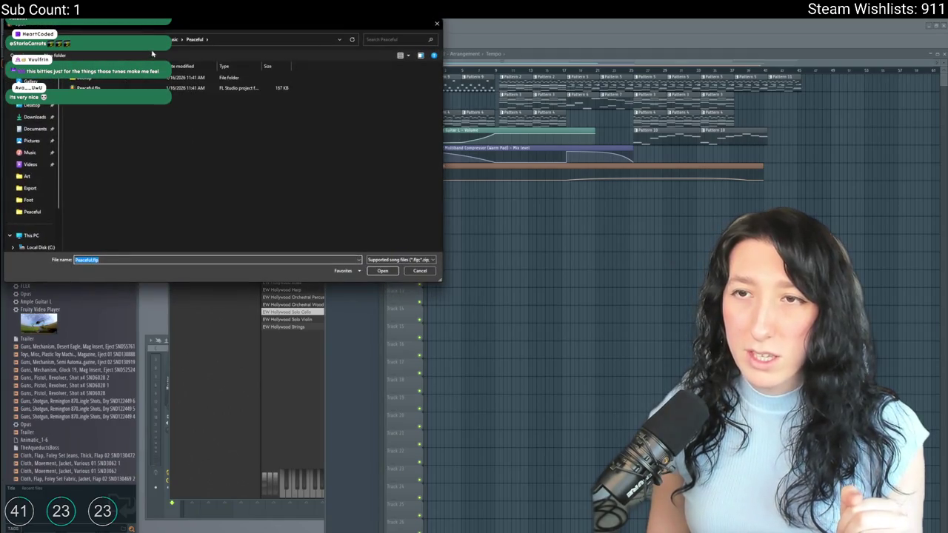
pyautogui.click(173, 39)
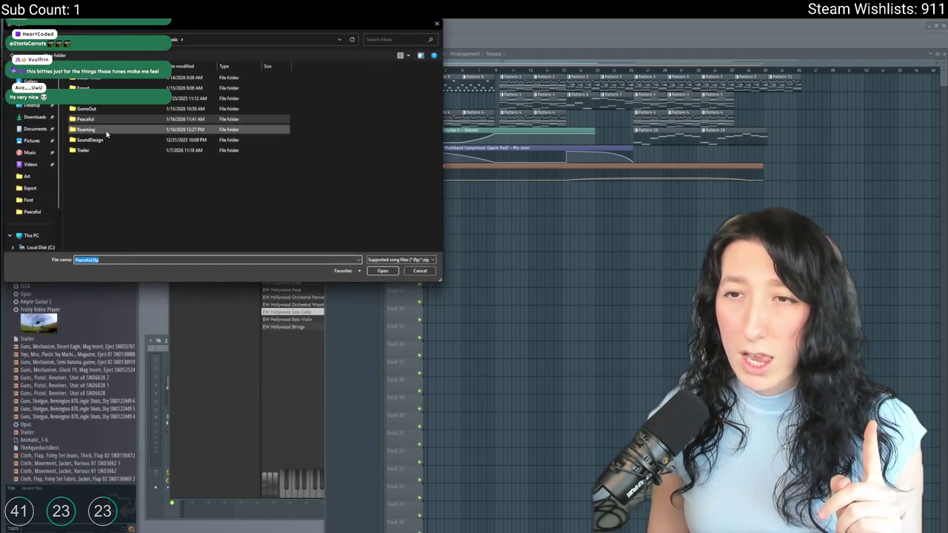
pyautogui.doubleClick(123, 80)
pyautogui.doubleClick(123, 88)
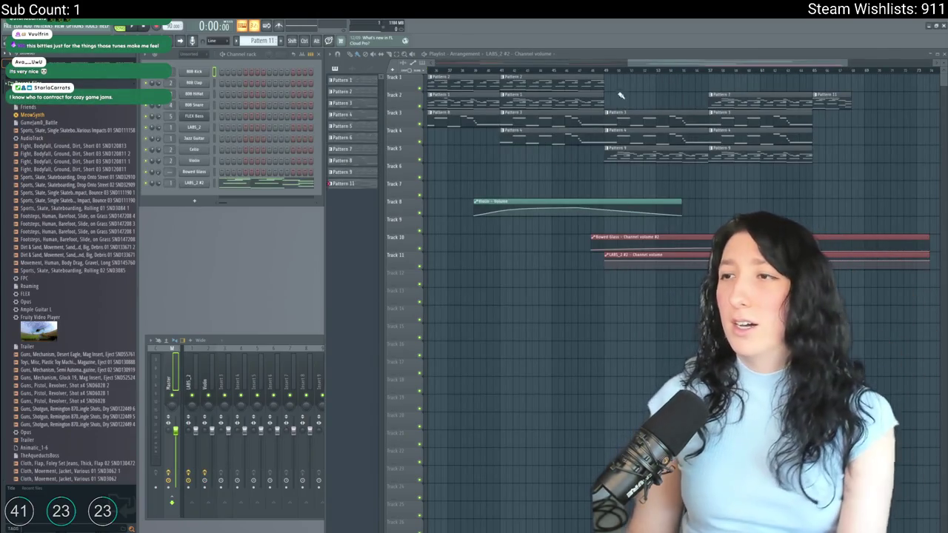
pyautogui.press('space')
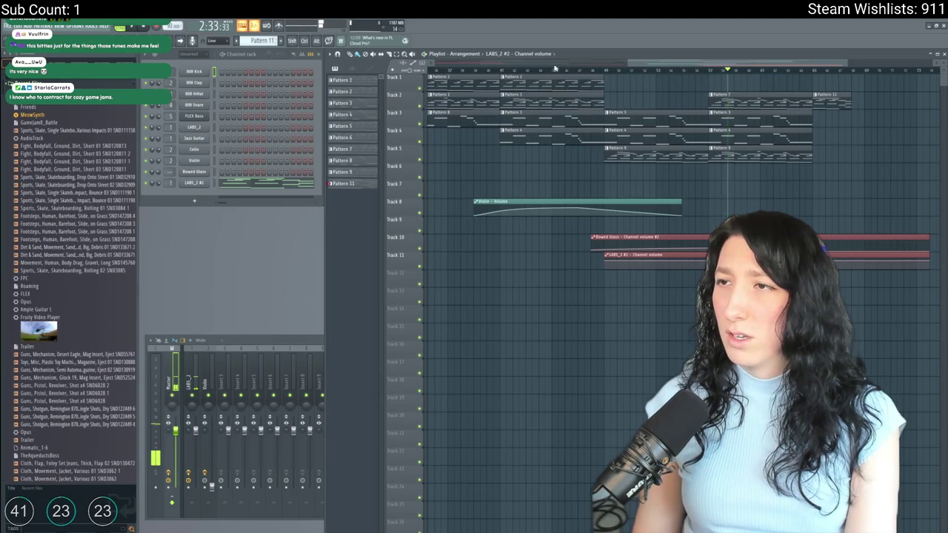
pyautogui.moveTo(559, 68); pyautogui.dragTo(501, 68)
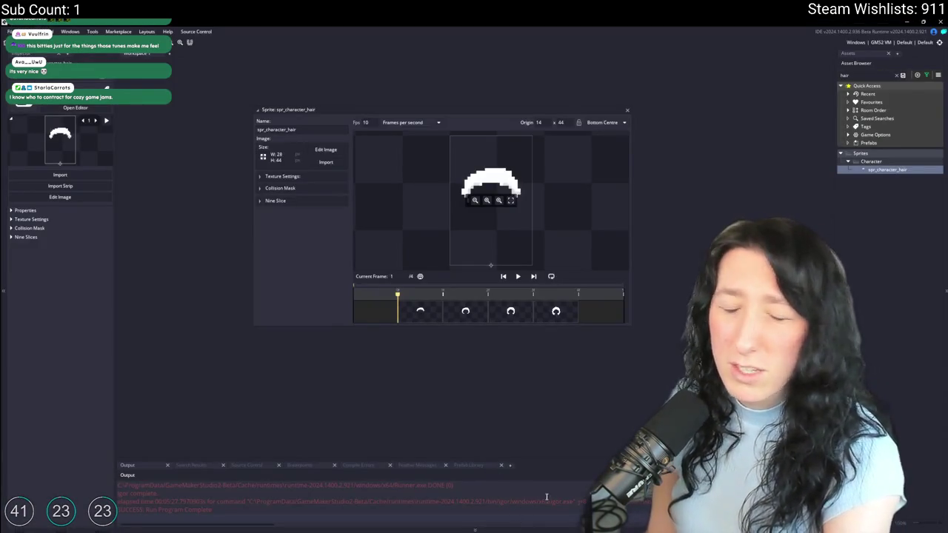
# Return to Aseprite and scroll to view the whole character sprite.
pyautogui.hotkey('alt', 'Tab')
pyautogui.scroll(-2, 607, 341)
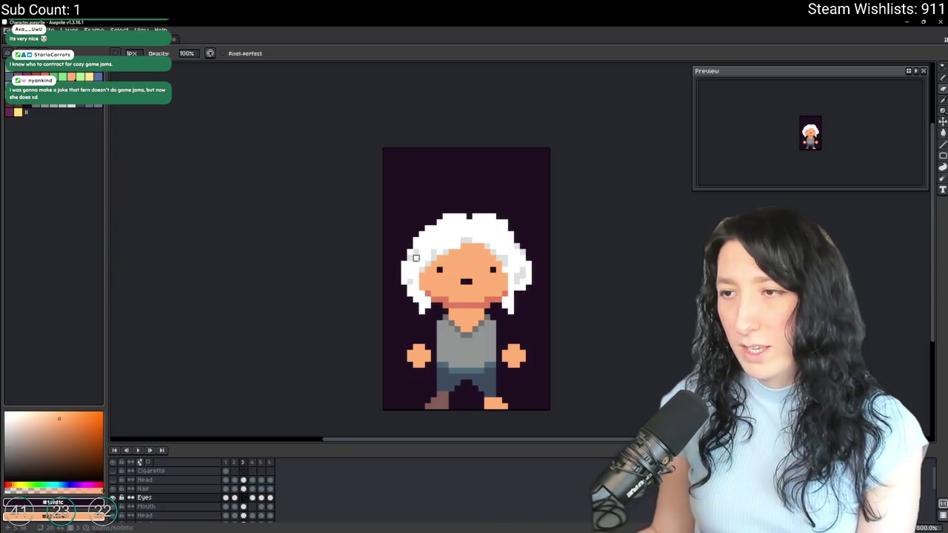
# Try erasing both eyes with a box selection, then undo the change.
pyautogui.scroll(2, 416, 258)
pyautogui.press('Down')
pyautogui.scroll(2, 426, 319)
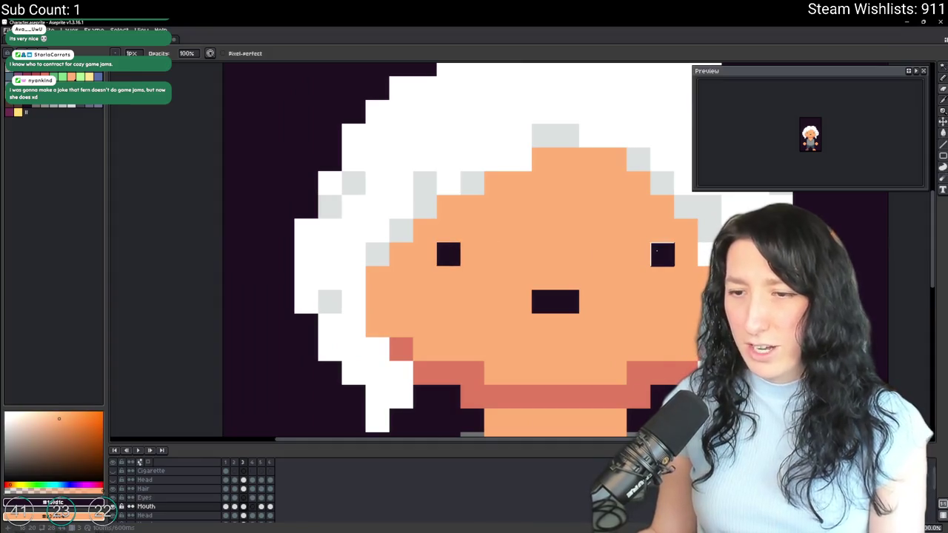
pyautogui.press('Up')
pyautogui.press('Up')
pyautogui.click(448, 254)
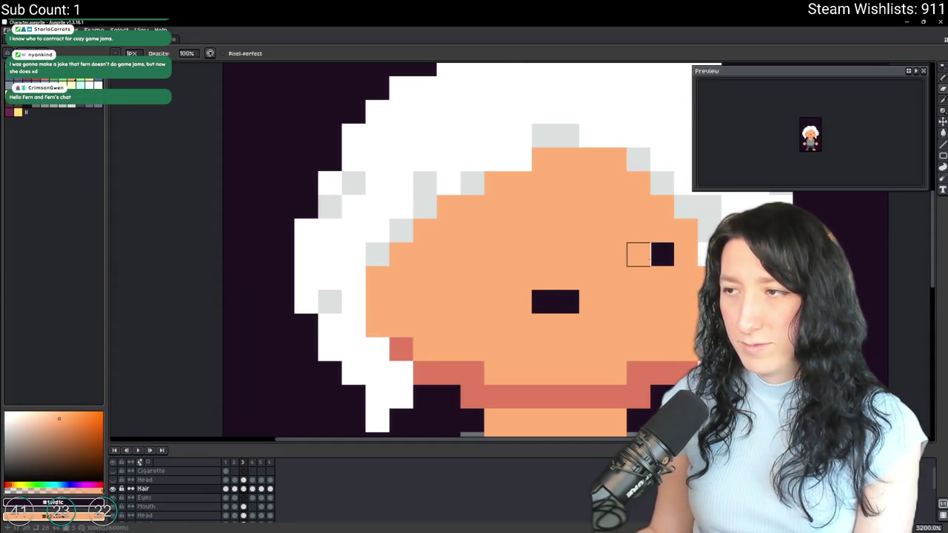
pyautogui.hotkey('ctrl', 'z')
pyautogui.hotkey('ctrl', 'z')
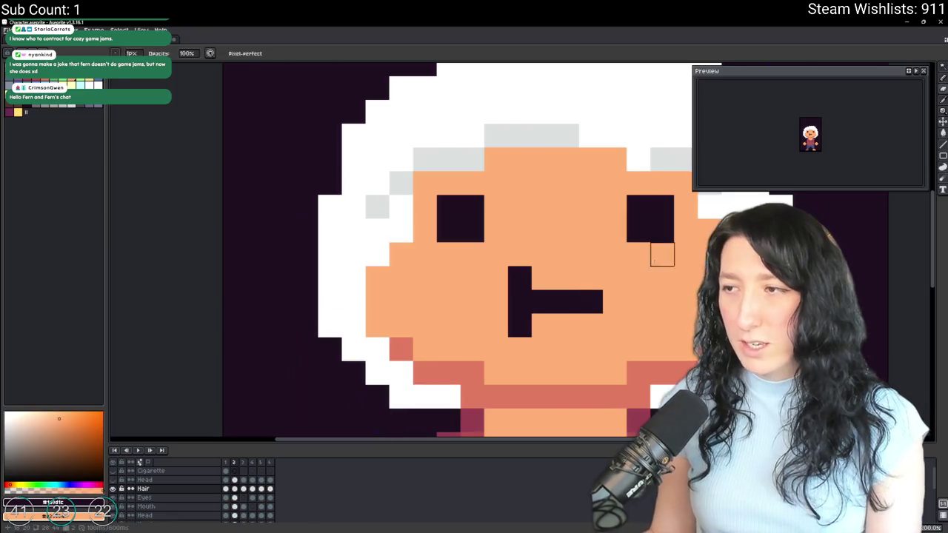
pyautogui.hotkey('ctrl', 'z')
pyautogui.hotkey('ctrl', 'y')
pyautogui.moveTo(662, 254); pyautogui.dragTo(435, 242)
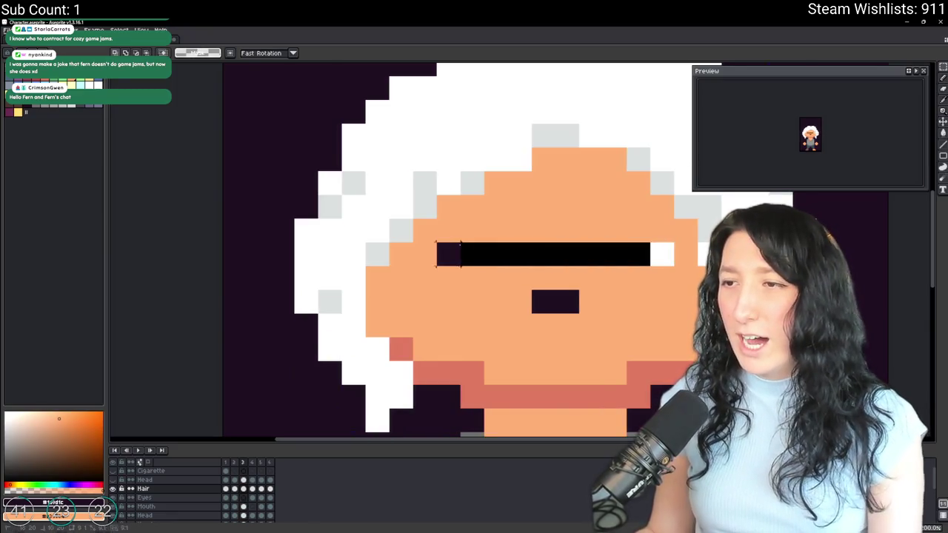
pyautogui.press('Delete')
pyautogui.click(240, 502)
pyautogui.hotkey('ctrl', 'z')
pyautogui.scroll(-3, 617, 267)
# Paint the big left eye over in skin colour and shrink the right eye to one dark pixel.
pyautogui.press('Right')
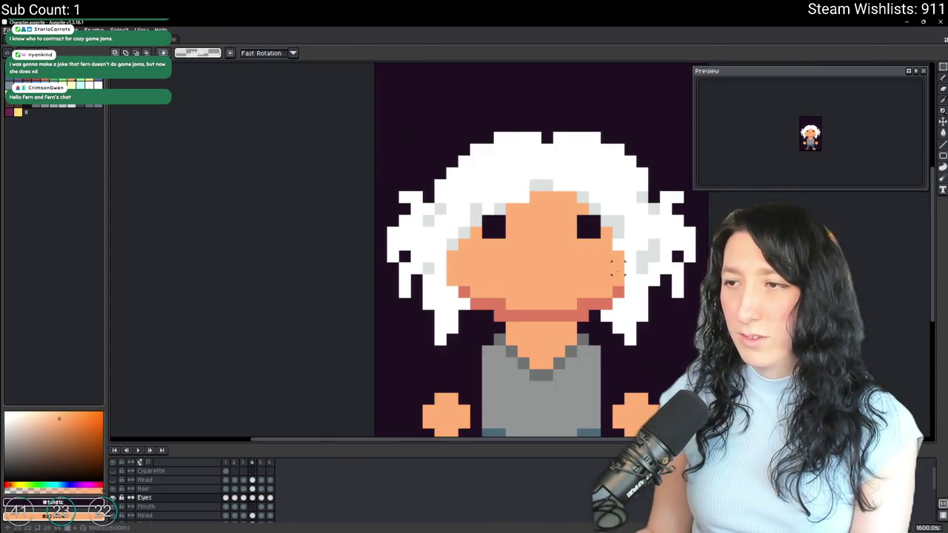
pyautogui.moveTo(617, 267); pyautogui.dragTo(529, 265)
pyautogui.scroll(3, 441, 222)
pyautogui.press('i')
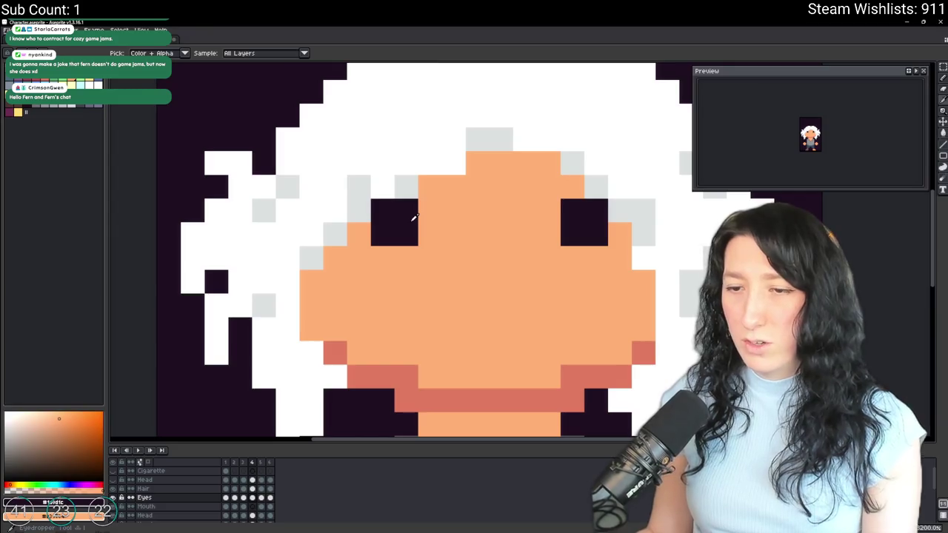
pyautogui.press('b')
pyautogui.moveTo(408, 233); pyautogui.dragTo(406, 210)
pyautogui.moveTo(548, 214); pyautogui.dragTo(593, 233)
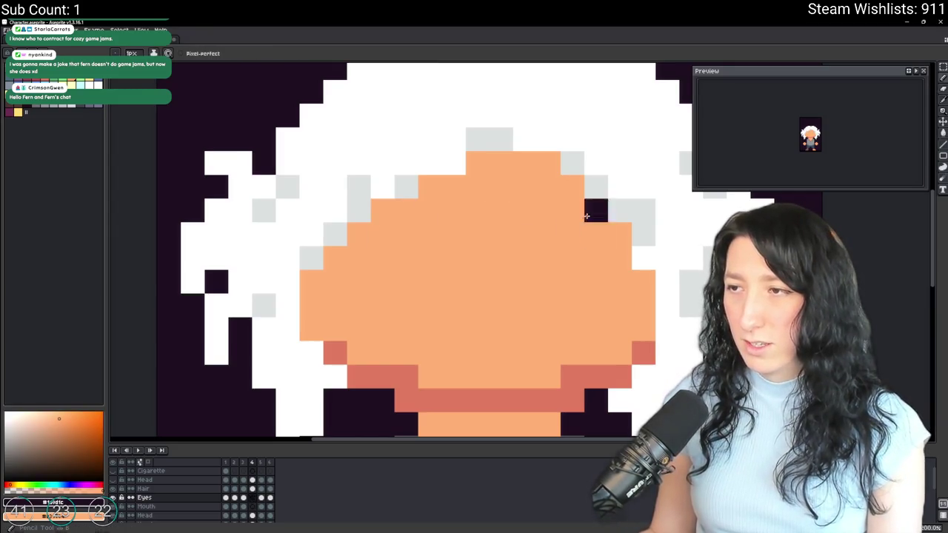
pyautogui.scroll(-2, 587, 215)
pyautogui.press('Return')
pyautogui.scroll(-1, 533, 289)
pyautogui.scroll(-1, 533, 289)
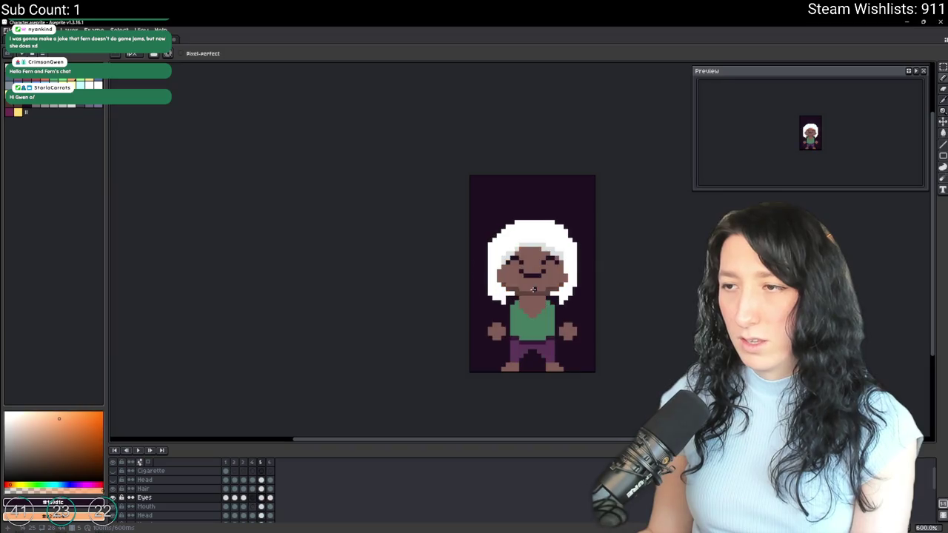
pyautogui.scroll(2, 533, 289)
pyautogui.scroll(2, 510, 257)
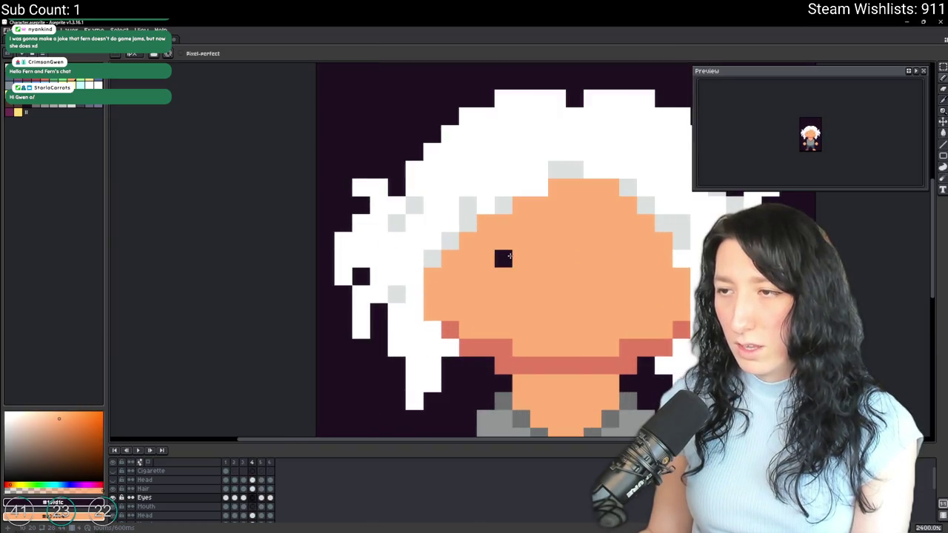
# Place a single dark pixel for the second eye.
pyautogui.click(622, 261)
pyautogui.scroll(-2, 619, 267)
pyautogui.scroll(-2, 613, 300)
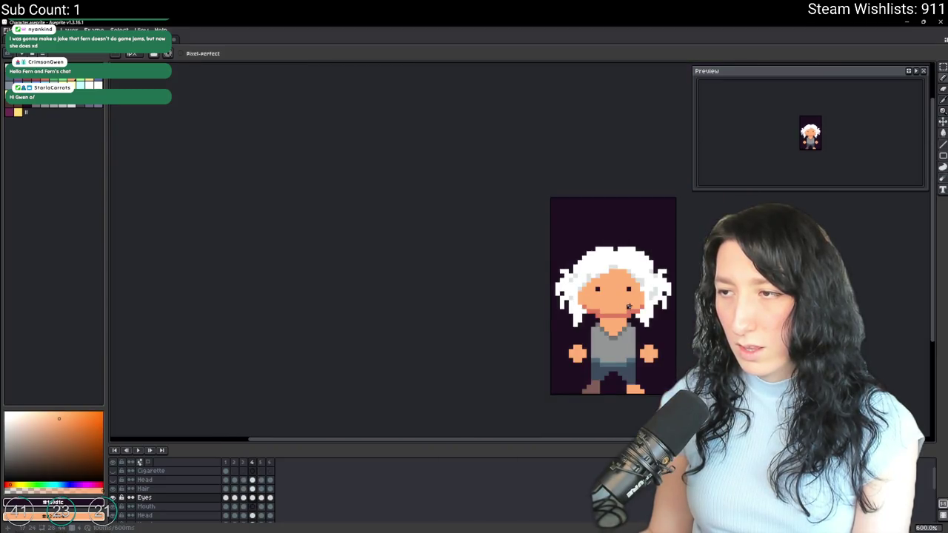
pyautogui.keyDown('ctrl'); pyautogui.click(611, 303); pyautogui.keyUp('ctrl')
pyautogui.scroll(1, 612, 305)
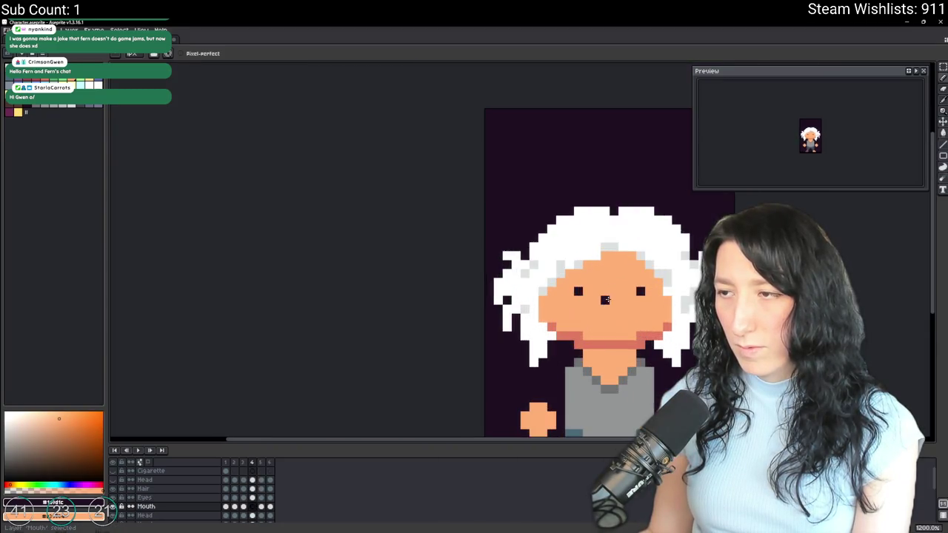
pyautogui.scroll(1, 612, 307)
# Reduce the L-shaped mouth to a single dark pixel below the eyes and preview the animation.
pyautogui.press('Delete')
pyautogui.click(598, 309)
pyautogui.hotkey('ctrl', 'z')
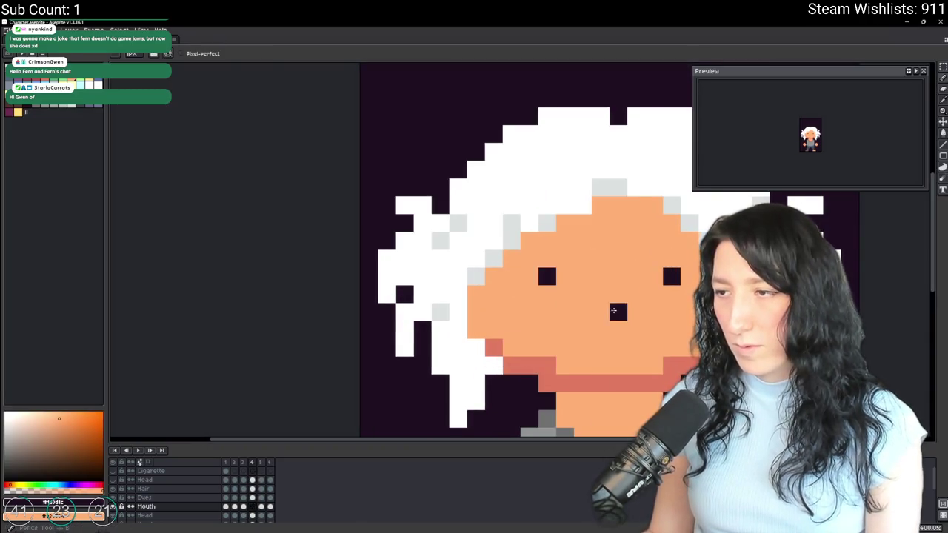
pyautogui.click(600, 295)
pyautogui.hotkey('ctrl', 'z')
pyautogui.click(618, 294)
pyautogui.scroll(-6, 648, 340)
pyautogui.scroll(-4, 647, 340)
pyautogui.scroll(4, 636, 331)
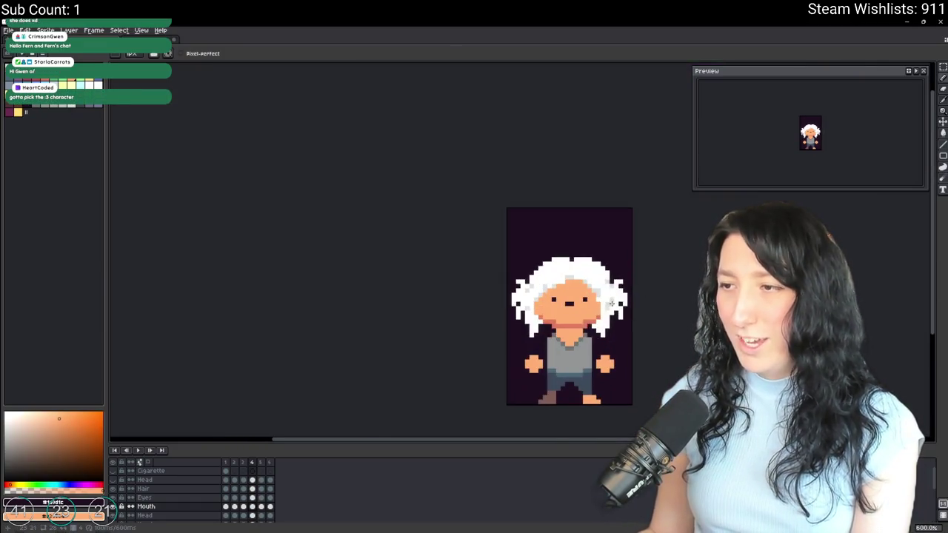
pyautogui.scroll(-3, 594, 333)
pyautogui.press('Return')
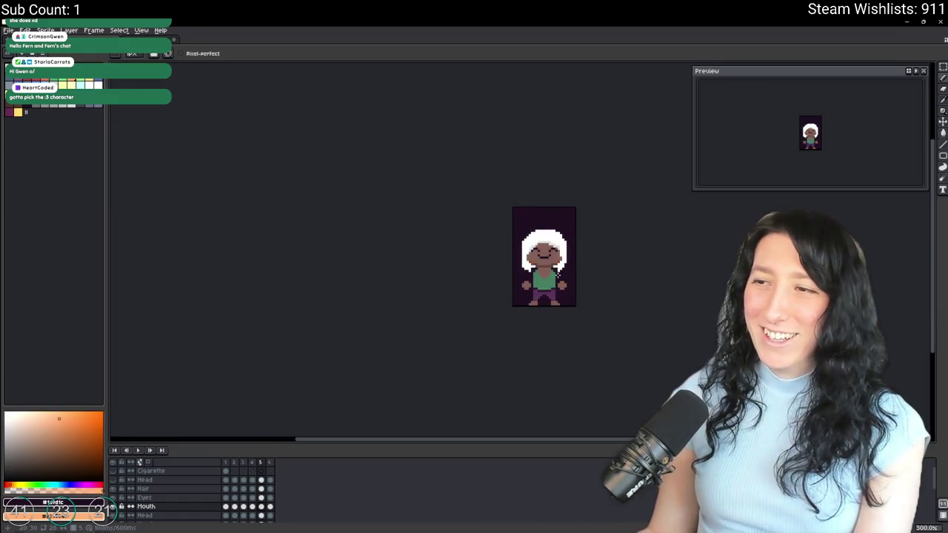
pyautogui.scroll(2, 556, 270)
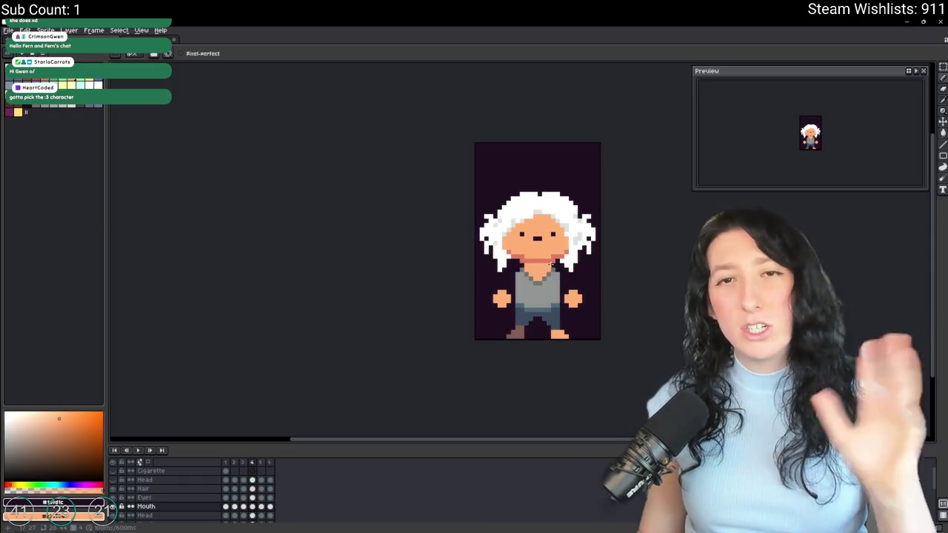
# Save character.aseprite, then switch briefly to FL Studio and back.
pyautogui.hotkey('ctrl', 's')
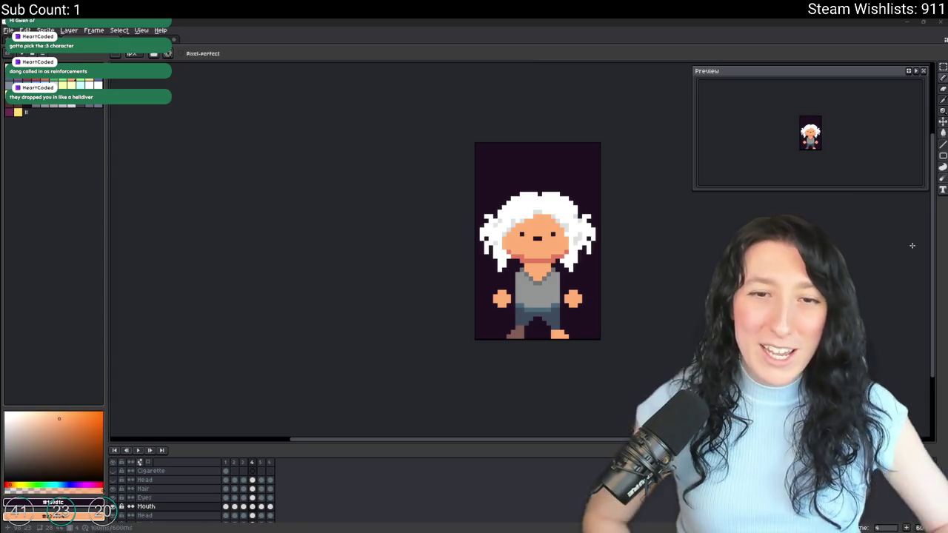
pyautogui.hotkey('alt', 'Tab')
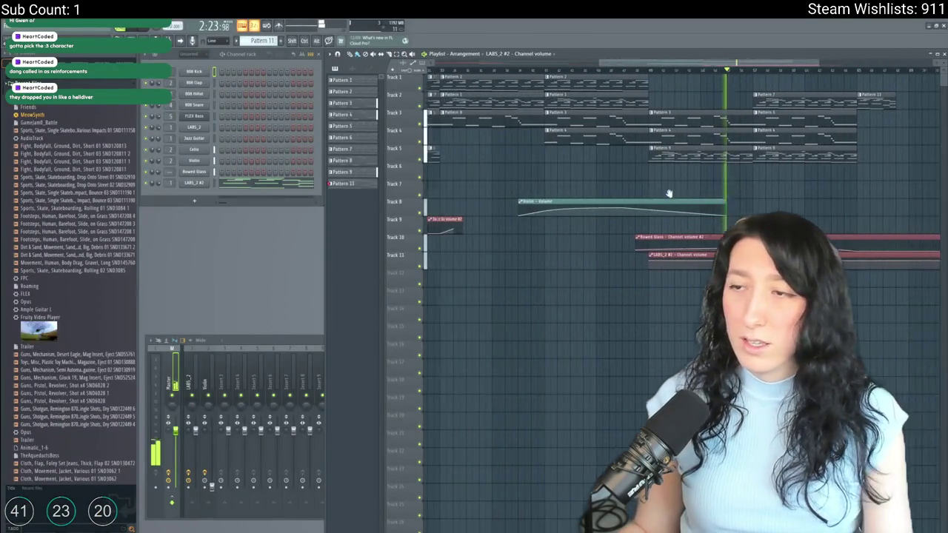
pyautogui.hotkey('alt', 'Tab')
pyautogui.hotkey('alt', 'Tab')
pyautogui.hotkey('alt', 'Tab')
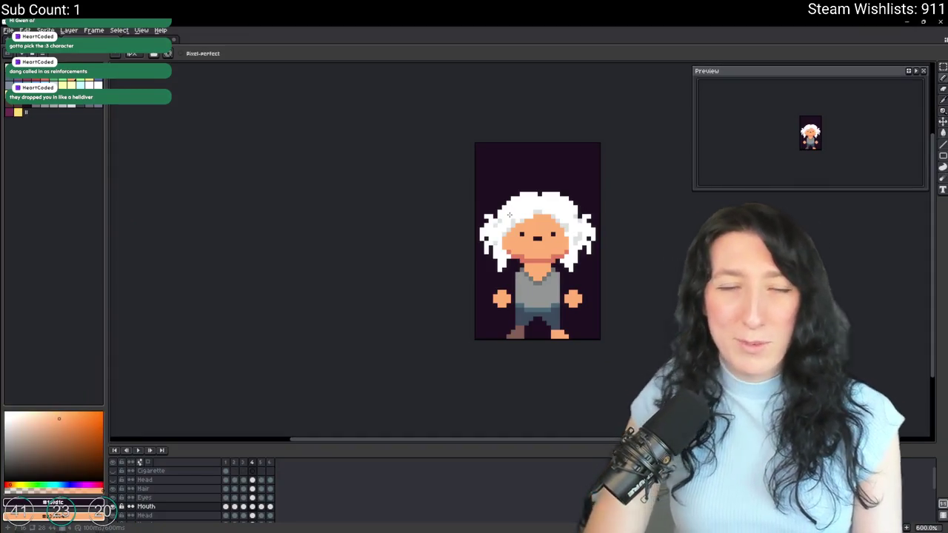
pyautogui.moveTo(565, 117); pyautogui.dragTo(499, 114)
pyautogui.hotkey('ctrl', 's')
pyautogui.press('Return')
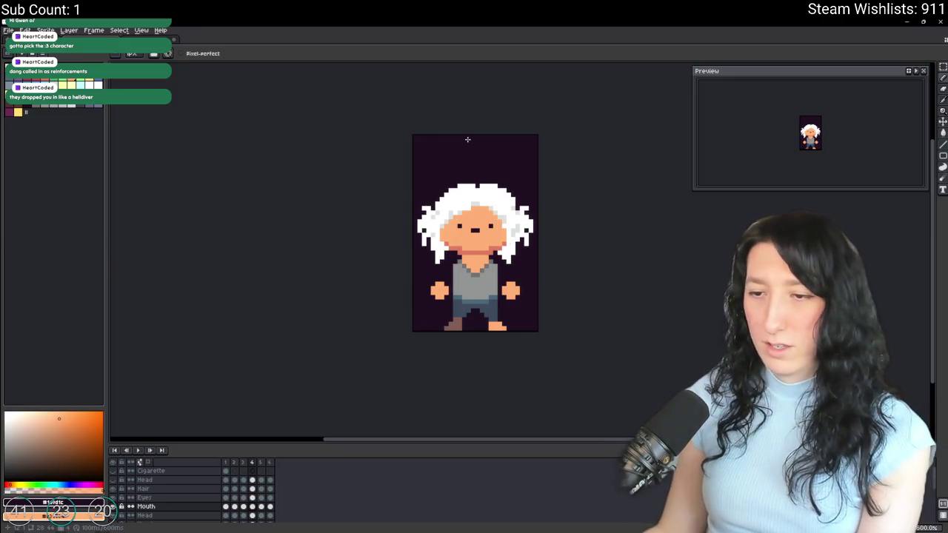
pyautogui.press('Down')
pyautogui.press('Down')
pyautogui.press('Down')
pyautogui.press('Down')
pyautogui.press('Up')
pyautogui.press('Up')
pyautogui.press('Up')
pyautogui.scroll(4, 337, 324)
pyautogui.scroll(-4, 337, 323)
pyautogui.scroll(1, 366, 318)
pyautogui.press('Up')
pyautogui.press('Up')
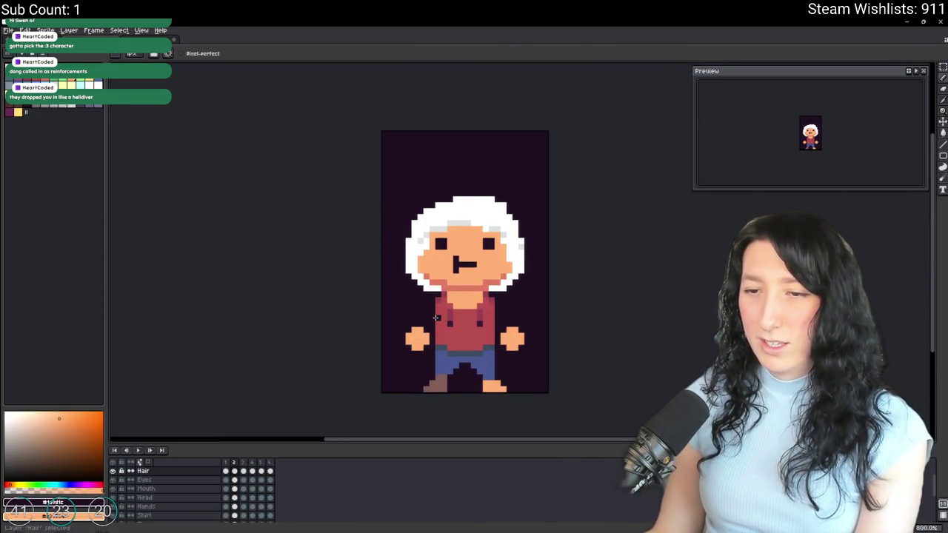
pyautogui.press('Down')
pyautogui.press('Down')
pyautogui.press('Right')
pyautogui.press('Right')
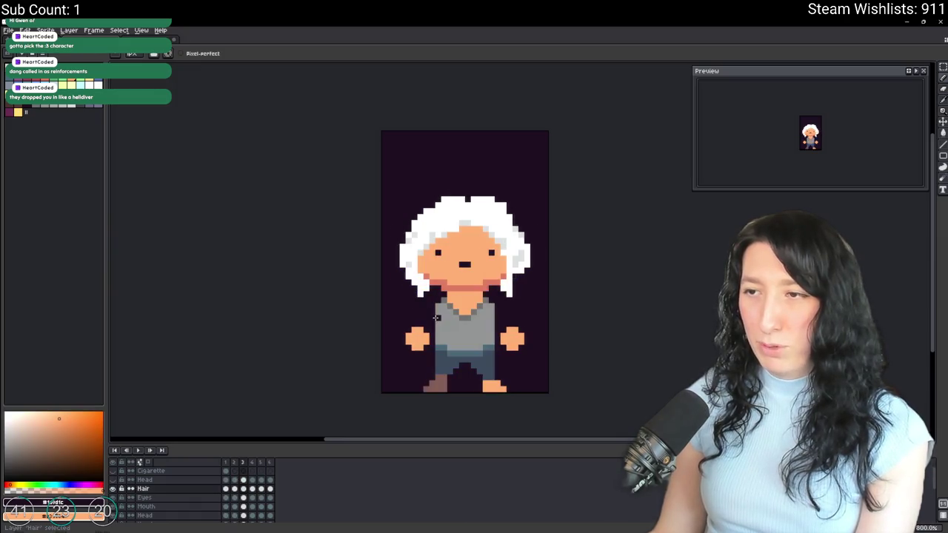
pyautogui.press('Right')
pyautogui.press('Left')
pyautogui.press('Left')
pyautogui.press('Left')
pyautogui.press('Down')
pyautogui.press('Down')
pyautogui.press('Down')
pyautogui.press('Down')
pyautogui.press('Down')
pyautogui.press('Right')
pyautogui.press('Right')
pyautogui.press('Left')
pyautogui.press('Right')
pyautogui.press('Down')
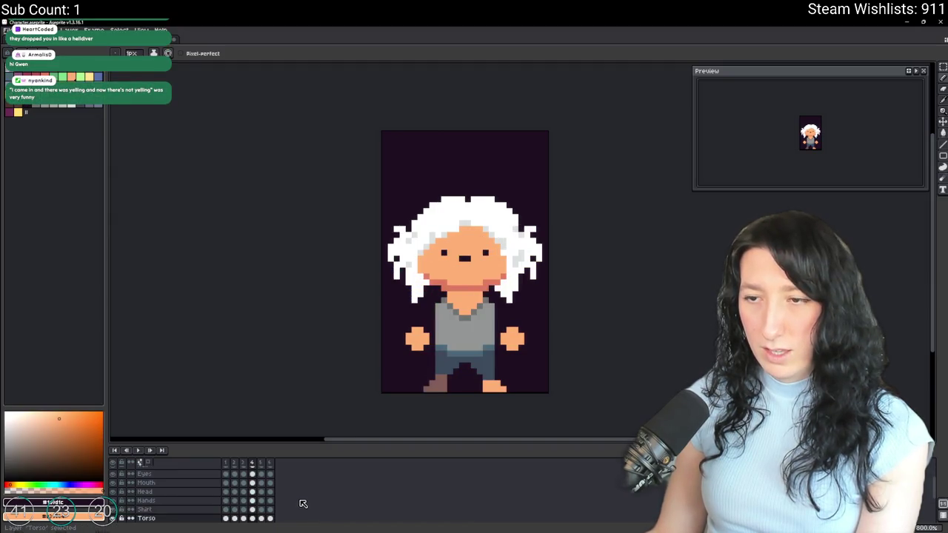
pyautogui.press('Down')
pyautogui.press('Left')
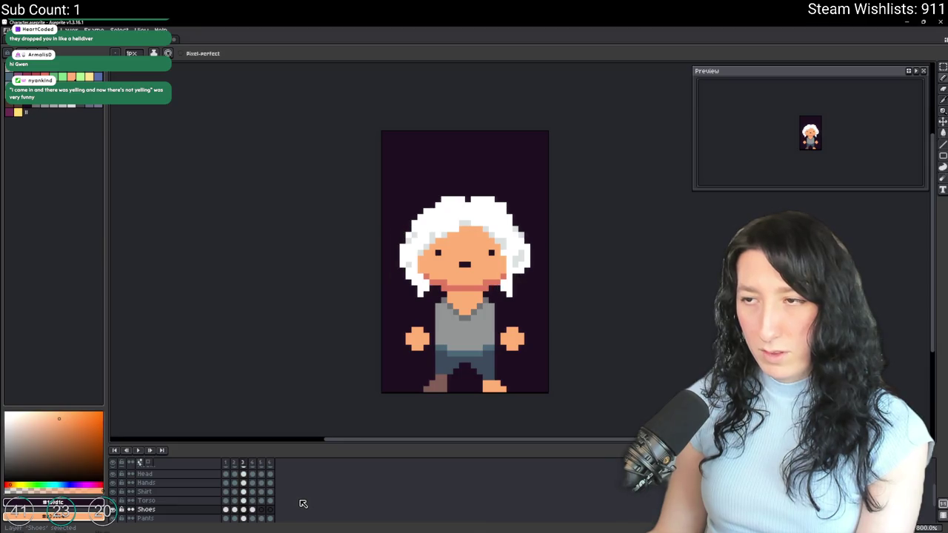
pyautogui.press('Right')
pyautogui.press('Up')
pyautogui.press('i')
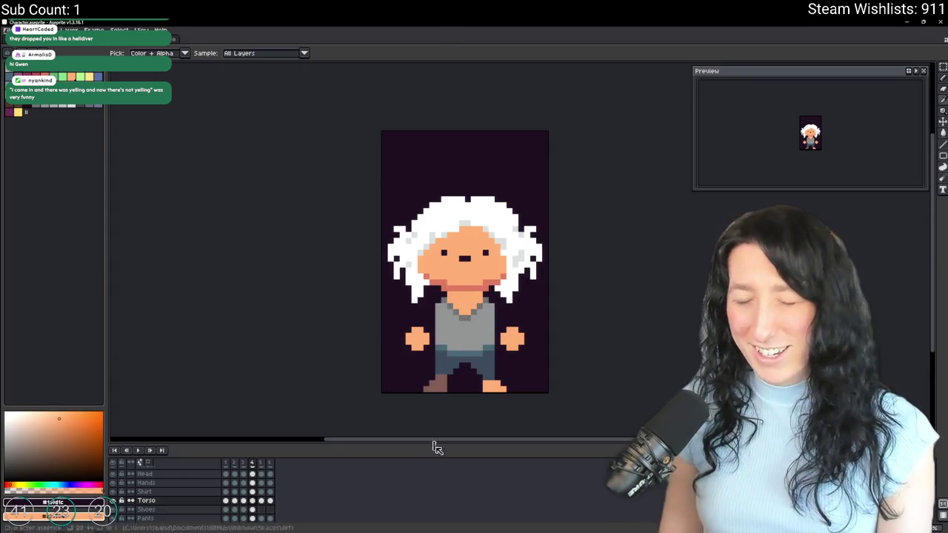
pyautogui.hotkey('alt', 'Tab')
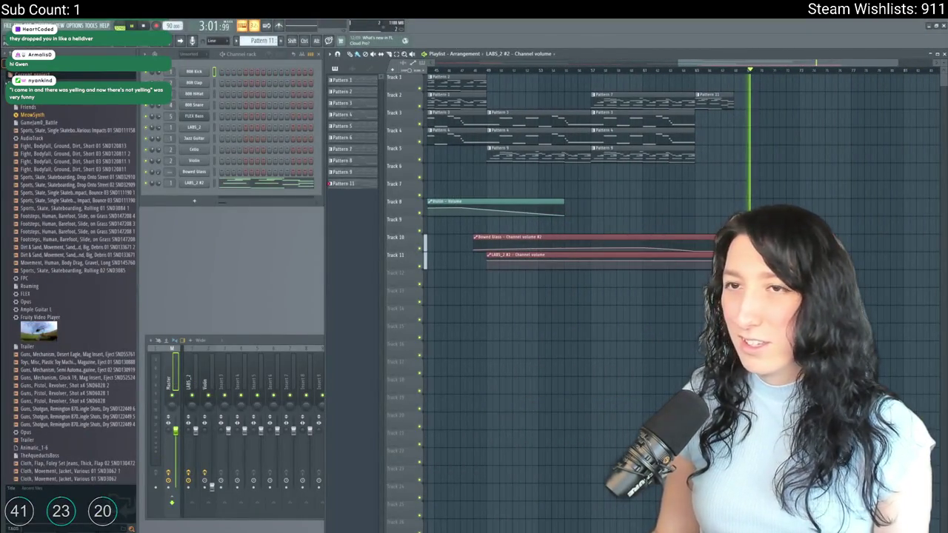
# Stop playback at 0:00 and scroll the playlist back to the opening bars.
pyautogui.click(144, 26)
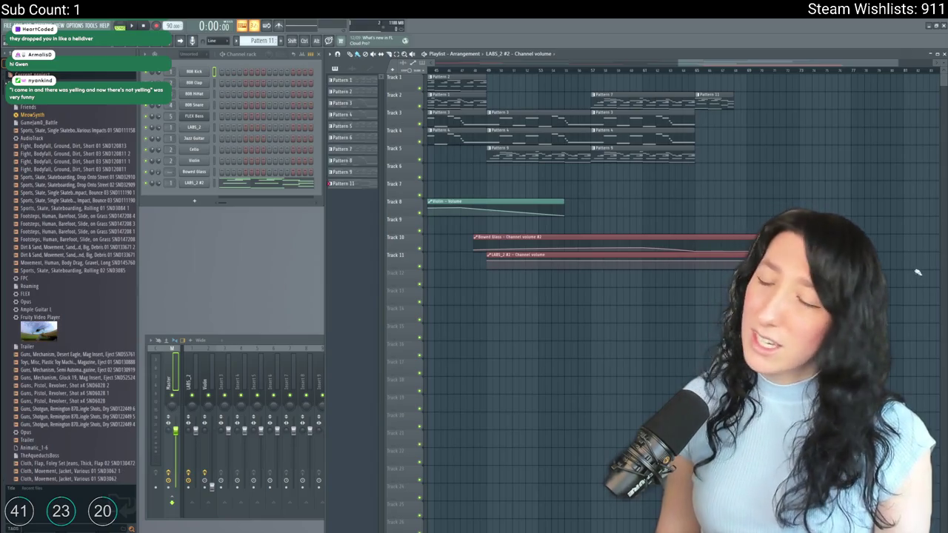
pyautogui.hscroll(-2, 664, 150)
pyautogui.hscroll(-2, 664, 150)
pyautogui.hscroll(-2, 664, 151)
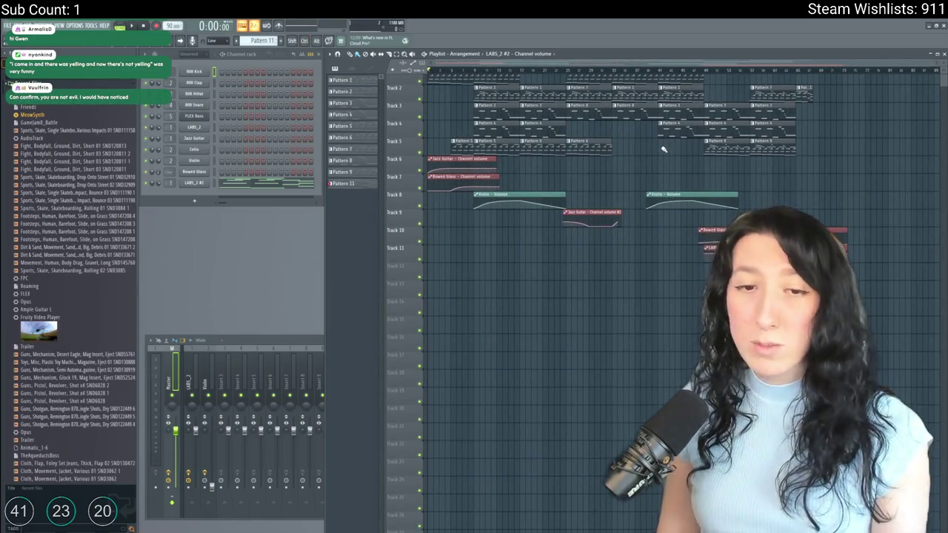
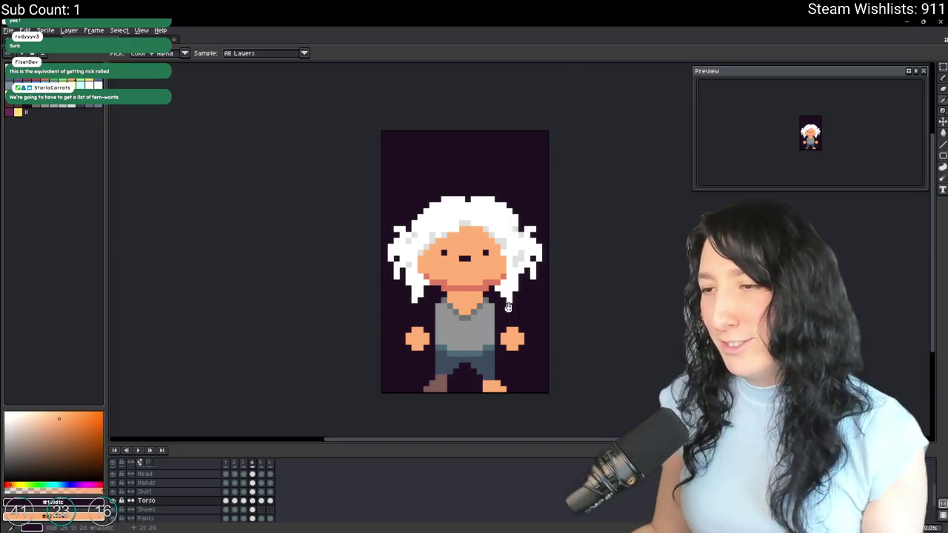
# Save Character.aseprite, zoom in on the character's torso and pick the Eraser.
pyautogui.scroll(1, 546, 316)
pyautogui.hotkey('ctrl', 's')
pyautogui.moveTo(437, 287); pyautogui.dragTo(448, 277)
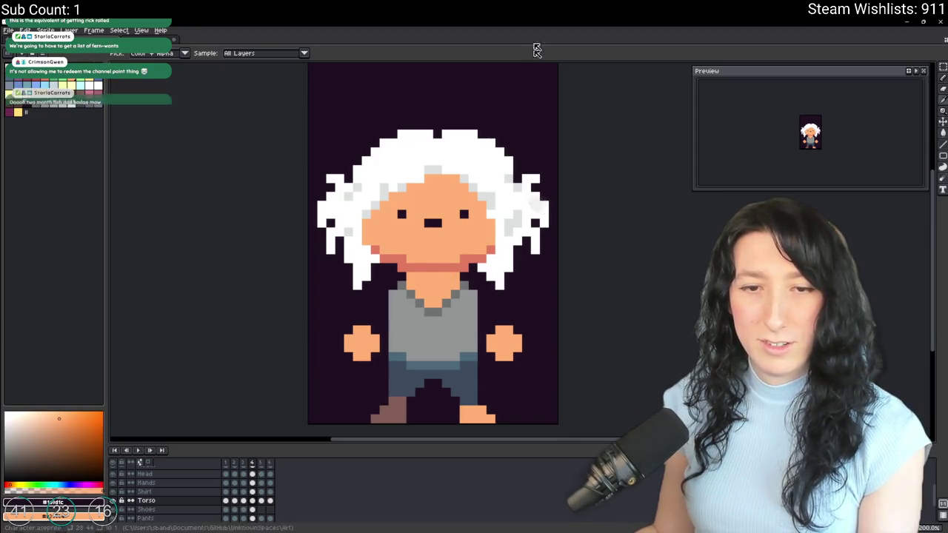
pyautogui.moveTo(440, 284); pyautogui.dragTo(372, 293)
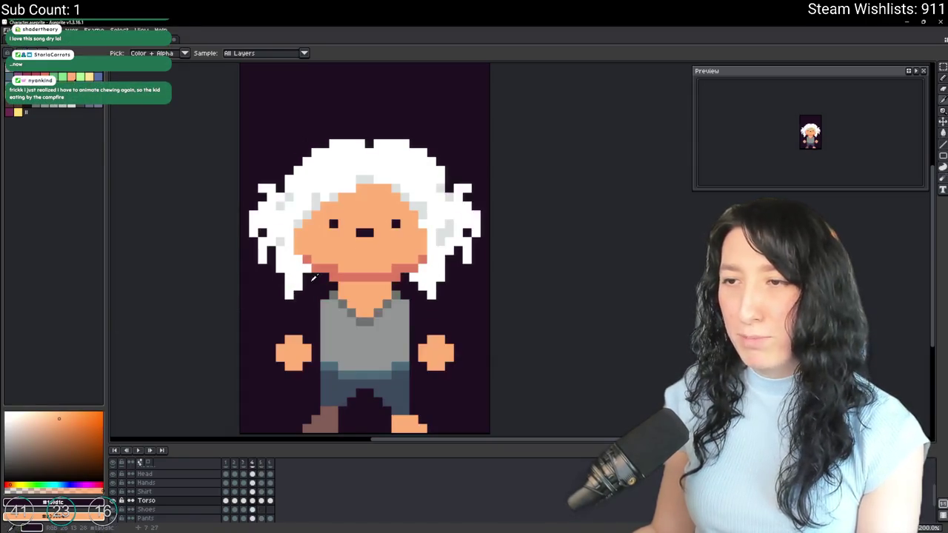
pyautogui.scroll(-3, 314, 277)
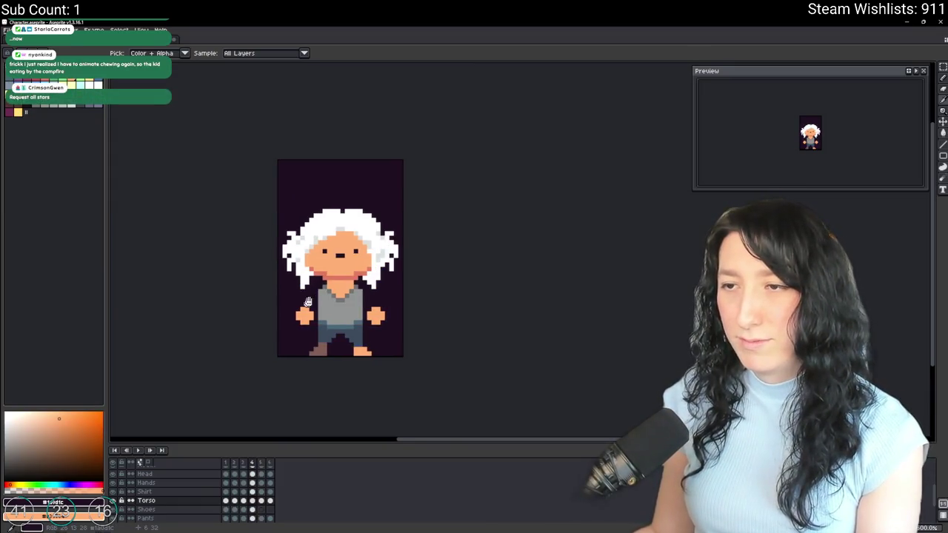
pyautogui.moveTo(315, 277); pyautogui.dragTo(394, 229)
pyautogui.scroll(2, 395, 229)
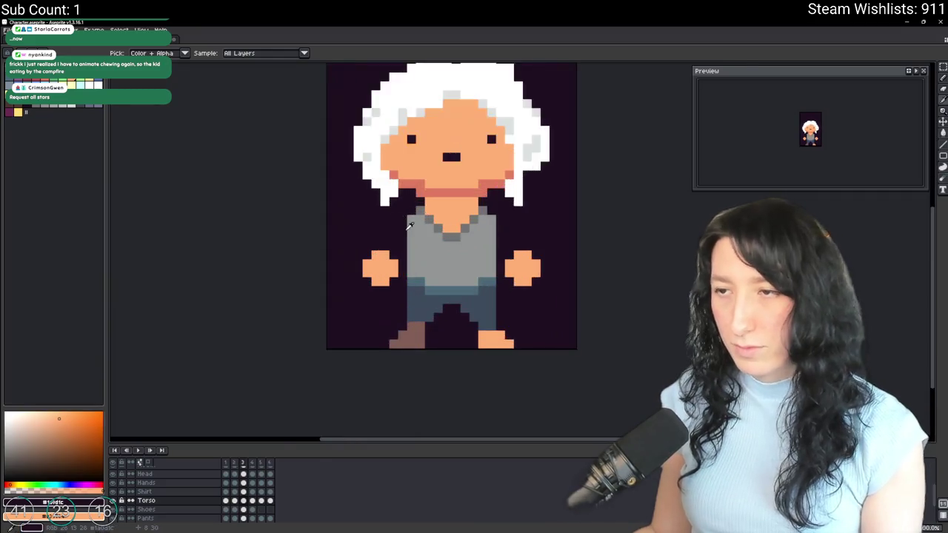
pyautogui.scroll(2, 429, 210)
pyautogui.press('e')
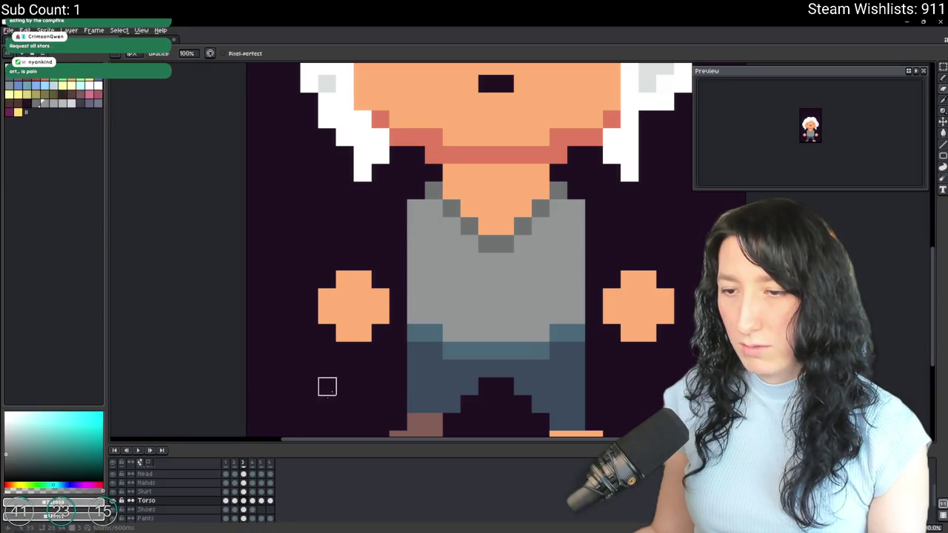
pyautogui.click(117, 501)
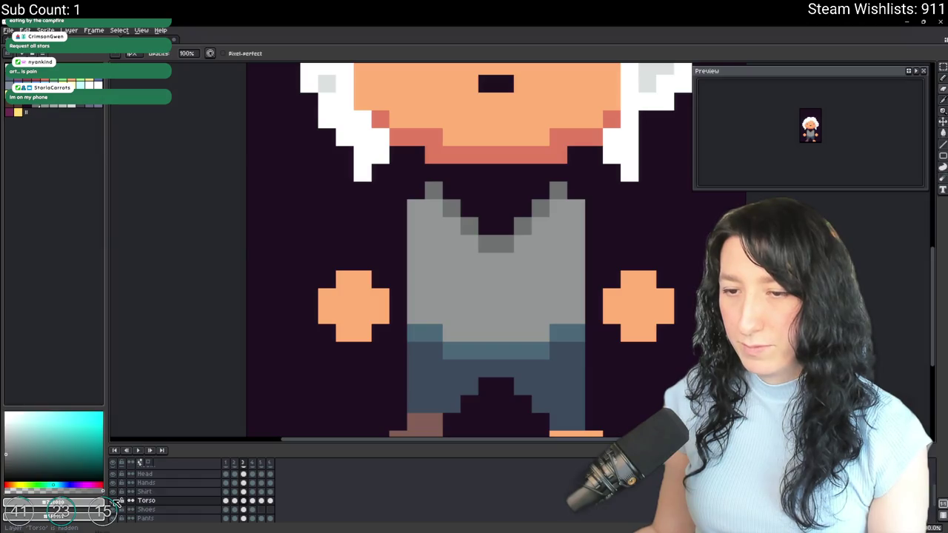
pyautogui.click(252, 500)
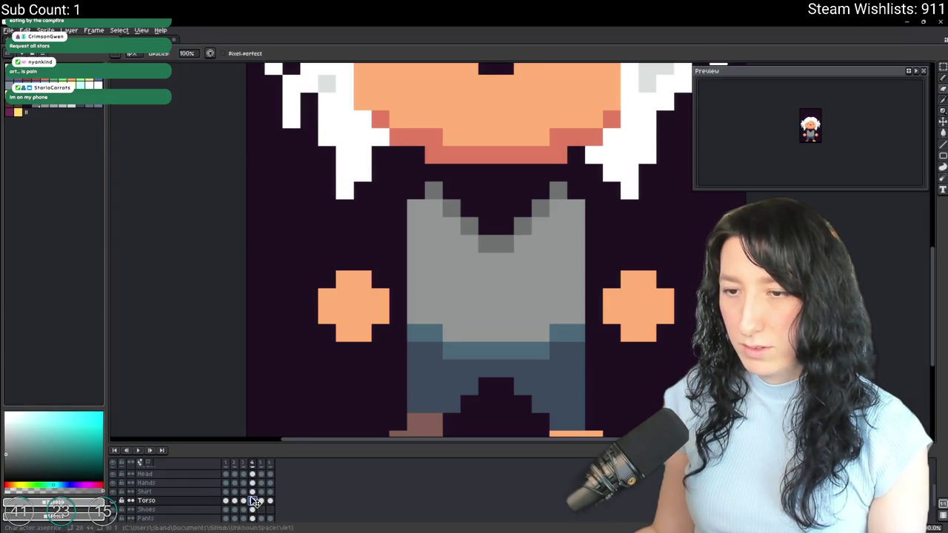
pyautogui.click(261, 502)
pyautogui.click(253, 502)
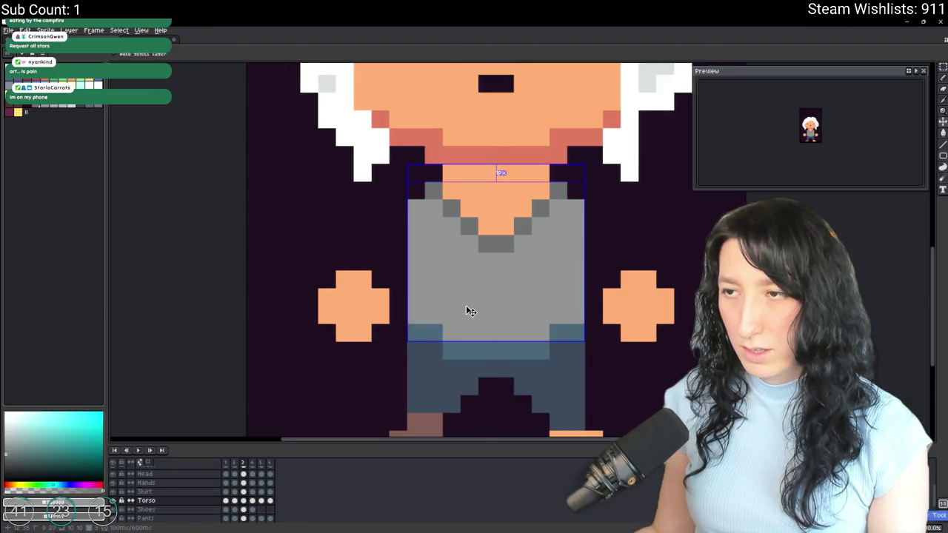
pyautogui.scroll(-1, 466, 305)
pyautogui.scroll(-2, 436, 302)
pyautogui.click(113, 492)
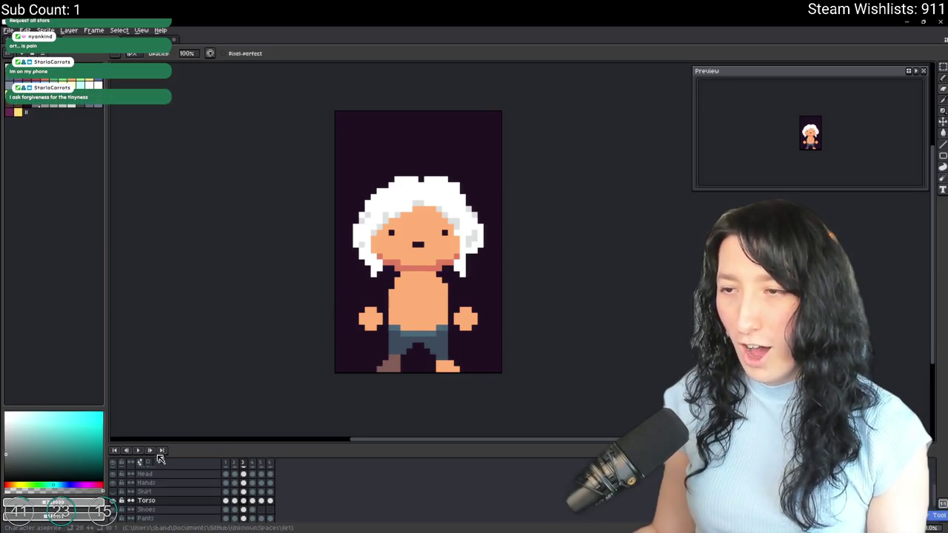
pyautogui.scroll(1, 265, 333)
pyautogui.press('b')
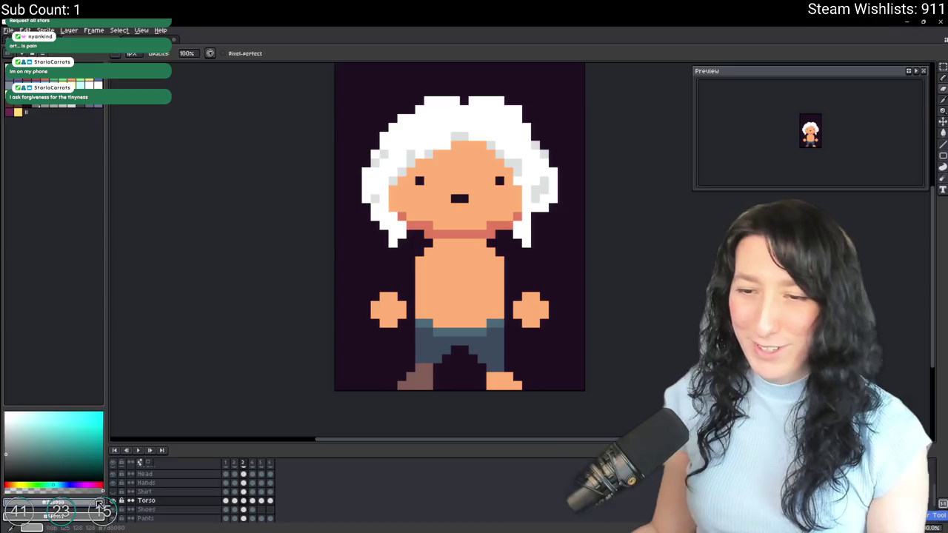
pyautogui.click(114, 492)
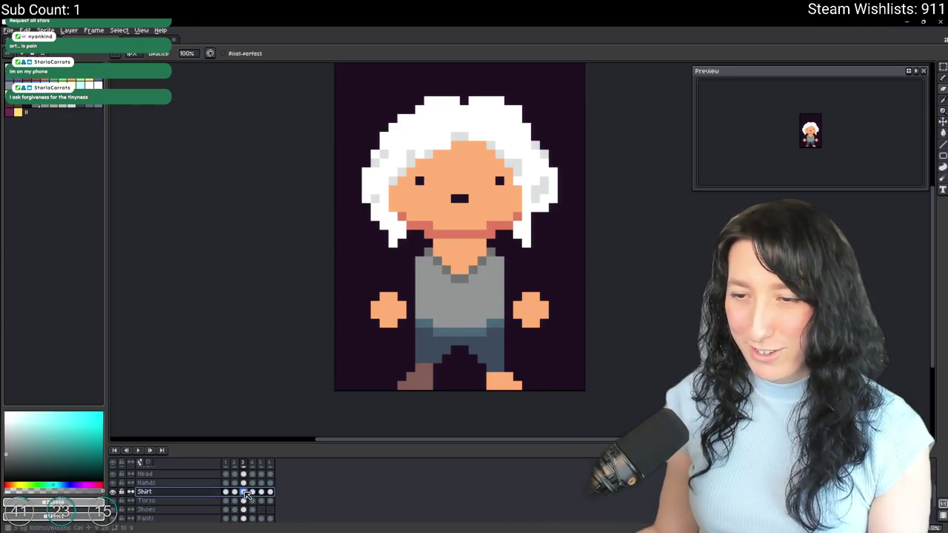
pyautogui.click(252, 491)
pyautogui.click(240, 493)
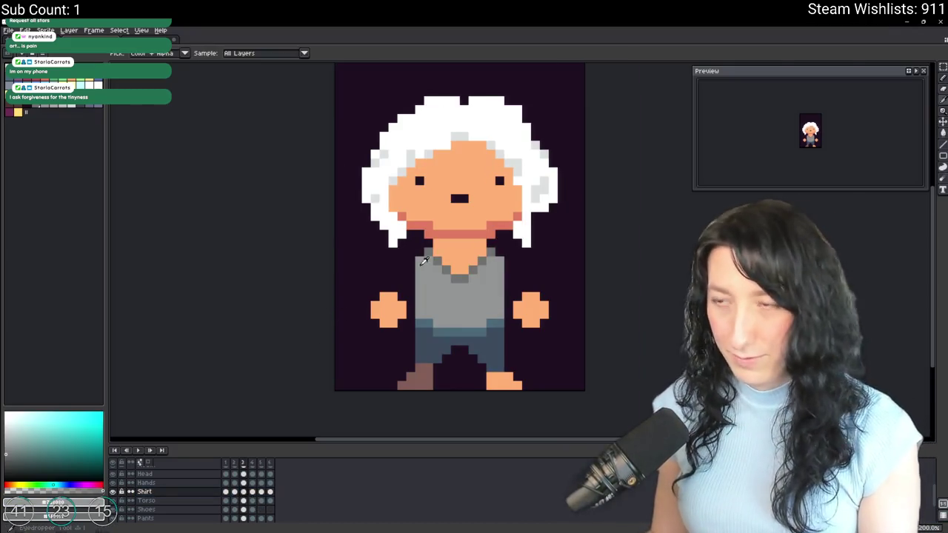
# Darken the grey pixels around the shirt's neckline with a dark palette colour.
pyautogui.scroll(2, 435, 251)
pyautogui.moveTo(398, 271)
pyautogui.mouseDown()
pyautogui.moveTo(385, 271)
pyautogui.moveTo(429, 254)
pyautogui.mouseUp()
pyautogui.press('e')
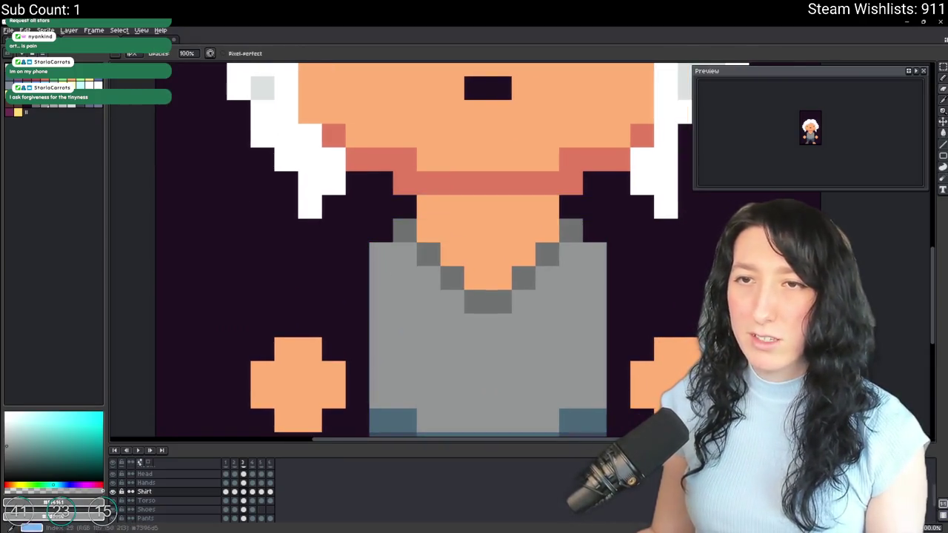
pyautogui.click(47, 103)
pyautogui.press('g')
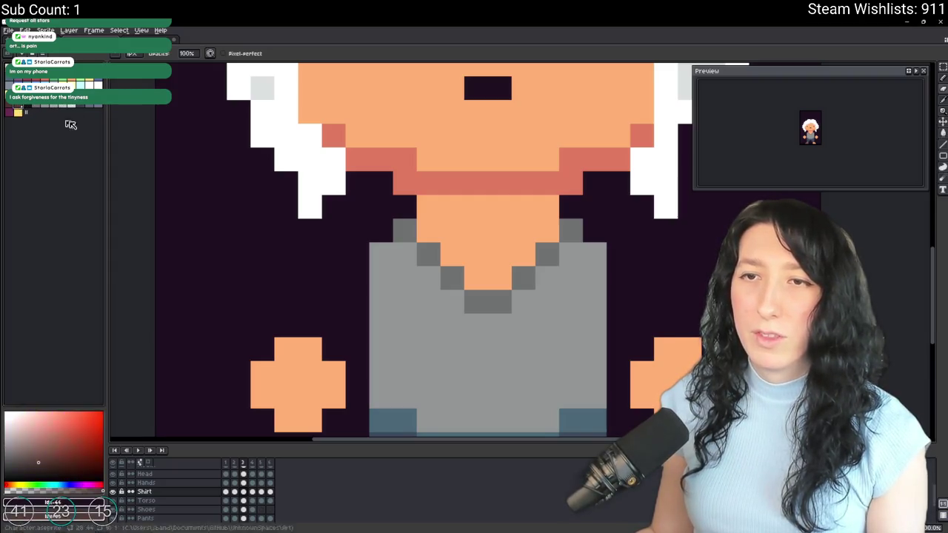
pyautogui.click(395, 231)
pyautogui.click(90, 105)
pyautogui.click(402, 232)
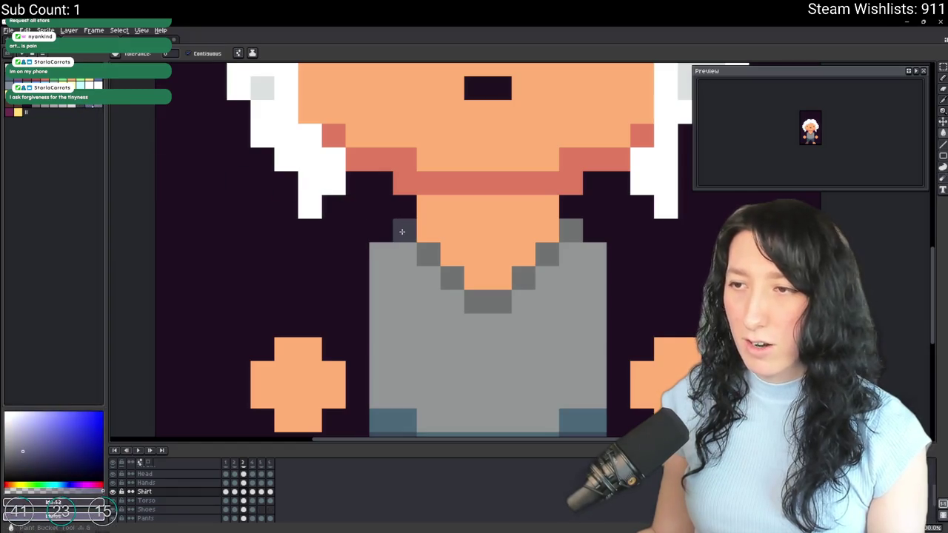
pyautogui.click(487, 302)
pyautogui.click(514, 280)
# Undo a bad dark fill and fill the shirt with a darker blue-grey.
pyautogui.click(565, 248)
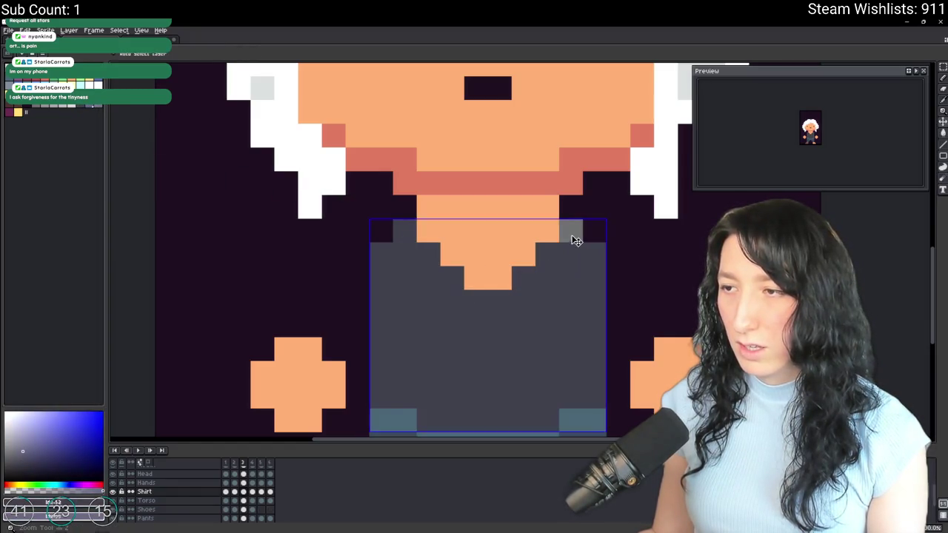
pyautogui.scroll(1, 570, 240)
pyautogui.hotkey('ctrl', 'z')
pyautogui.click(567, 300)
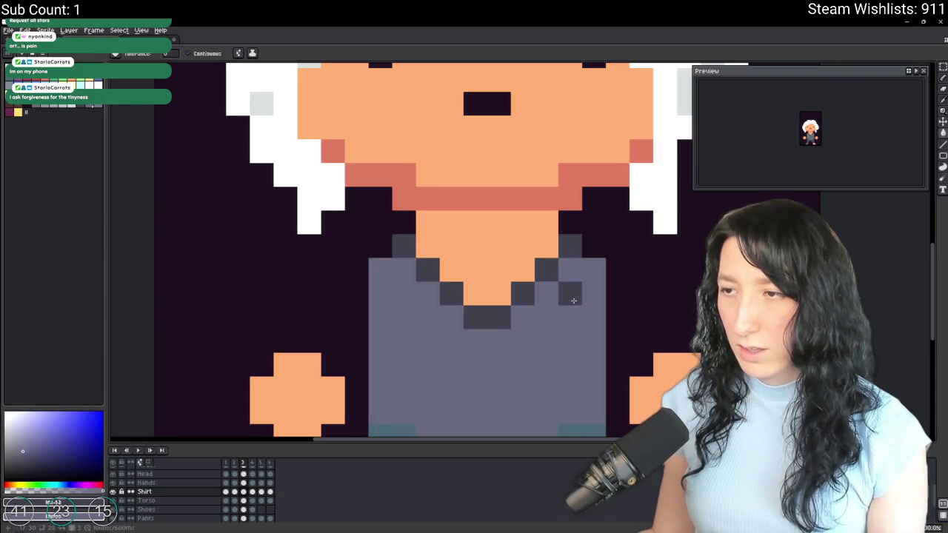
pyautogui.scroll(-4, 567, 303)
pyautogui.scroll(2, 414, 296)
pyautogui.scroll(-2, 398, 301)
pyautogui.scroll(-1, 399, 301)
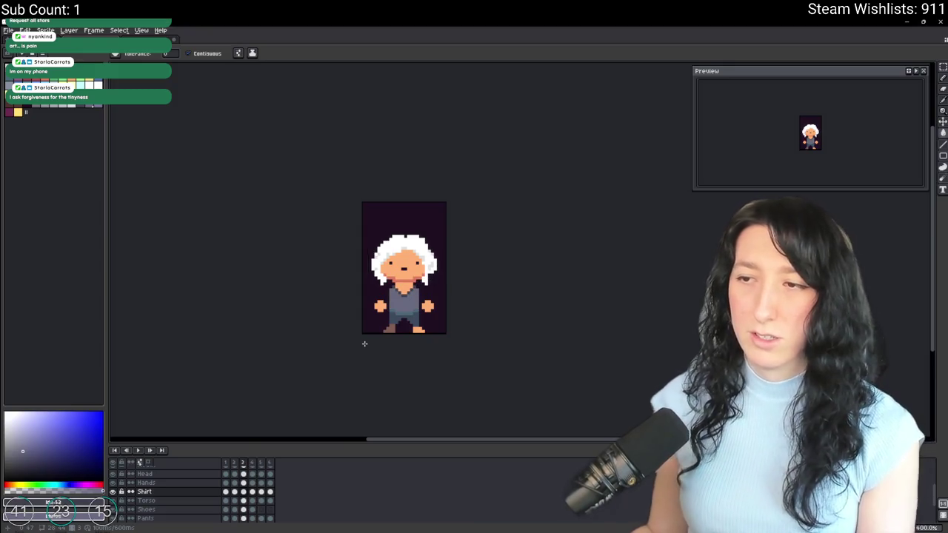
# Preview the animation frames, move down to the Pants layer and save the sprite.
pyautogui.press('Return')
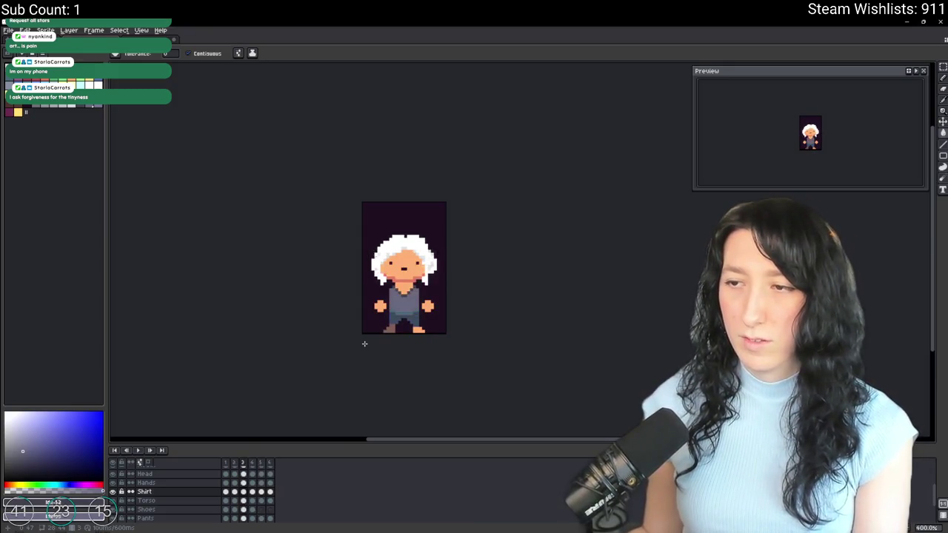
pyautogui.hotkey('alt', 'Down')
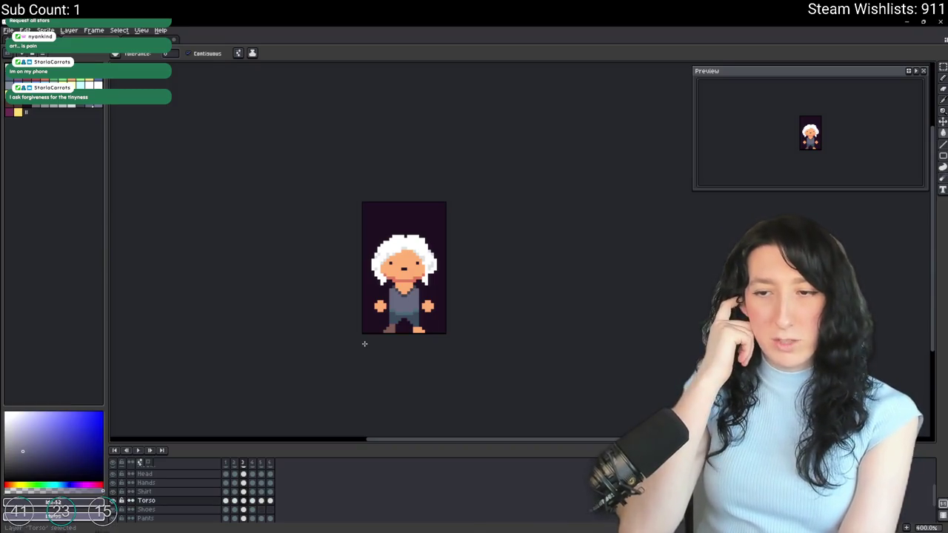
pyautogui.hotkey('alt', 'Down')
pyautogui.hotkey('alt', 'Down')
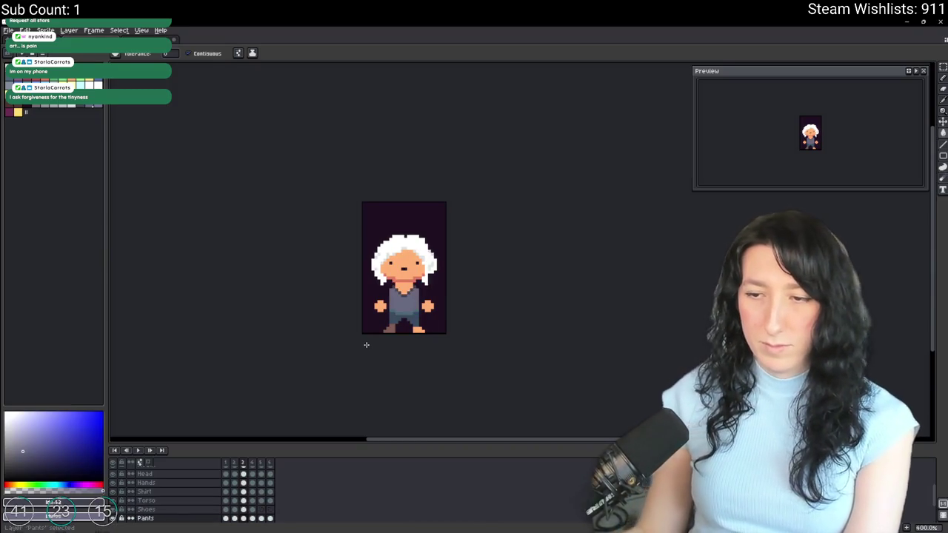
pyautogui.scroll(1, 375, 330)
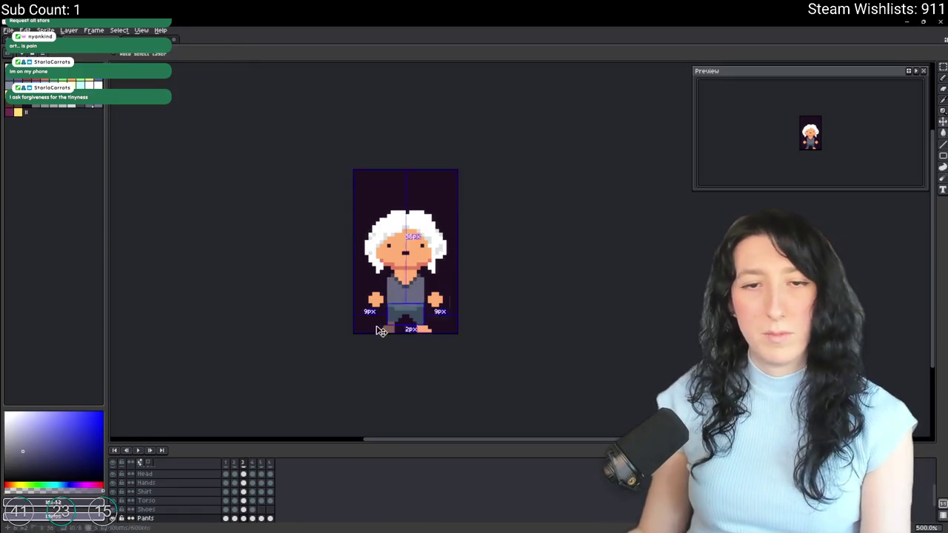
pyautogui.hotkey('ctrl', 's')
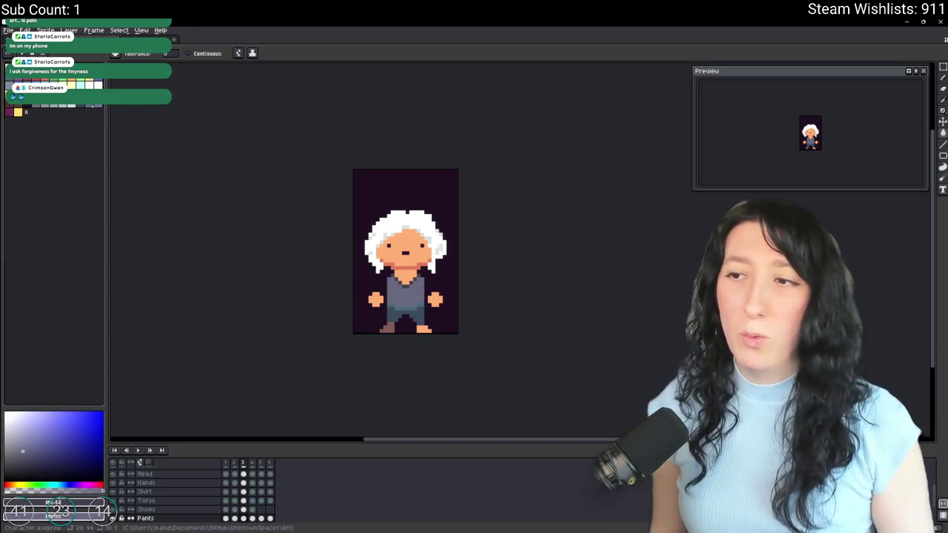
pyautogui.scroll(2, 307, 214)
# Pick a darker grey and repaint the teal waistline pixels with it.
pyautogui.scroll(-1, 444, 305)
pyautogui.scroll(1, 444, 305)
pyautogui.scroll(1, 444, 333)
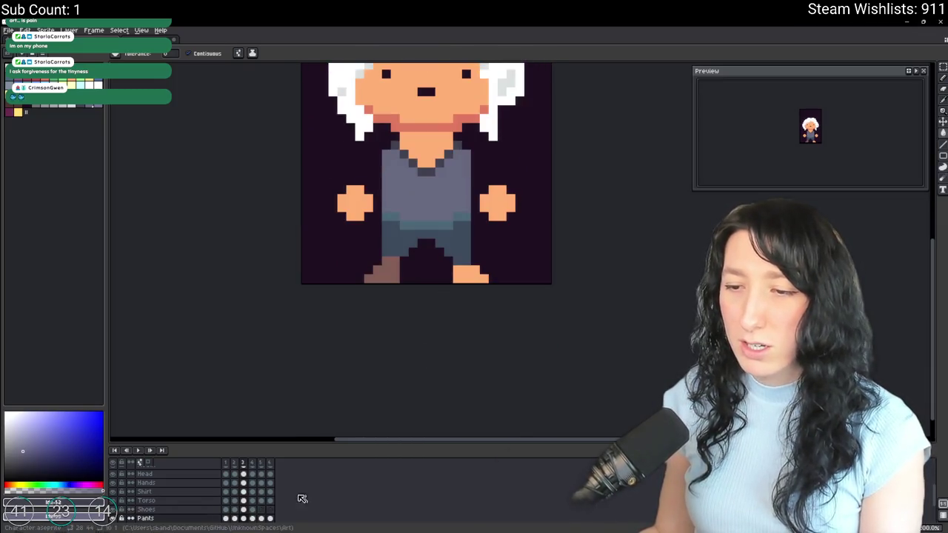
pyautogui.scroll(2, 373, 300)
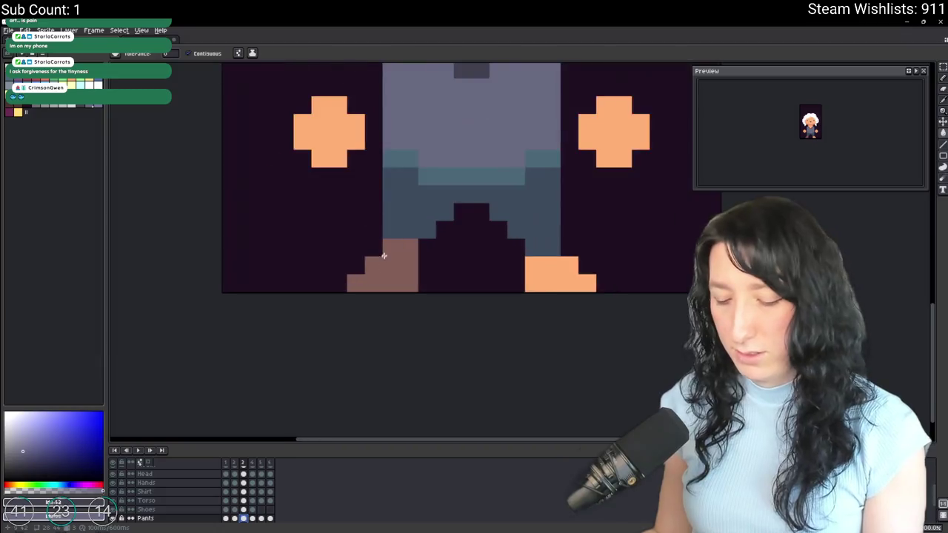
pyautogui.scroll(1, 370, 274)
pyautogui.scroll(2, 374, 222)
pyautogui.keyDown('alt'); pyautogui.click(379, 182); pyautogui.keyUp('alt')
pyautogui.scroll(-1, 222, 148)
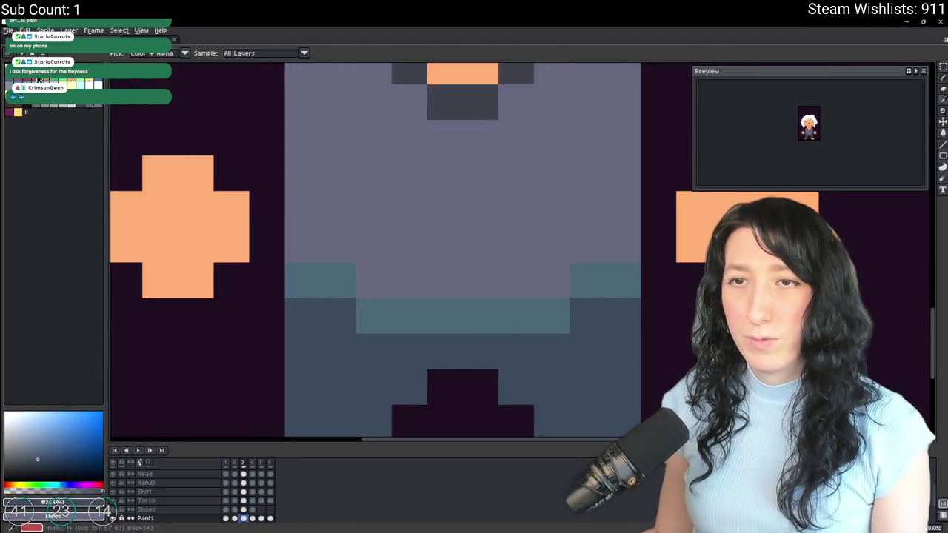
pyautogui.click(89, 106)
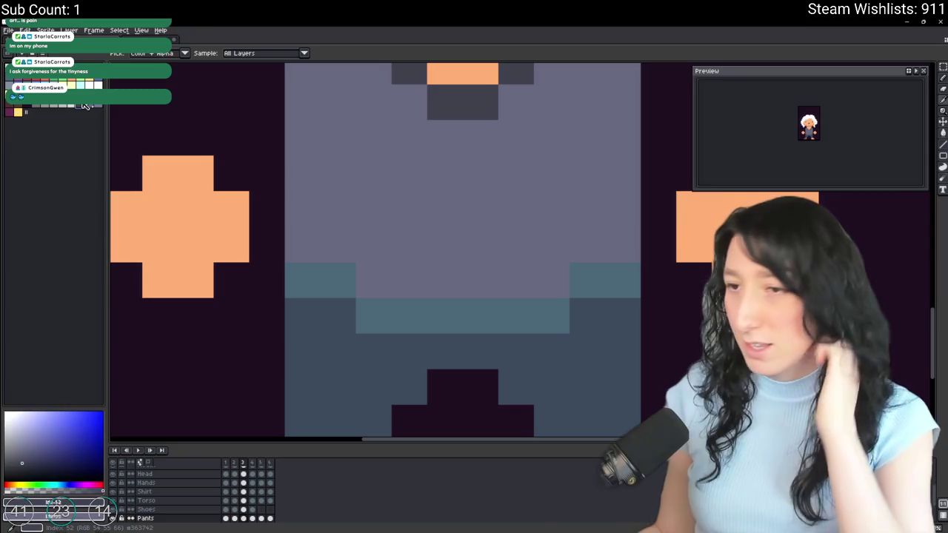
pyautogui.press('g')
pyautogui.moveTo(344, 277)
pyautogui.mouseDown()
pyautogui.moveTo(413, 313)
pyautogui.moveTo(609, 291)
pyautogui.mouseUp()
pyautogui.scroll(-4, 608, 291)
# On frame 2, fill the grey pants area with dark blue and zoom back out.
pyautogui.press('Return')
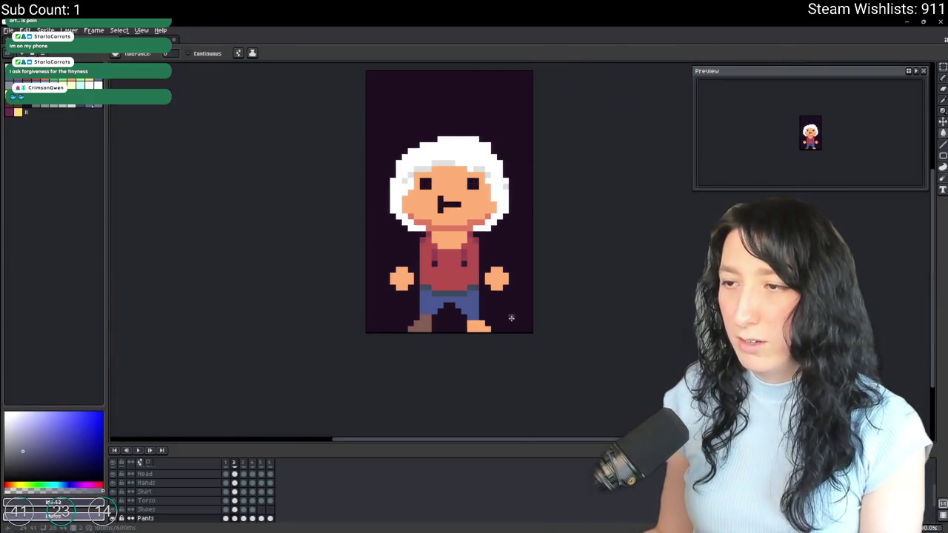
pyautogui.scroll(-1, 505, 317)
pyautogui.scroll(-1, 504, 311)
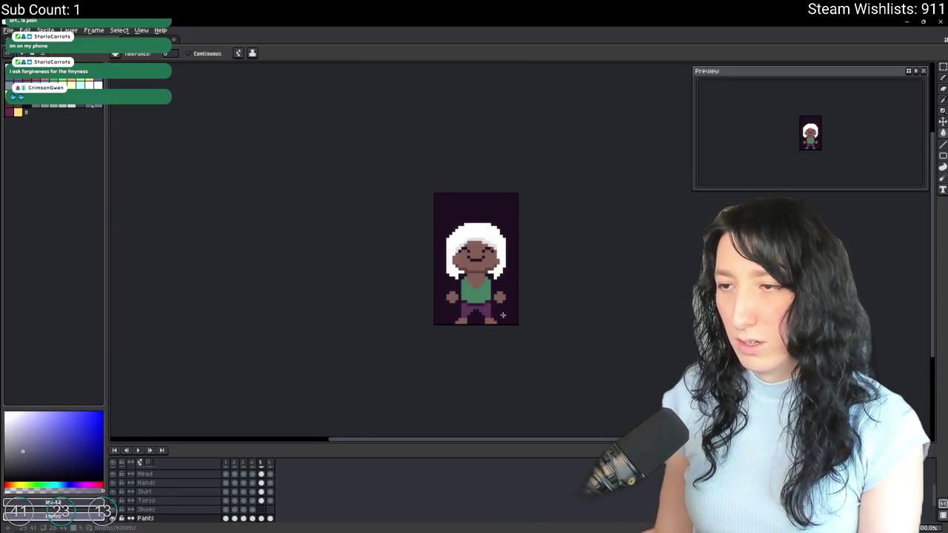
pyautogui.scroll(-1, 504, 309)
pyautogui.scroll(-1, 505, 315)
pyautogui.scroll(-1, 506, 319)
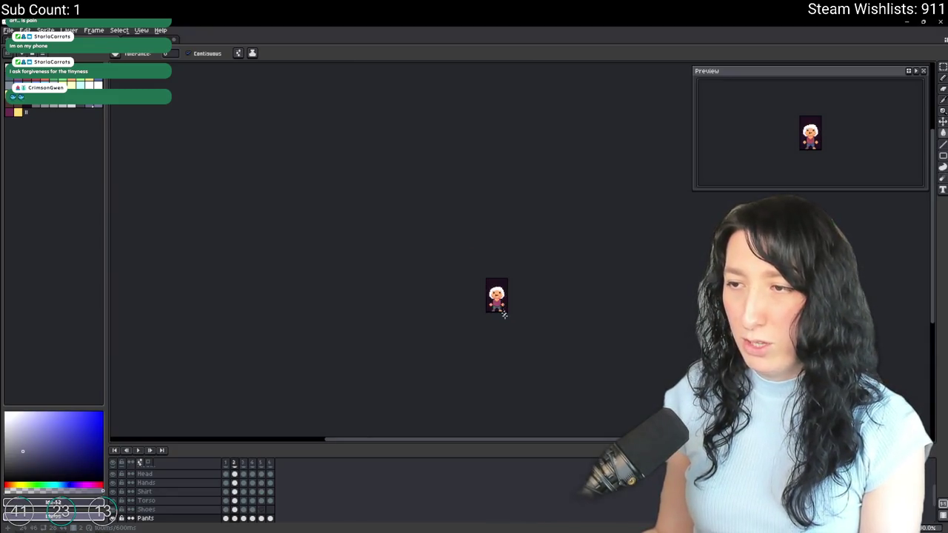
pyautogui.scroll(2, 507, 322)
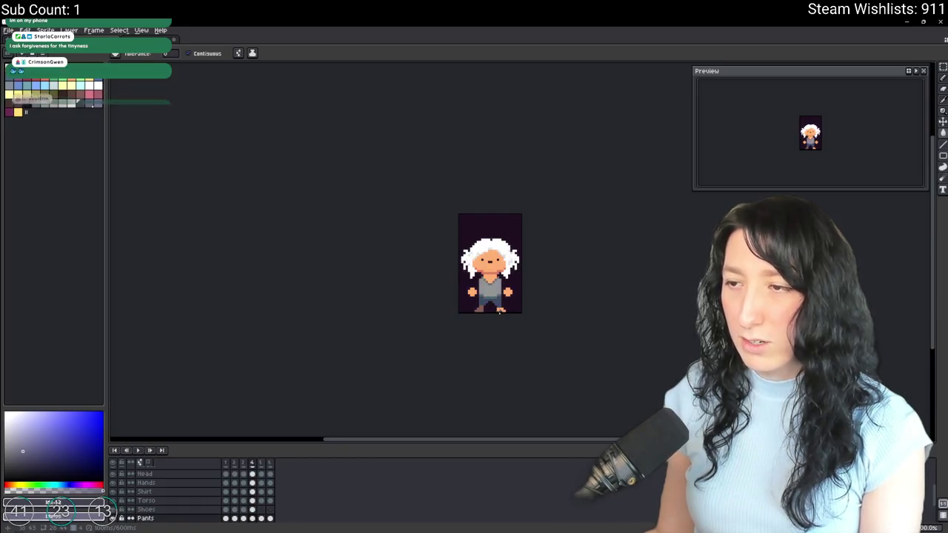
pyautogui.scroll(2, 493, 304)
pyautogui.scroll(2, 420, 285)
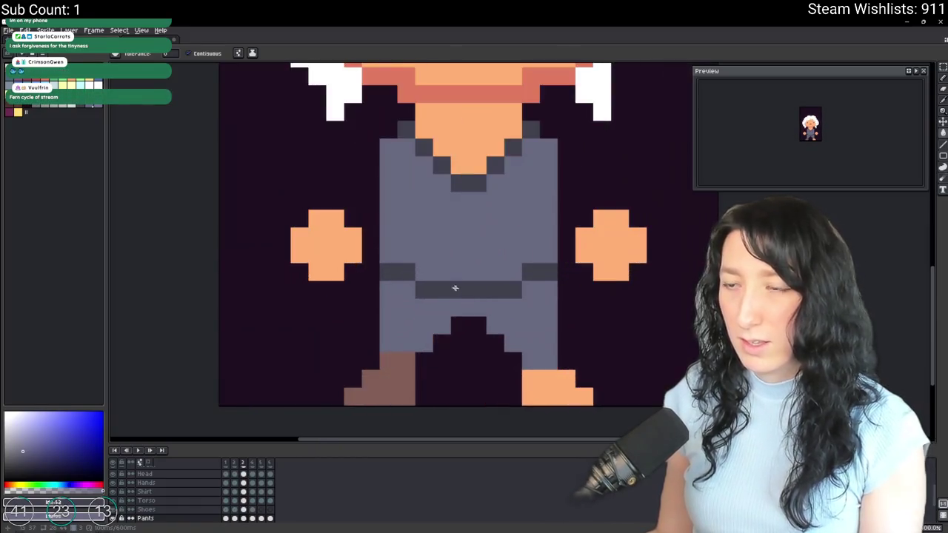
pyautogui.click(415, 304)
pyautogui.scroll(-4, 513, 317)
pyautogui.scroll(-1, 514, 317)
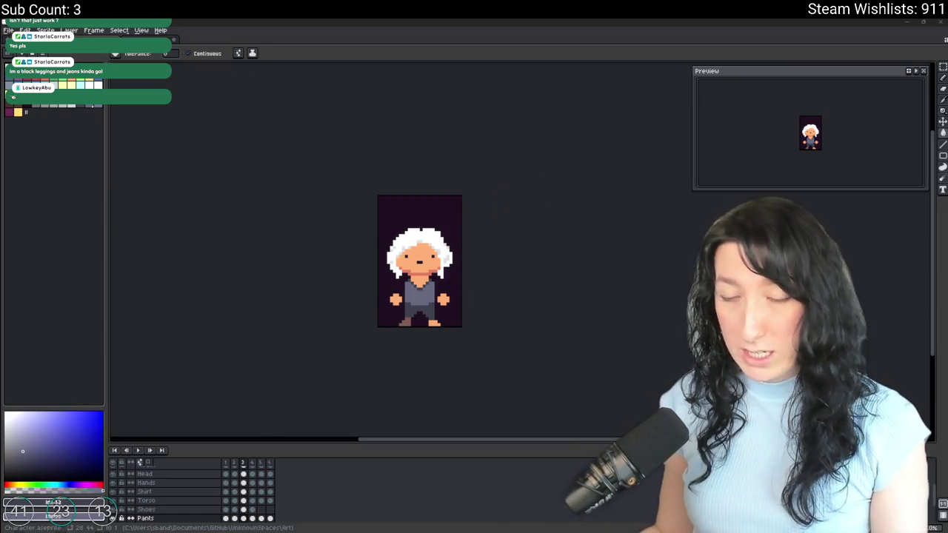
pyautogui.click(360, 528)
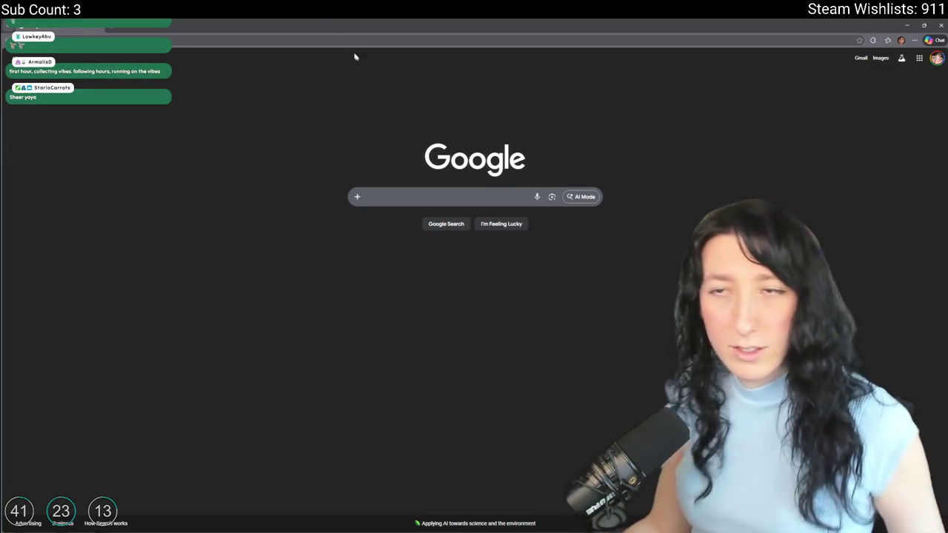
pyautogui.click(293, 41)
pyautogui.write('apr')
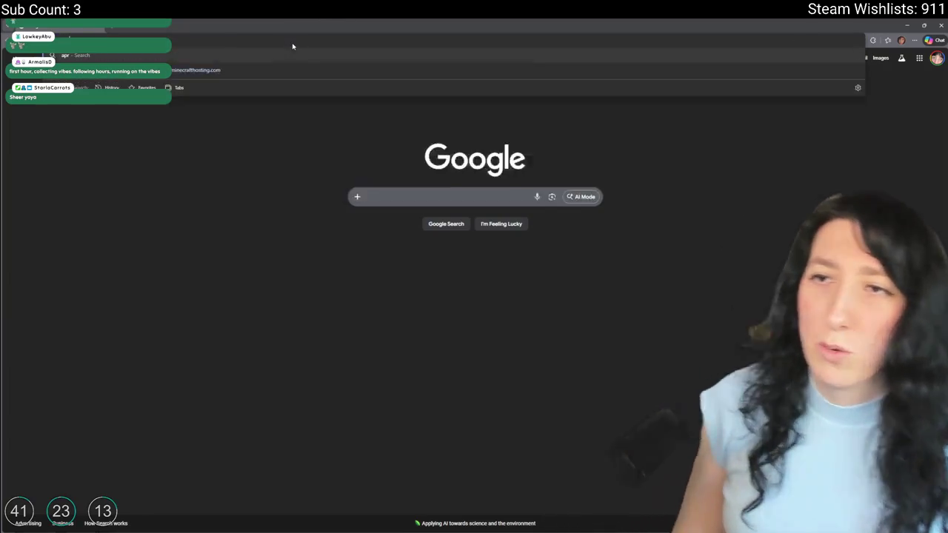
pyautogui.write('erture')
pyautogui.press('Escape')
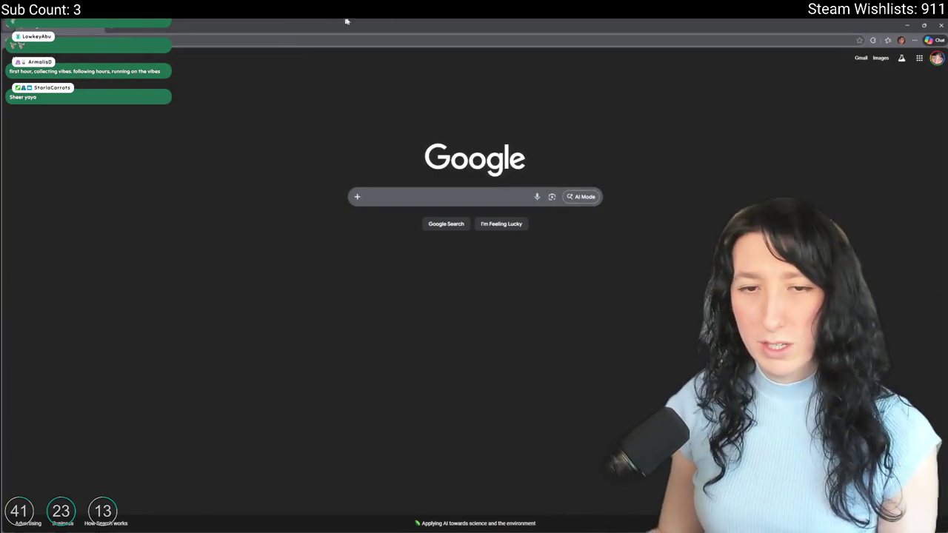
pyautogui.hotkey('alt', 'Tab')
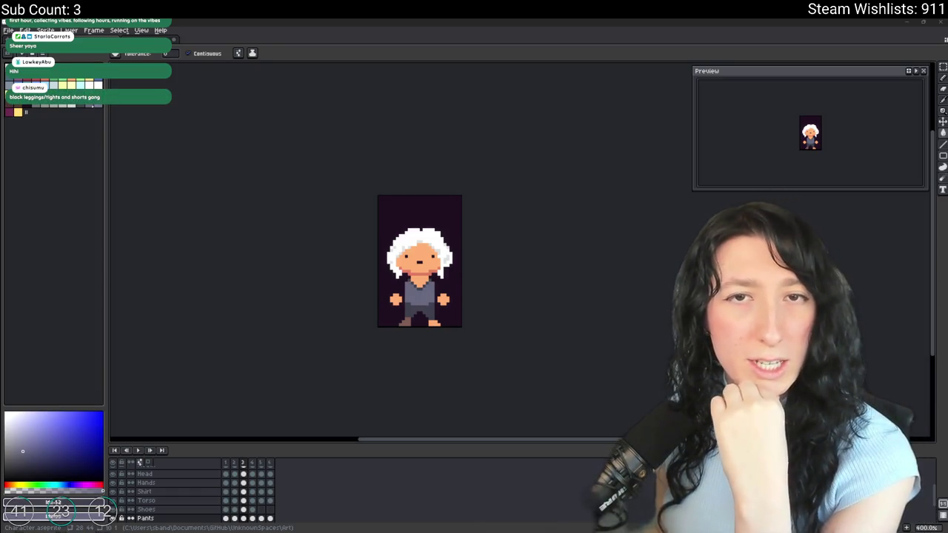
pyautogui.hotkey('alt', 'Tab')
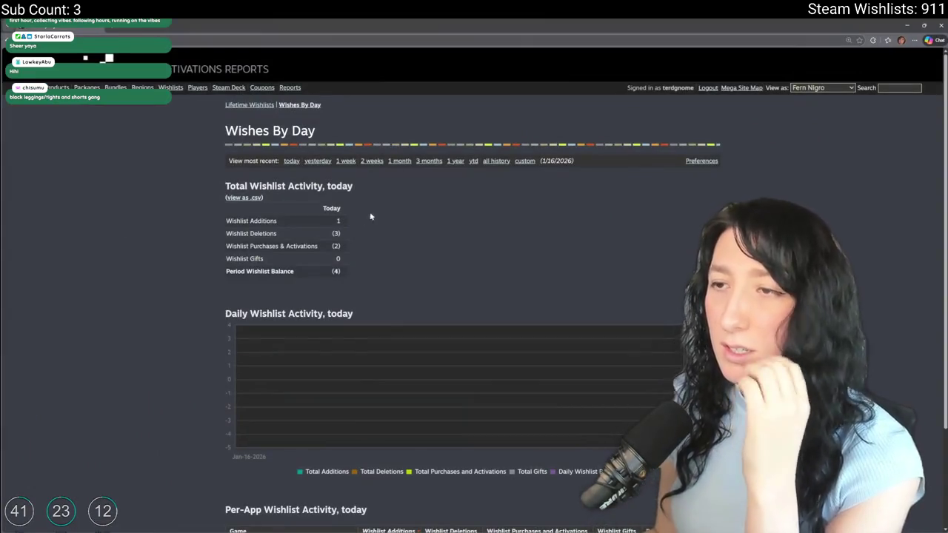
pyautogui.click(250, 106)
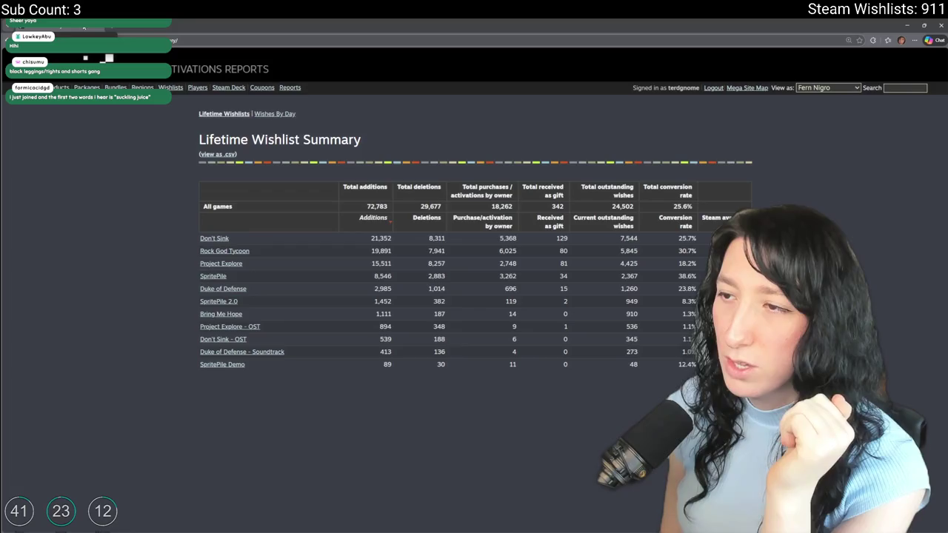
pyautogui.hotkey('alt', 'Tab')
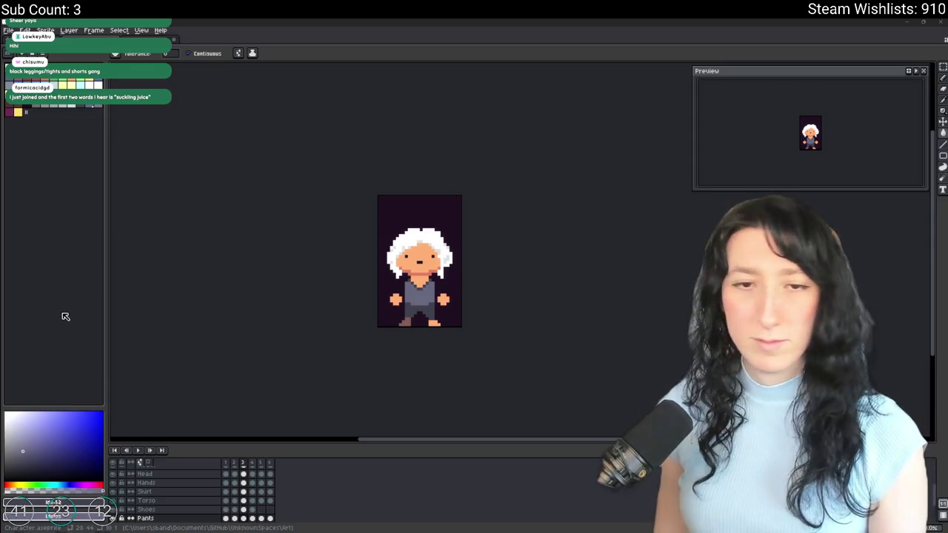
pyautogui.scroll(1, 427, 297)
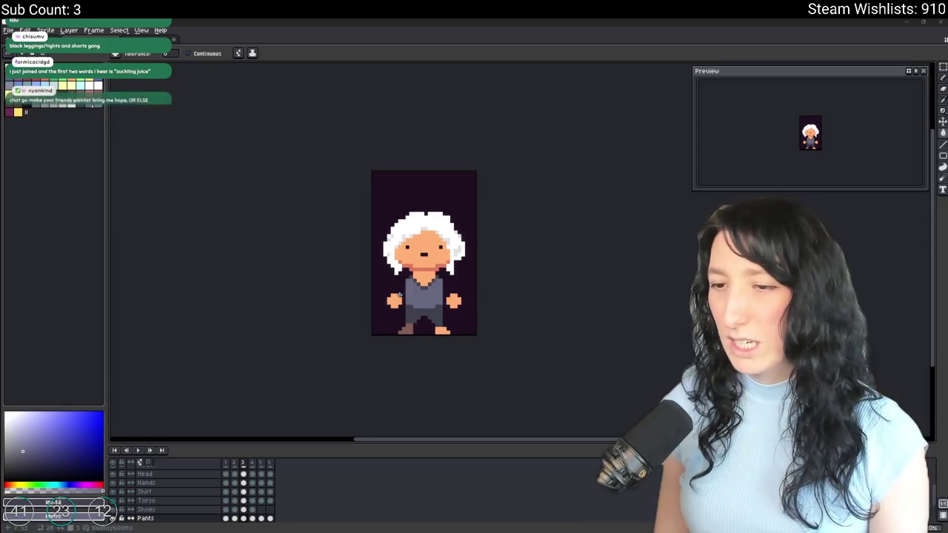
pyautogui.press('Right')
pyautogui.press('Right')
pyautogui.press('Right')
pyautogui.press('Right')
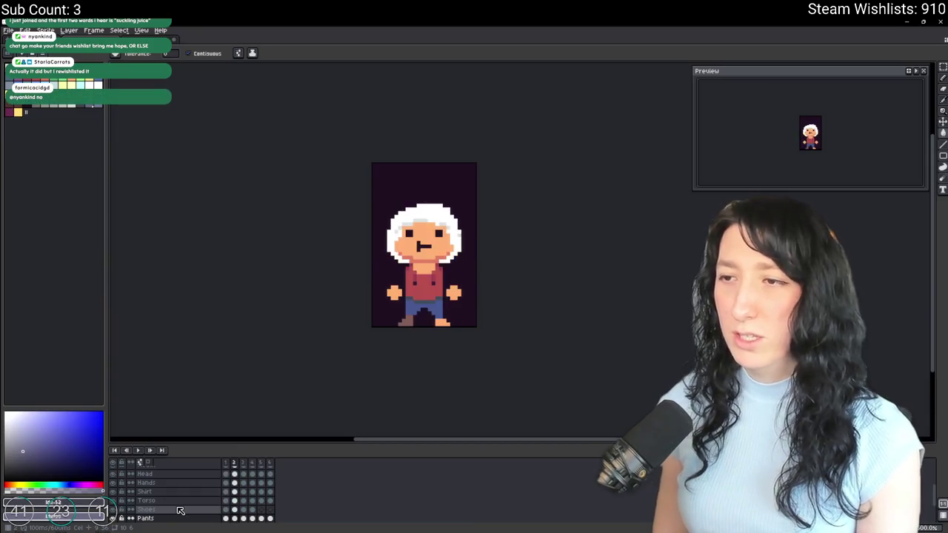
pyautogui.scroll(-4, 275, 402)
pyautogui.scroll(1, 282, 397)
pyautogui.scroll(1, 282, 396)
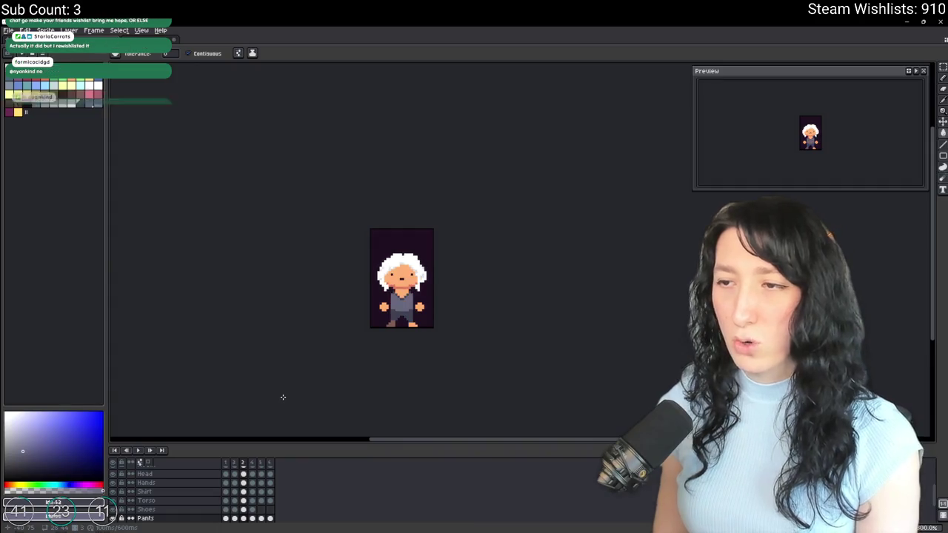
pyautogui.scroll(1, 282, 397)
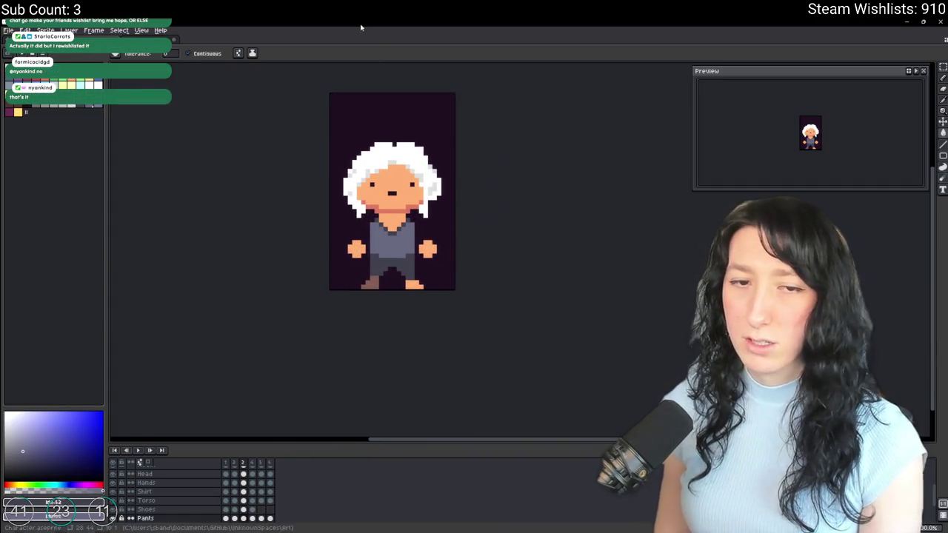
# Show only the Shirt layer and select all of its frames.
pyautogui.click(116, 467)
pyautogui.click(115, 466)
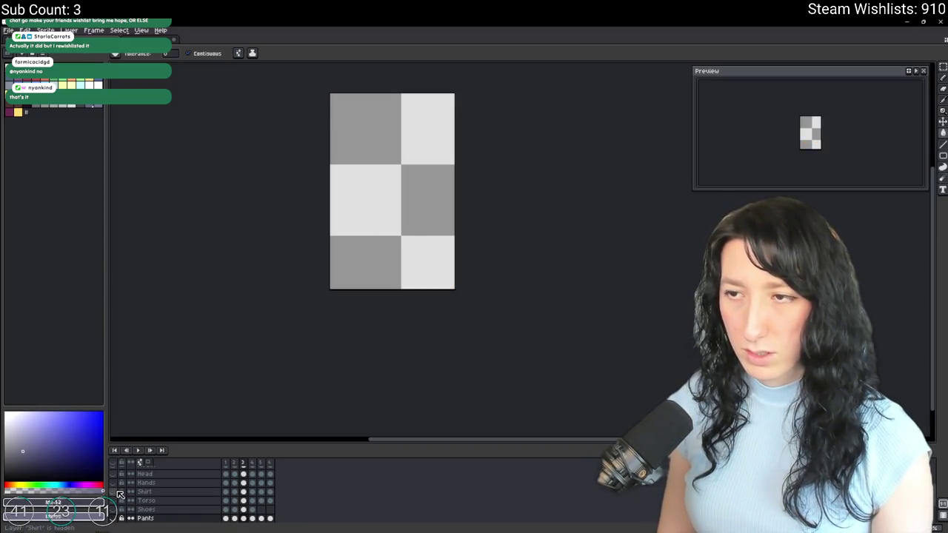
pyautogui.click(119, 492)
pyautogui.click(252, 491)
pyautogui.click(270, 493)
# In the export settings, browse the file list for an output file.
pyautogui.hotkey('ctrl', 'alt', 'shift', 's')
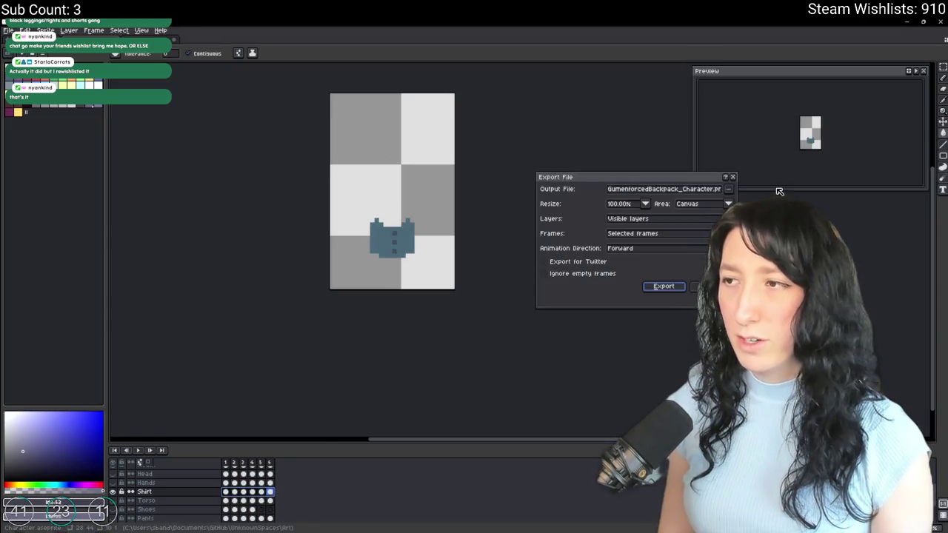
pyautogui.click(730, 190)
pyautogui.click(676, 201)
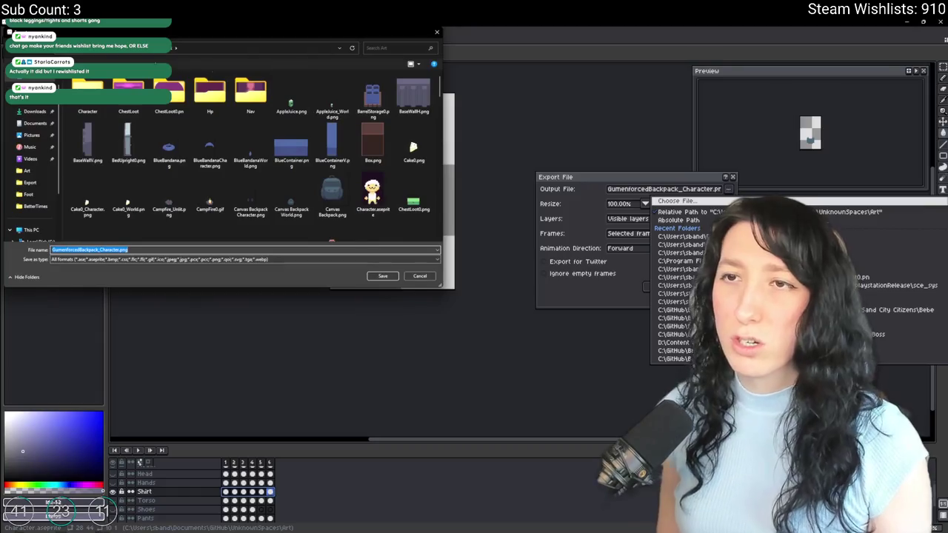
pyautogui.scroll(-5, 341, 177)
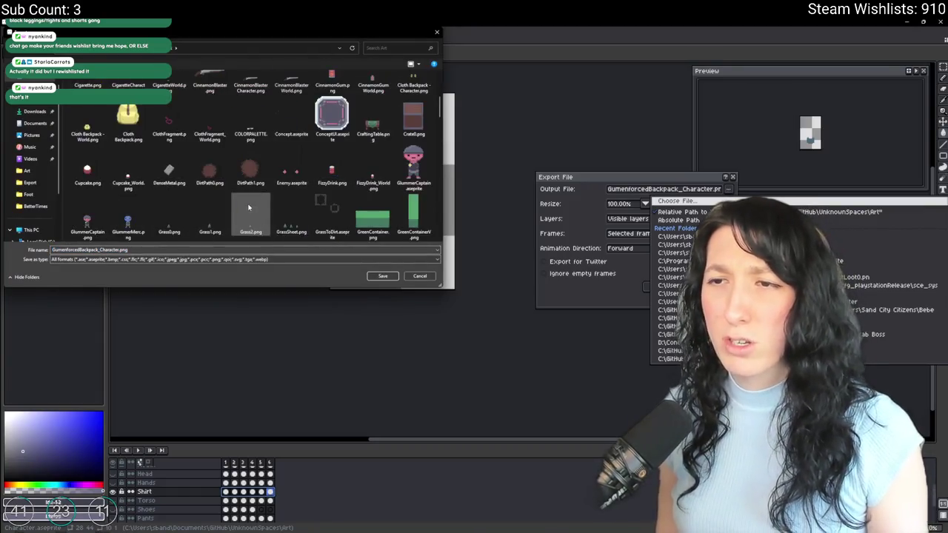
pyautogui.scroll(-5, 342, 177)
pyautogui.click(291, 141)
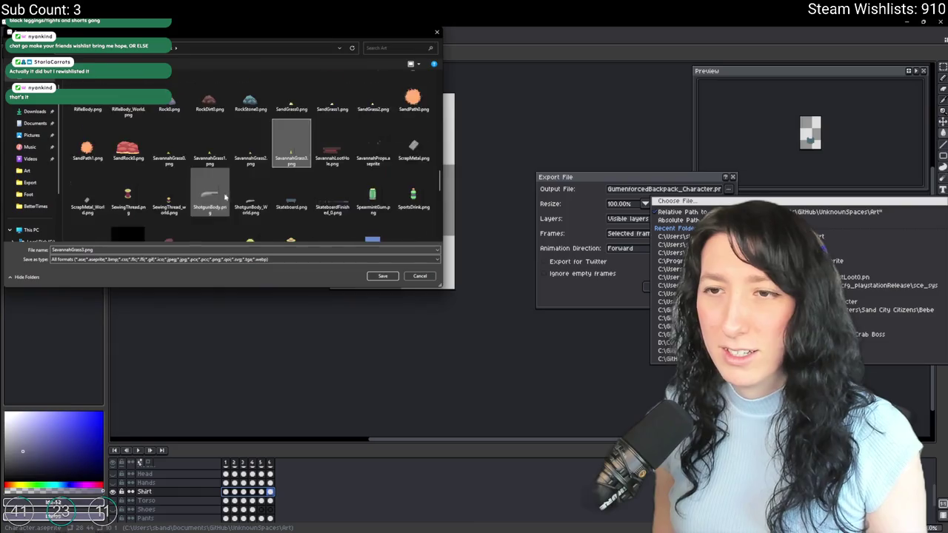
pyautogui.scroll(-5, 231, 192)
pyautogui.scroll(10, 231, 191)
pyautogui.click(370, 194)
pyautogui.scroll(-2, 288, 178)
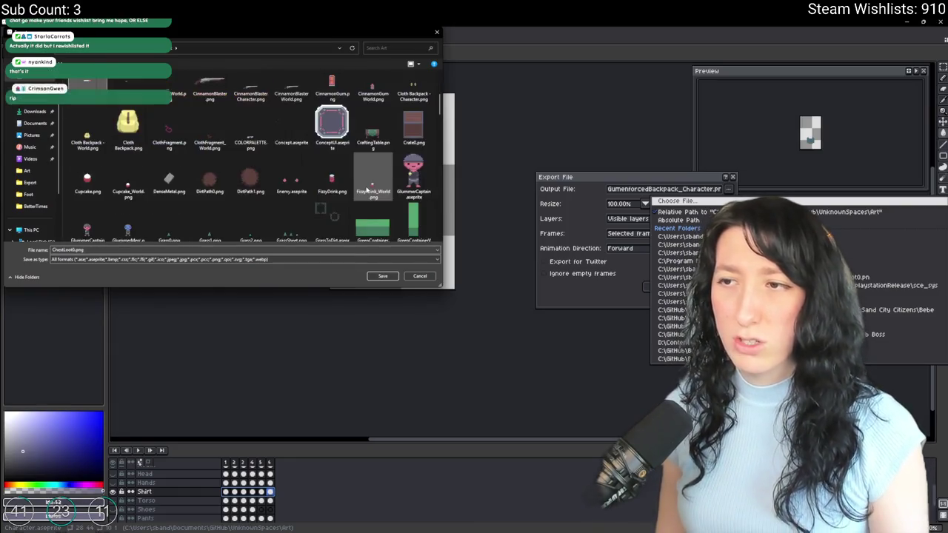
pyautogui.click(331, 87)
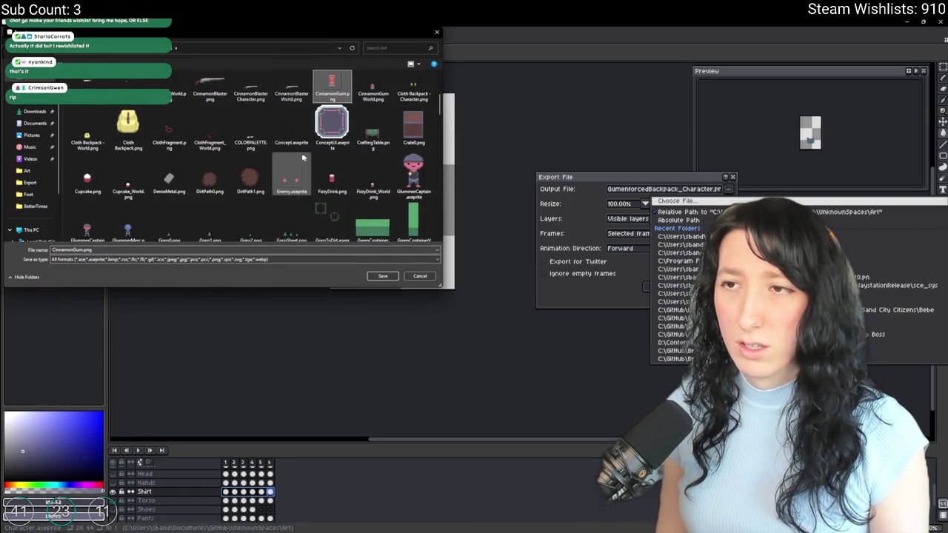
pyautogui.scroll(-5, 284, 156)
pyautogui.scroll(-5, 281, 177)
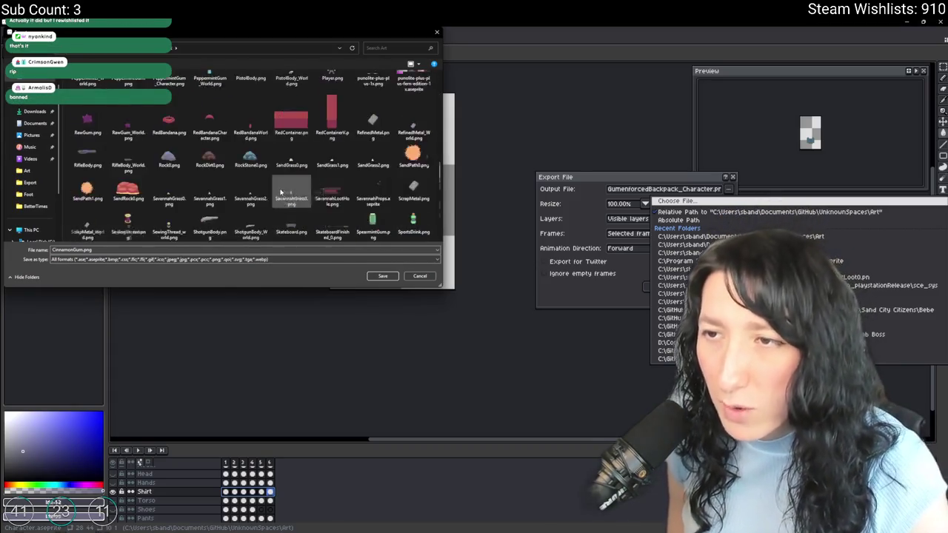
pyautogui.scroll(-5, 280, 193)
pyautogui.scroll(5, 282, 194)
pyautogui.scroll(5, 304, 193)
pyautogui.scroll(3, 332, 191)
# Search the folder for 'shirt' to locate Shirts.gif, then clear the search.
pyautogui.click(397, 49)
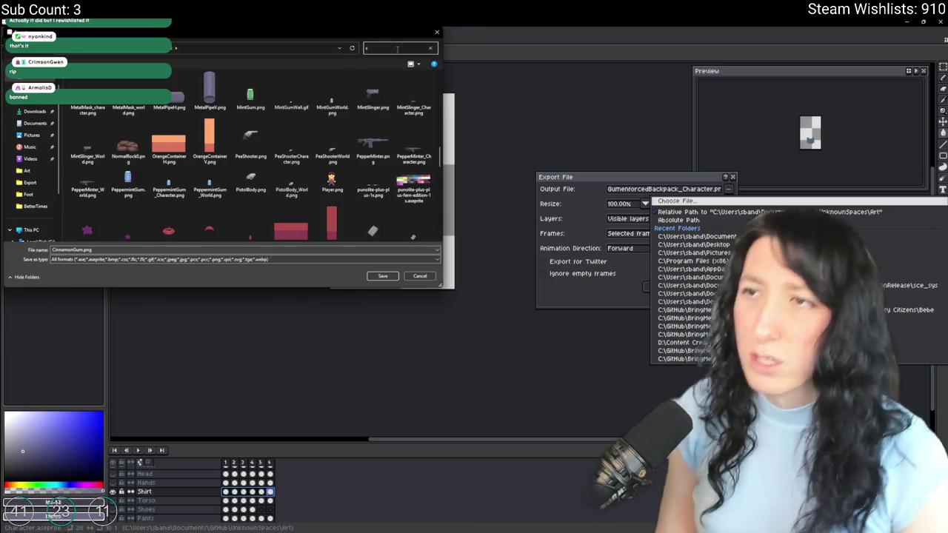
pyautogui.write('shirt')
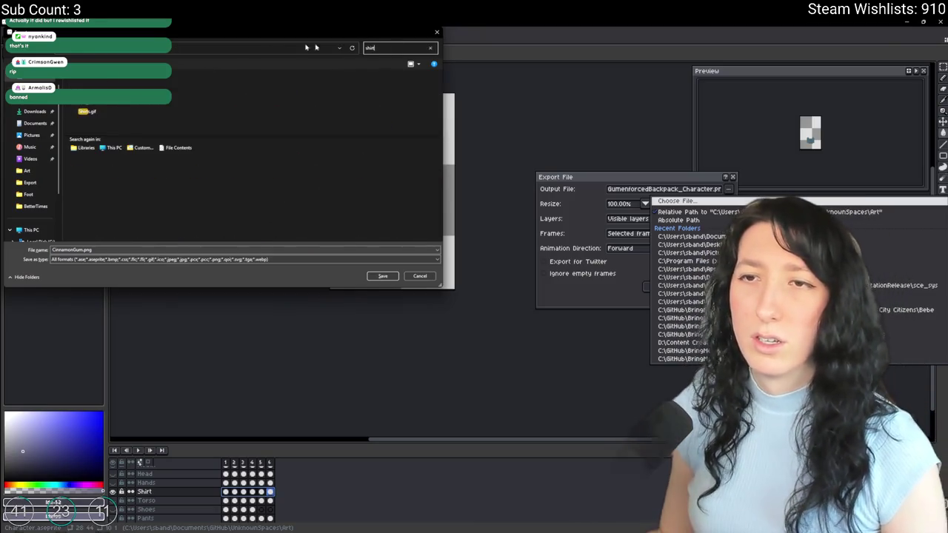
pyautogui.click(85, 88)
pyautogui.click(431, 47)
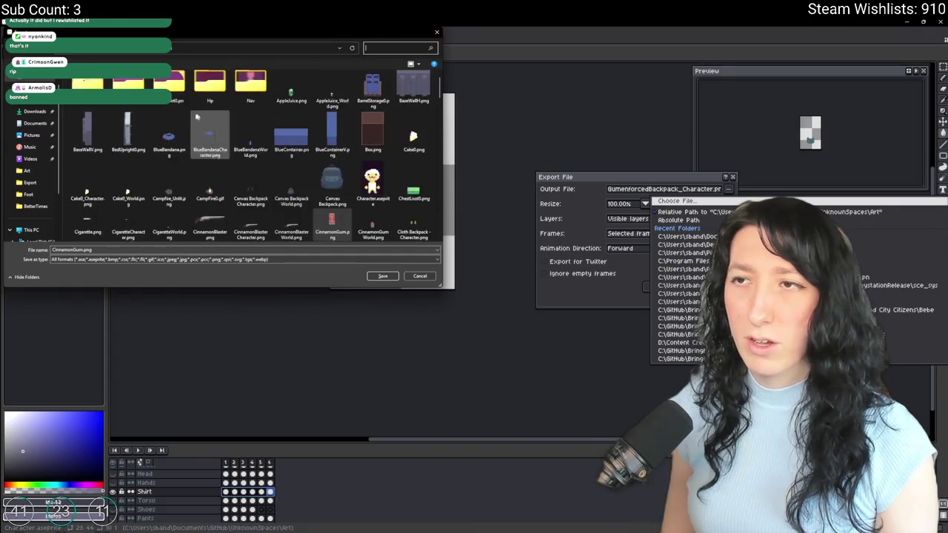
# Open the Character folder, choose Shirts.gif as output and confirm replacing it.
pyautogui.scroll(-3, 328, 193)
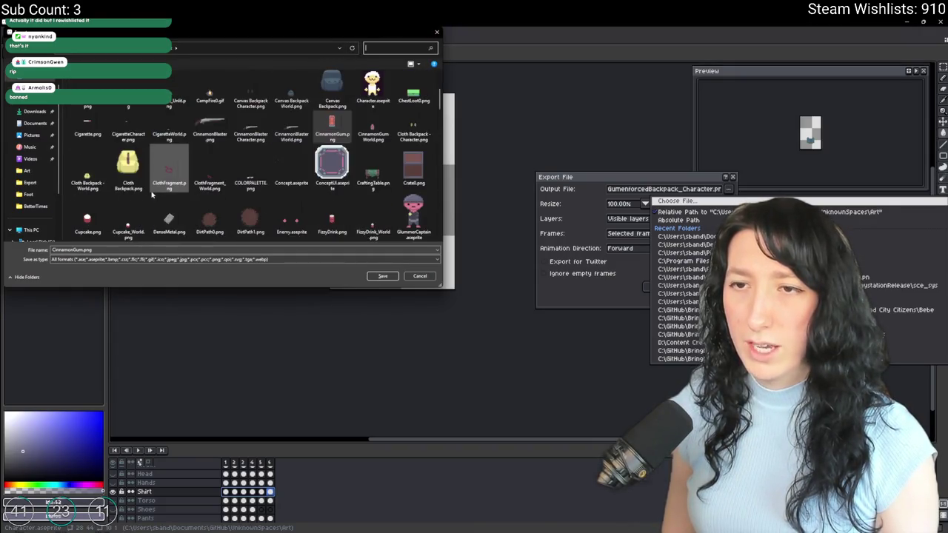
pyautogui.scroll(-3, 328, 193)
pyautogui.scroll(-3, 344, 159)
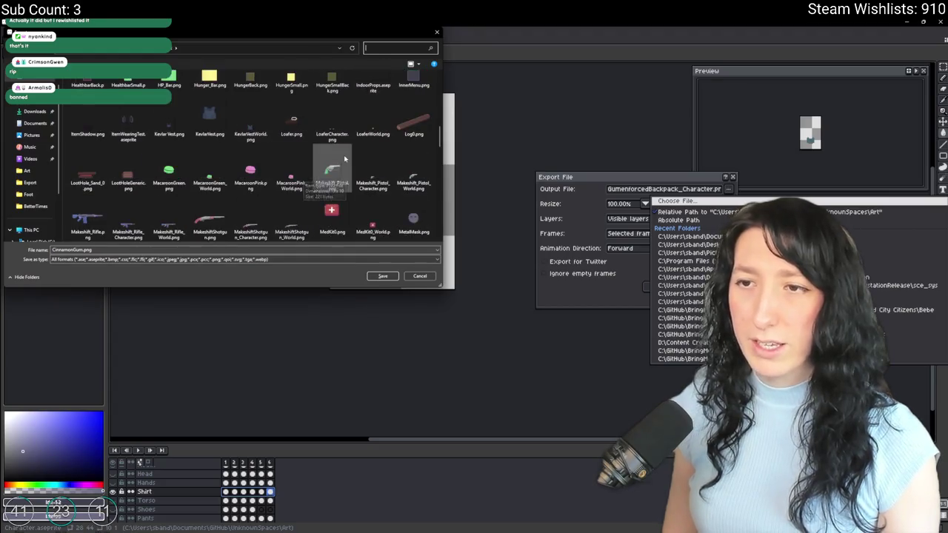
pyautogui.scroll(-2, 389, 151)
pyautogui.scroll(-2, 370, 155)
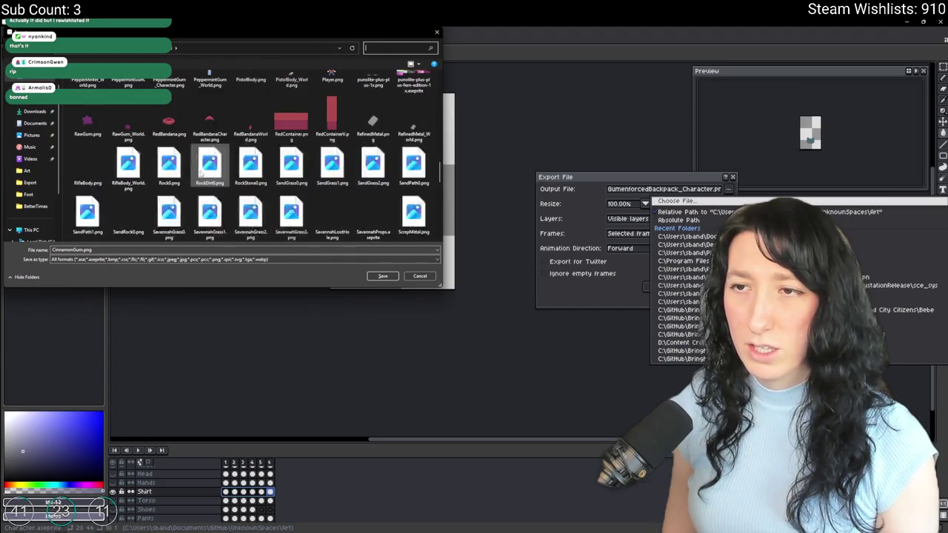
pyautogui.scroll(-2, 311, 152)
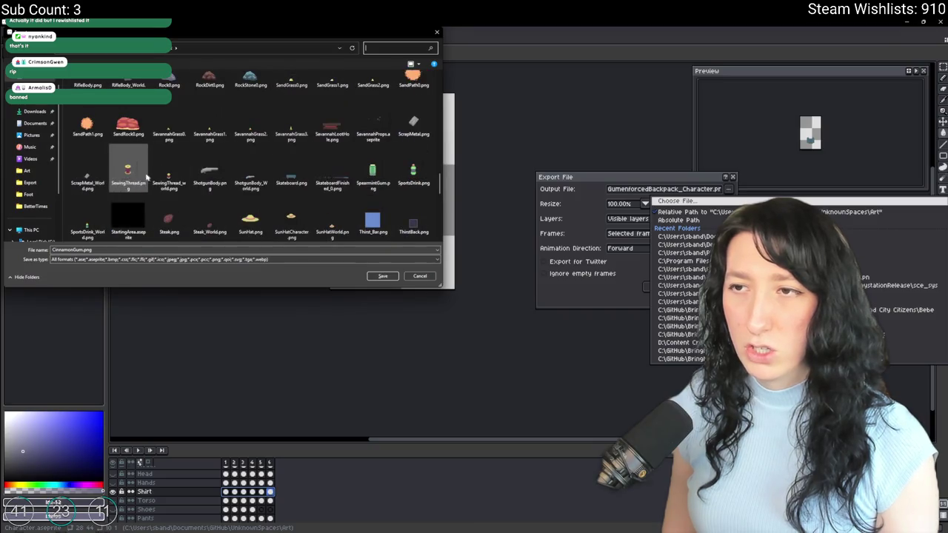
pyautogui.scroll(-2, 171, 171)
pyautogui.scroll(2, 385, 148)
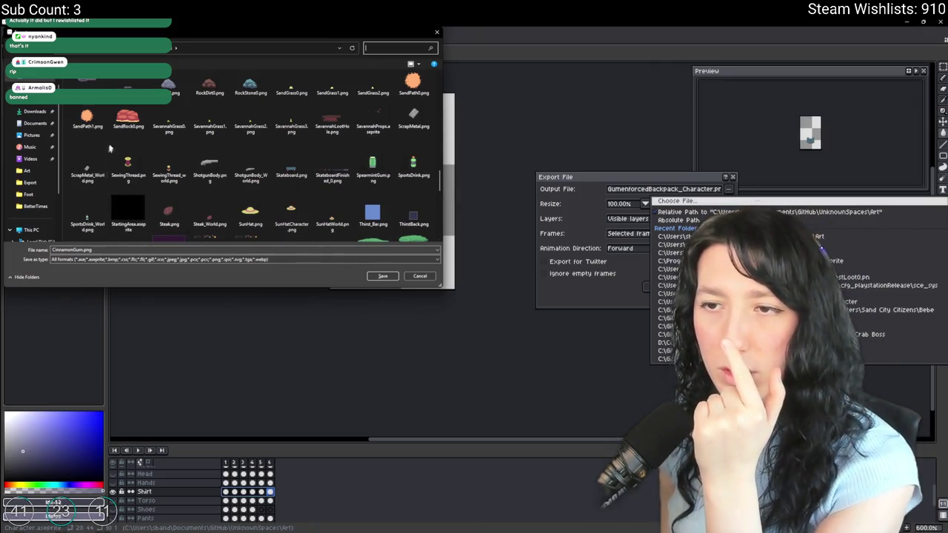
pyautogui.scroll(2, 364, 171)
pyautogui.scroll(1, 363, 163)
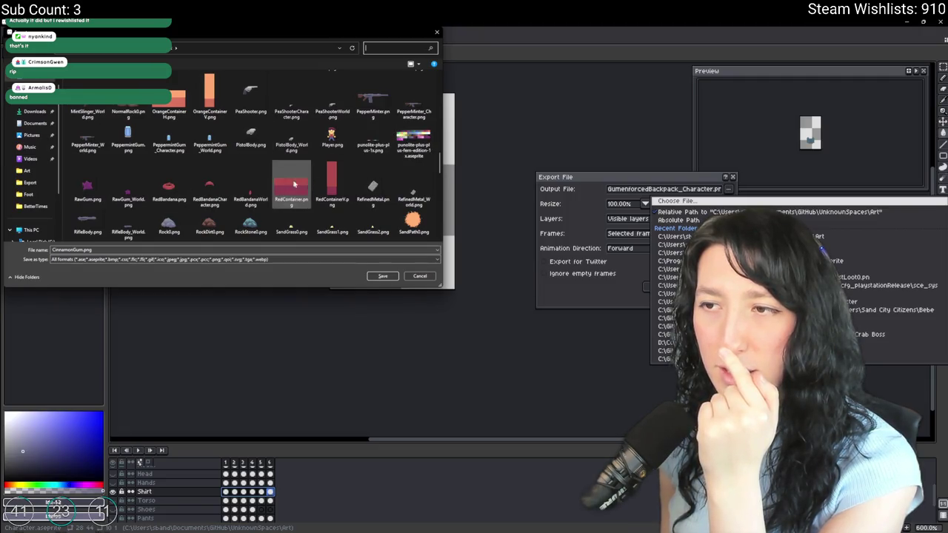
pyautogui.scroll(-3, 348, 181)
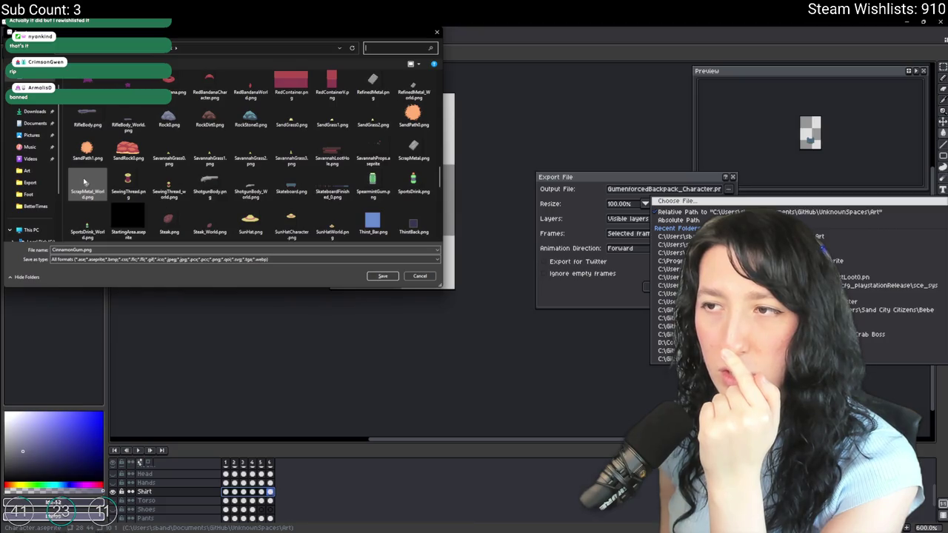
pyautogui.scroll(-5, 430, 191)
pyautogui.scroll(-5, 429, 195)
pyautogui.scroll(5, 430, 195)
pyautogui.scroll(5, 296, 148)
pyautogui.doubleClick(207, 85)
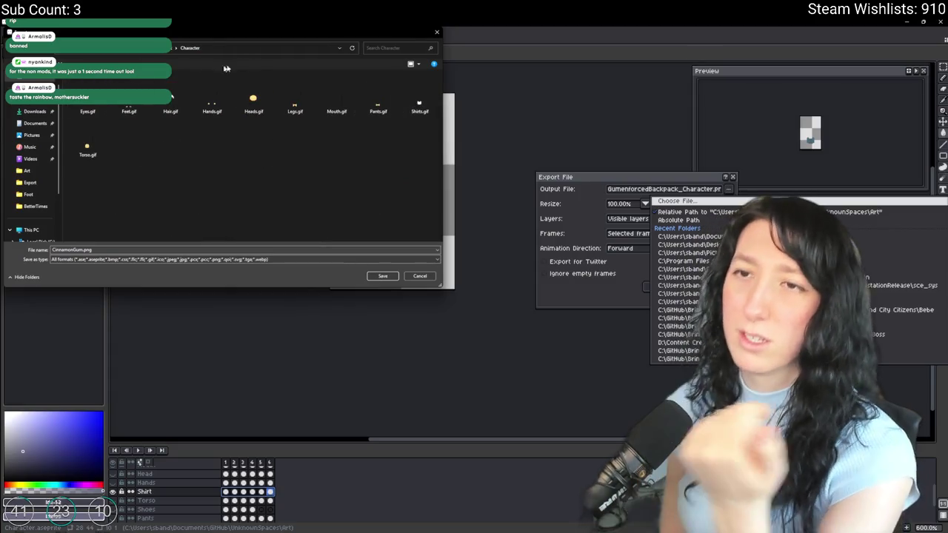
pyautogui.doubleClick(419, 107)
pyautogui.click(474, 275)
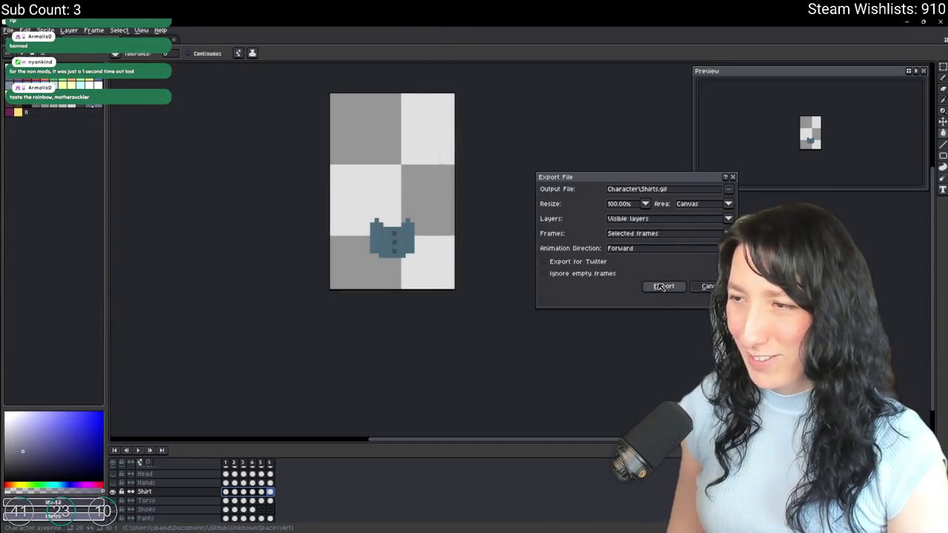
# Choose the frames to include and export the shirt animation.
pyautogui.click(663, 233)
pyautogui.click(652, 245)
pyautogui.click(659, 234)
pyautogui.click(659, 251)
pyautogui.click(664, 286)
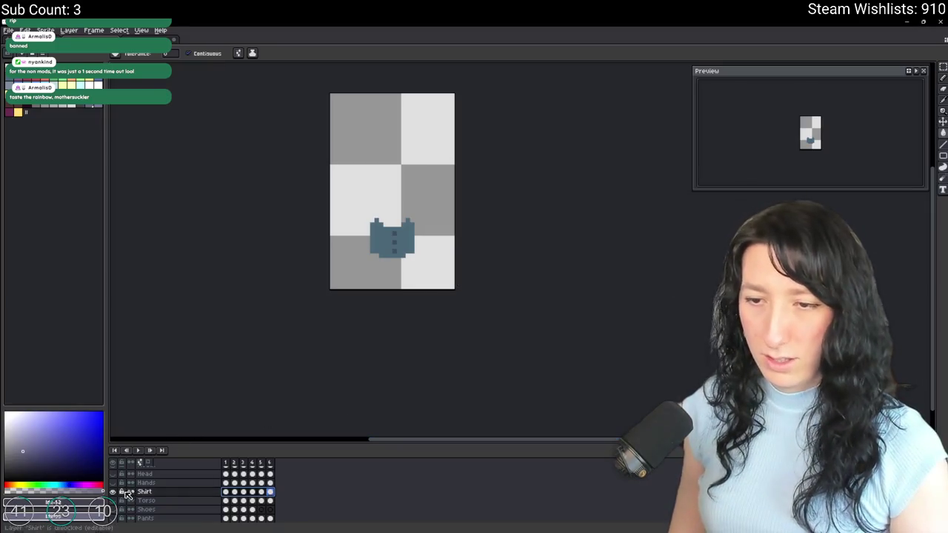
# Toggle the Head and Torso layers off, leaving only the Shirt layer visible.
pyautogui.click(112, 491)
pyautogui.click(113, 474)
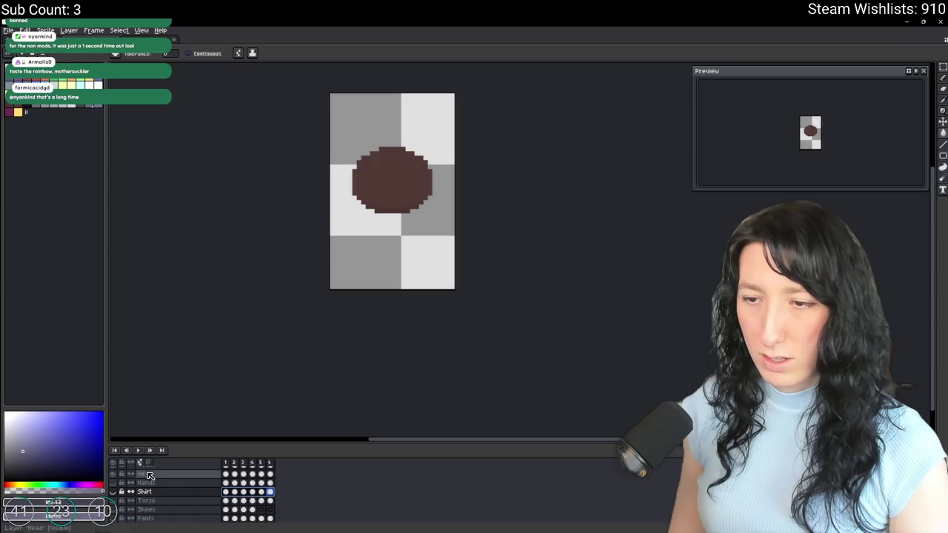
pyautogui.click(113, 474)
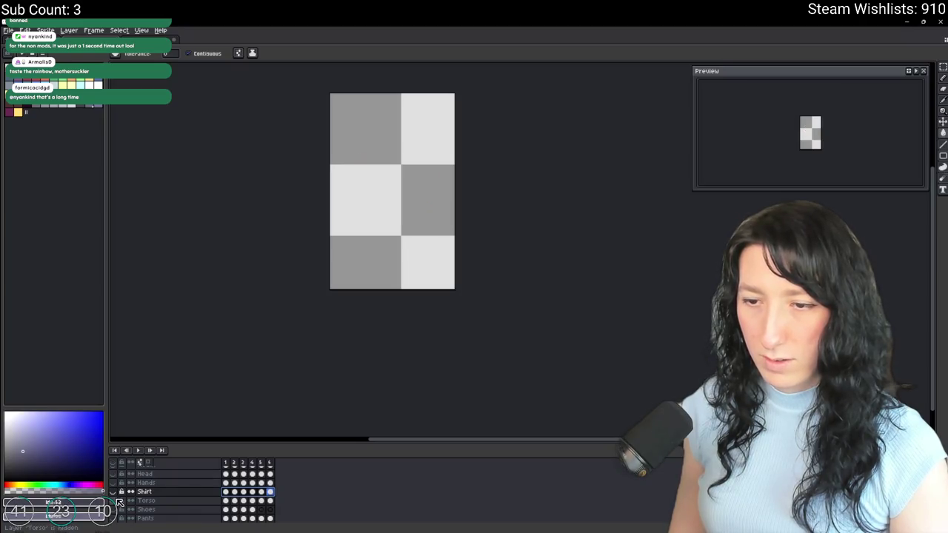
pyautogui.click(114, 500)
pyautogui.click(115, 500)
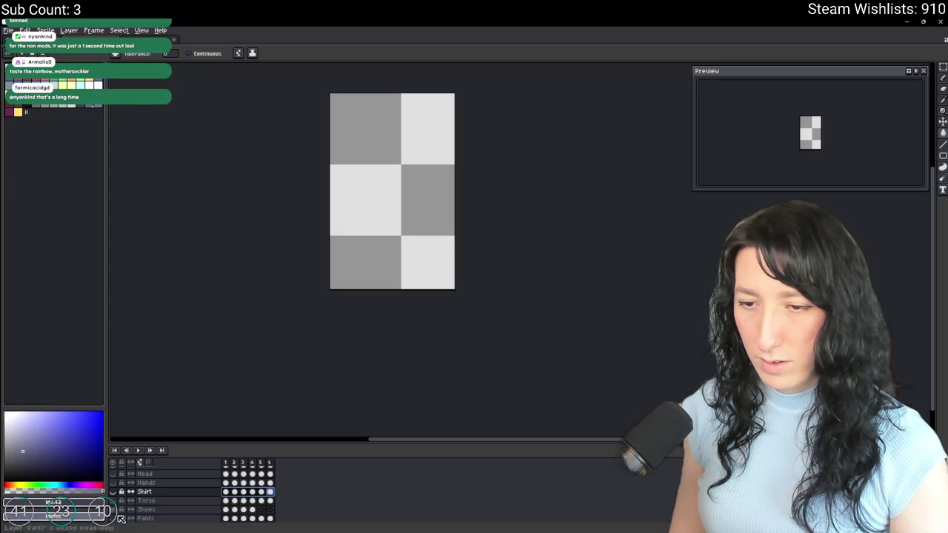
pyautogui.click(114, 500)
pyautogui.click(114, 500)
pyautogui.click(112, 491)
# Re-export Shirts.gif with only Shirt showing, then switch visibility to the Pants layer.
pyautogui.hotkey('ctrl', 'e')
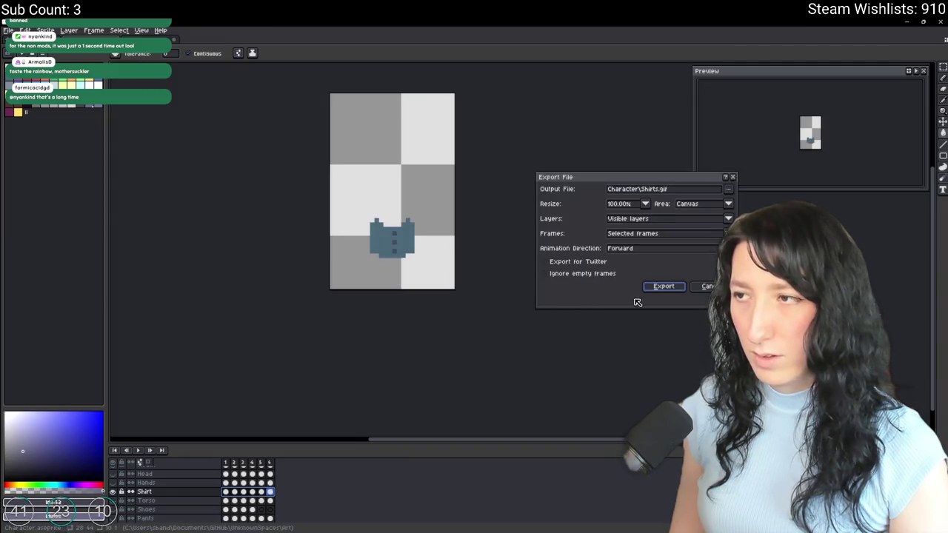
pyautogui.click(663, 287)
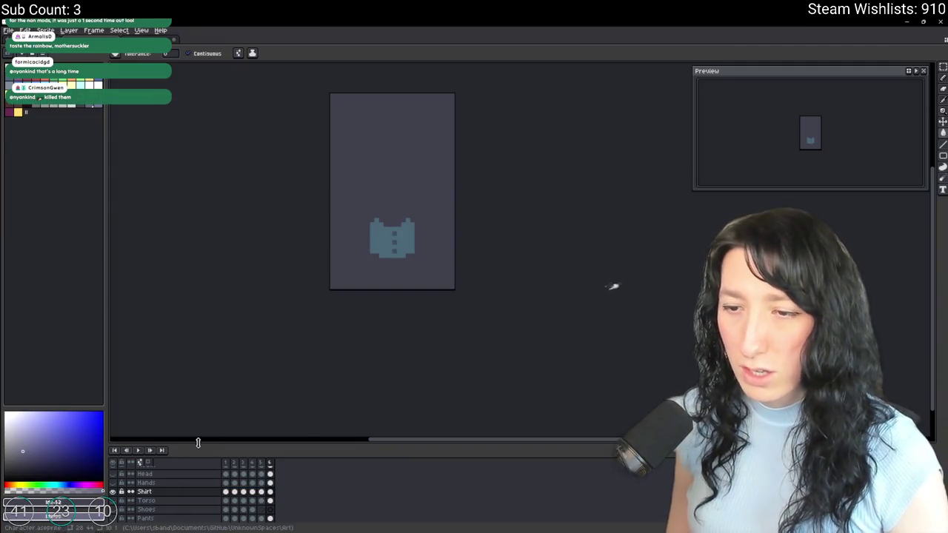
pyautogui.press('v')
pyautogui.hotkey('ctrl', 'e')
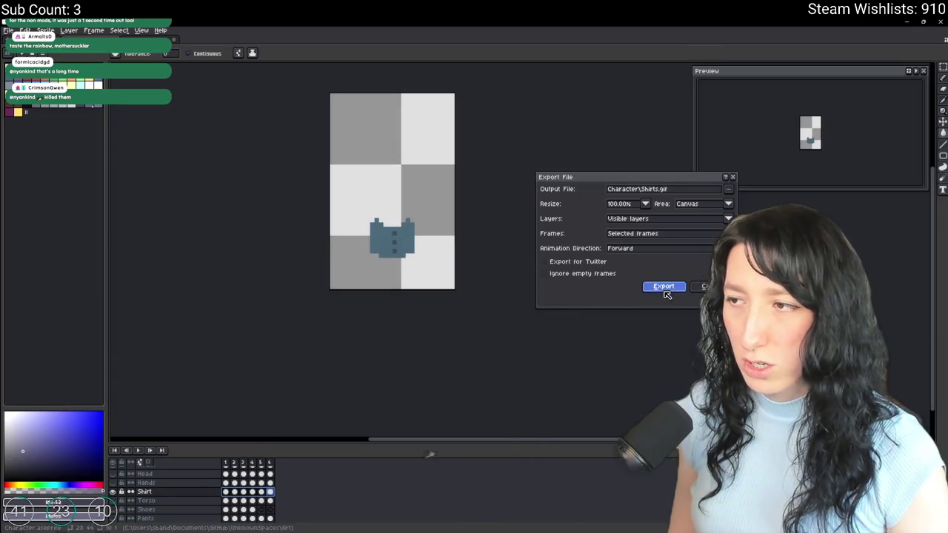
pyautogui.click(664, 286)
pyautogui.click(112, 491)
pyautogui.click(113, 518)
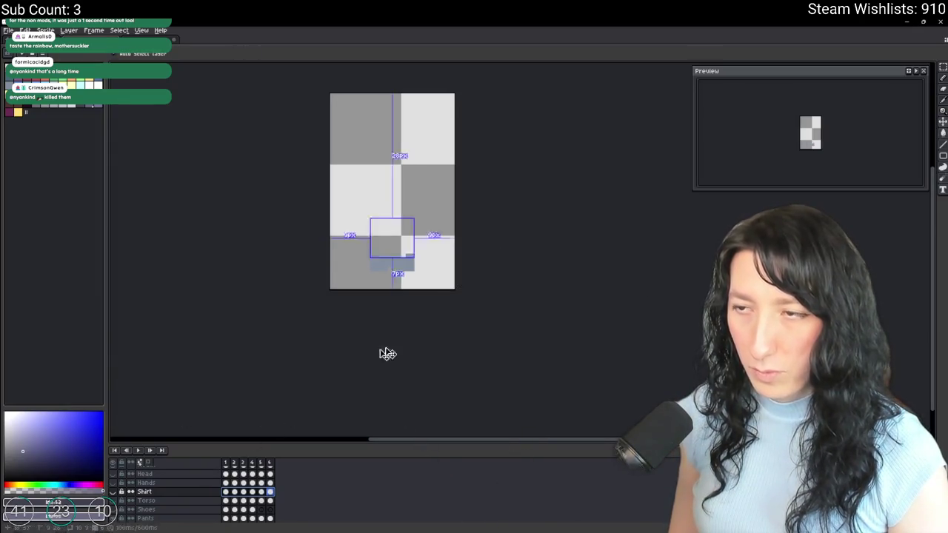
# Export the visible Pants layer as its own GIF.
pyautogui.hotkey('ctrl', 'e')
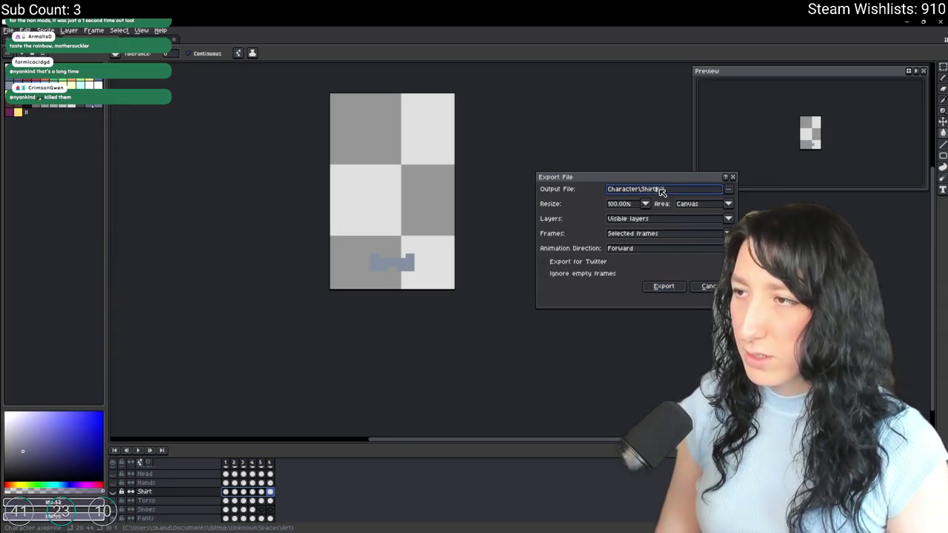
pyautogui.press('BackSpace')
pyautogui.press('BackSpace')
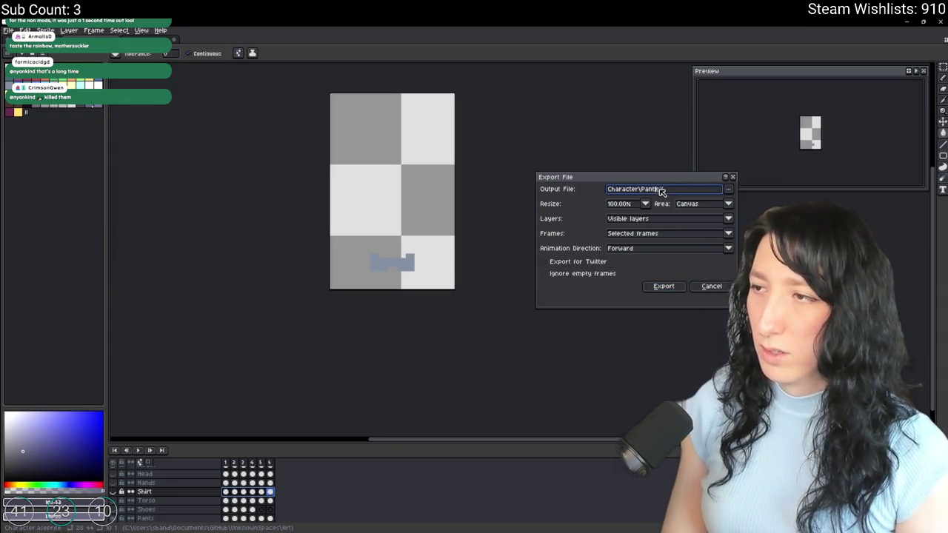
pyautogui.press('Return')
# Hide Pants, show only the Hair layer, and export it as a GIF.
pyautogui.click(115, 519)
pyautogui.scroll(2, 114, 511)
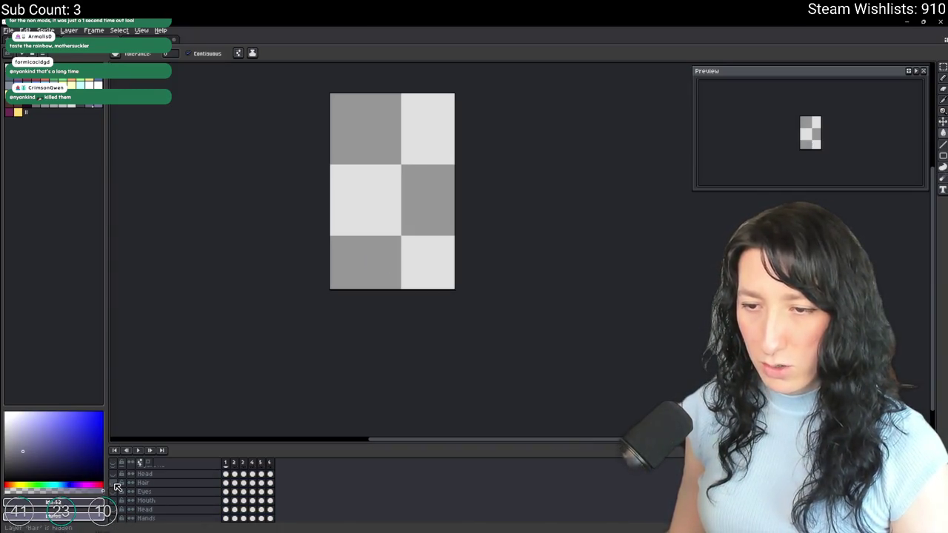
pyautogui.scroll(1, 117, 486)
pyautogui.click(115, 490)
pyautogui.hotkey('ctrl', 'alt', 'shift', 's')
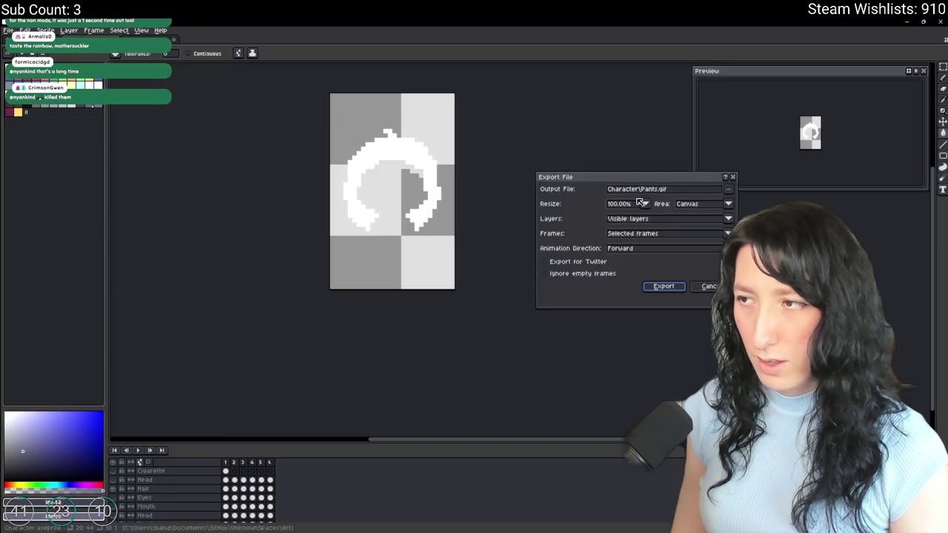
pyautogui.press('BackSpace')
pyautogui.press('BackSpace')
pyautogui.press('BackSpace')
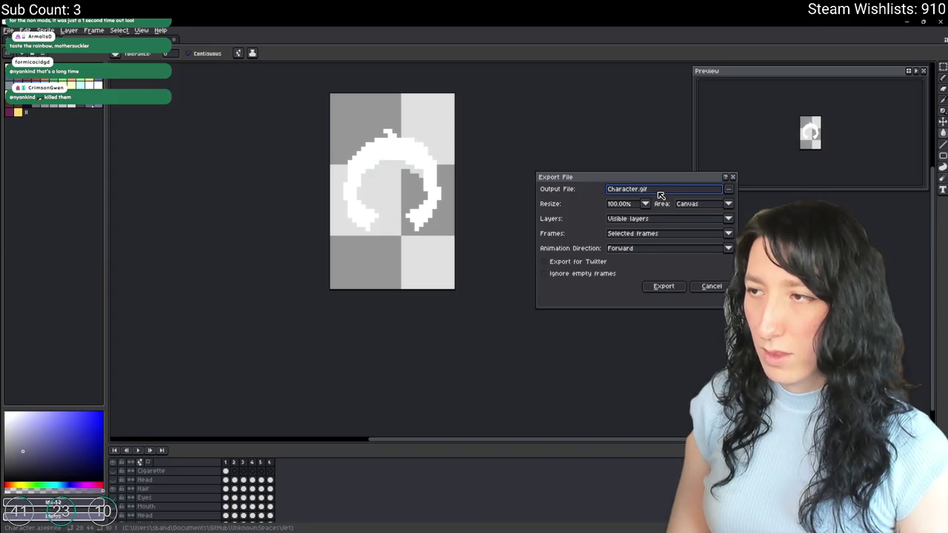
pyautogui.click(654, 191)
pyautogui.write('\\Hair')
pyautogui.press('Return')
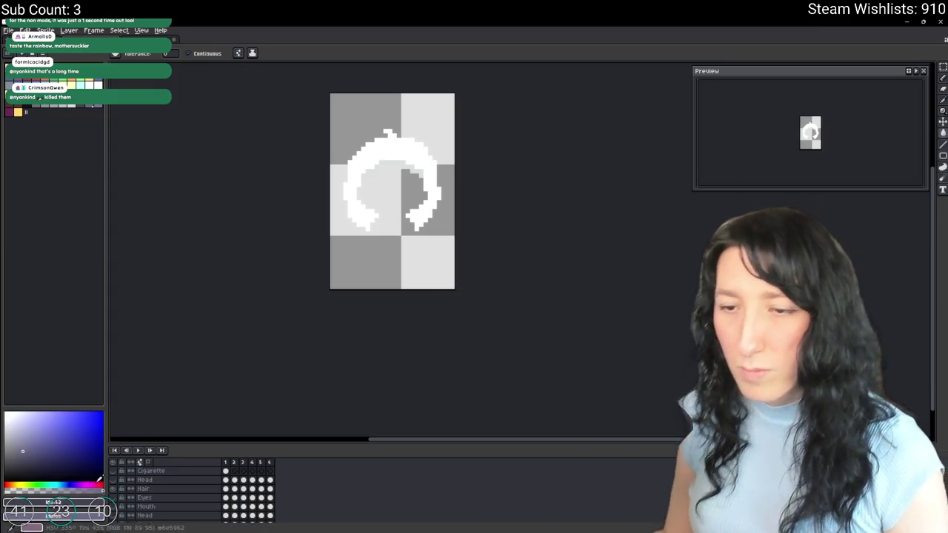
# Show only the Eyes layer and export its six frames as Eyes.gif.
pyautogui.click(112, 489)
pyautogui.click(113, 498)
pyautogui.hotkey('ctrl', 'alt', 'shift', 's')
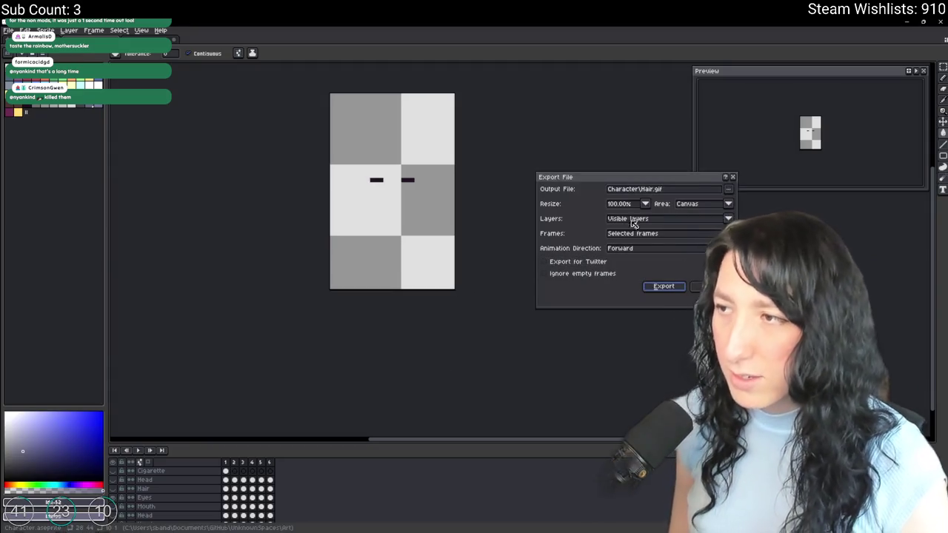
pyautogui.press('Return')
pyautogui.click(244, 489)
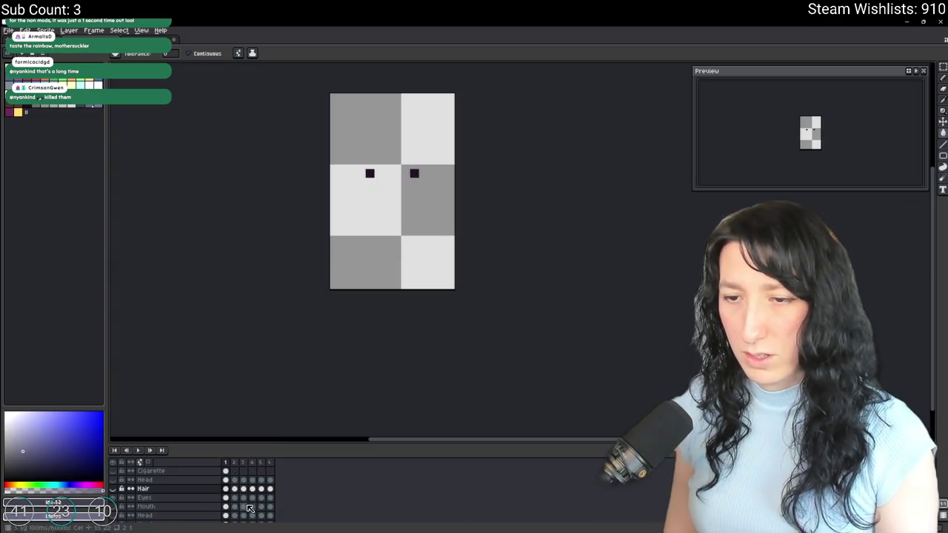
pyautogui.moveTo(269, 497); pyautogui.dragTo(225, 498)
pyautogui.hotkey('ctrl', 'alt', 'shift', 's')
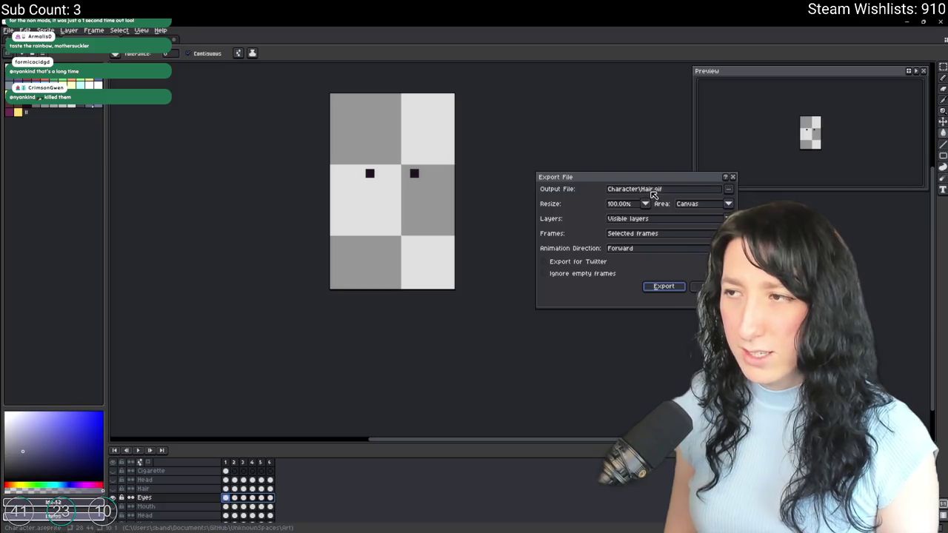
pyautogui.write('Eyes')
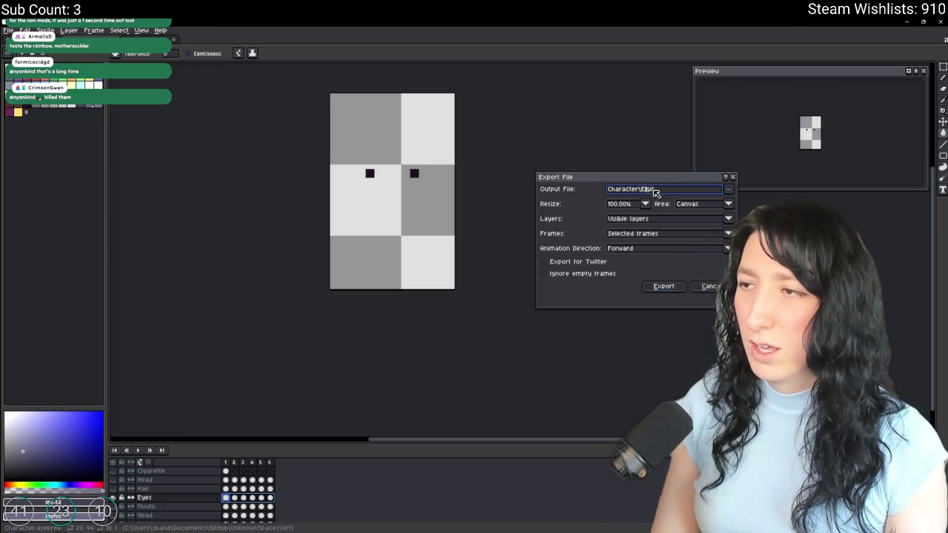
pyautogui.press('Return')
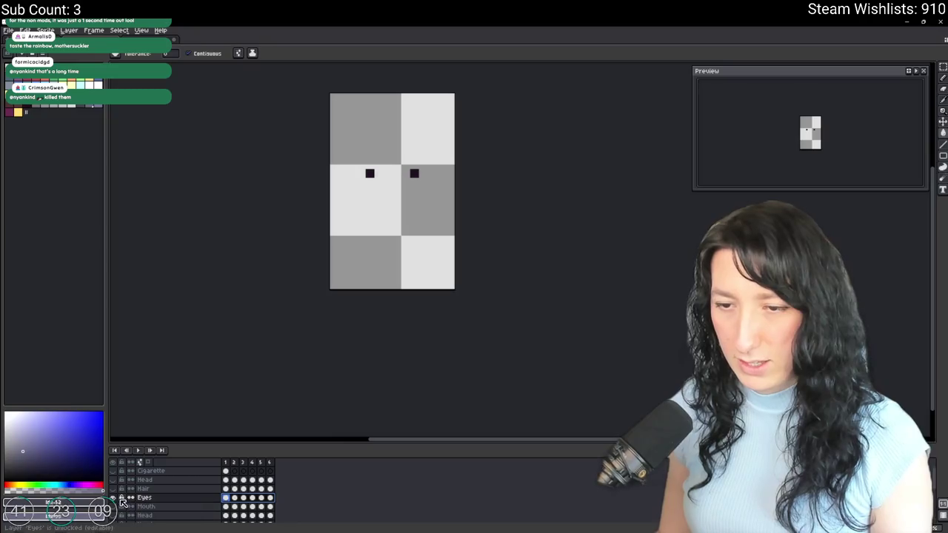
# Export all six Hair frames as Character\Hair.gif, then hide the Hair layer.
pyautogui.click(113, 489)
pyautogui.moveTo(225, 489); pyautogui.dragTo(291, 490)
pyautogui.hotkey('ctrl', 'alt', 'shift', 's')
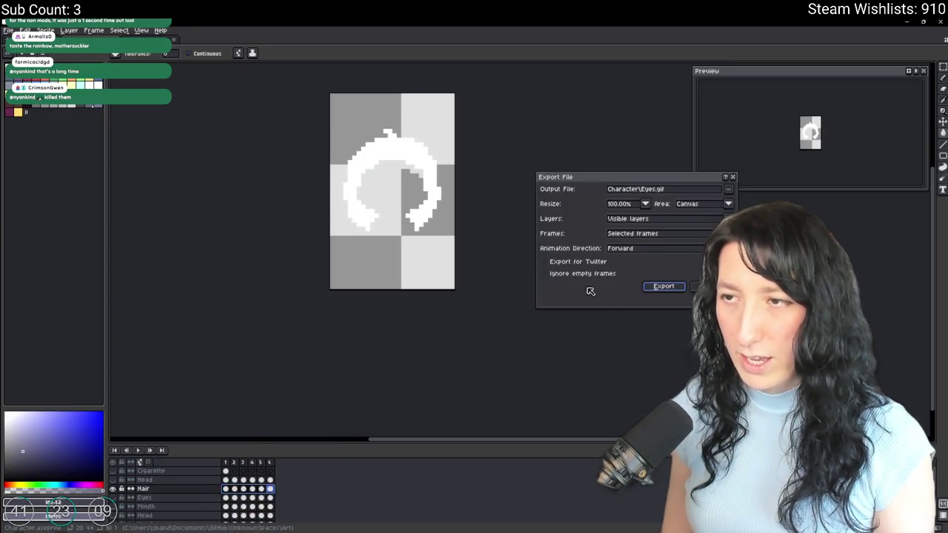
pyautogui.press('BackSpace')
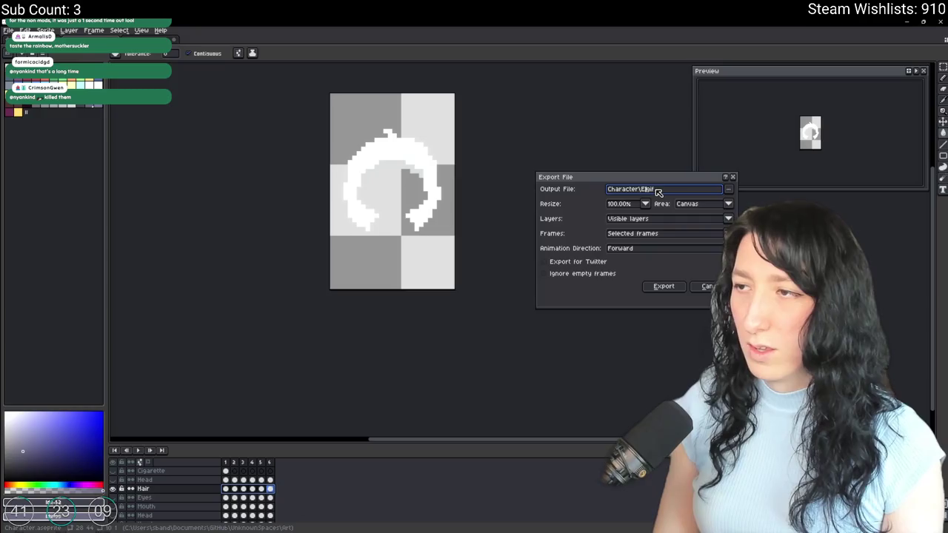
pyautogui.write('Hair.gif')
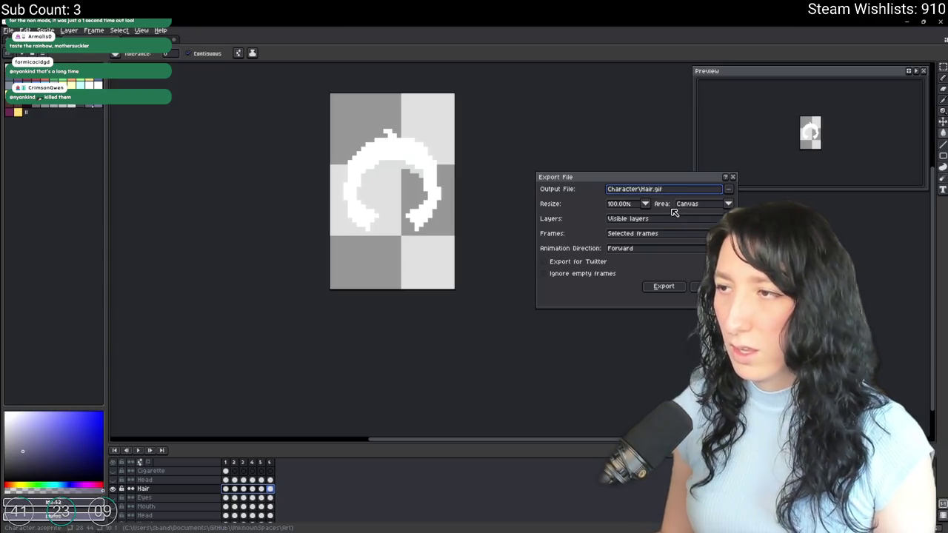
pyautogui.press('Return')
pyautogui.click(113, 489)
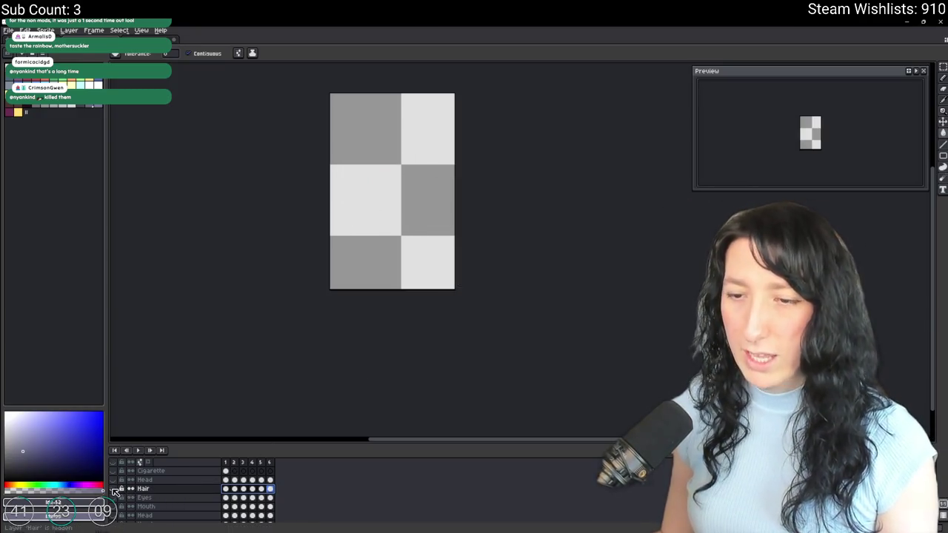
# Select the six pants frames and export them as Pants.gif.
pyautogui.scroll(-2, 116, 515)
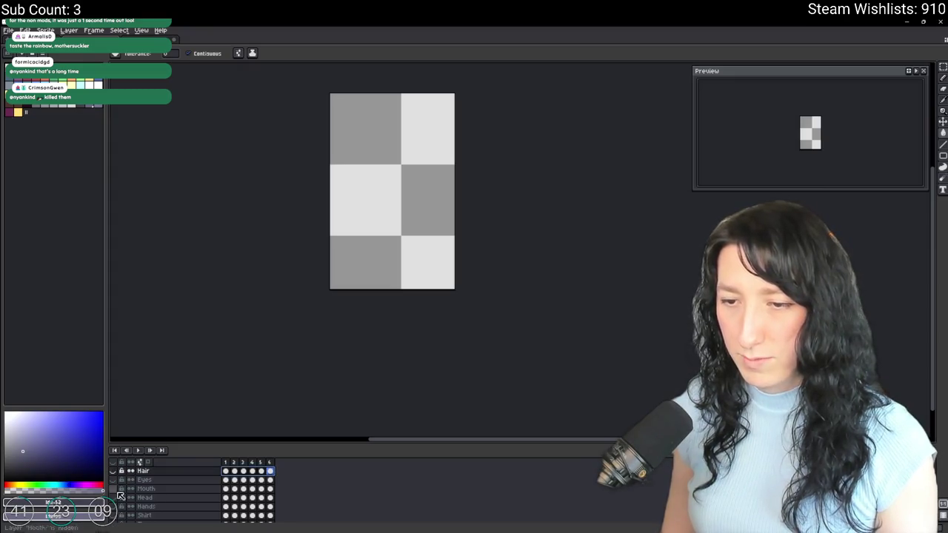
pyautogui.click(115, 472)
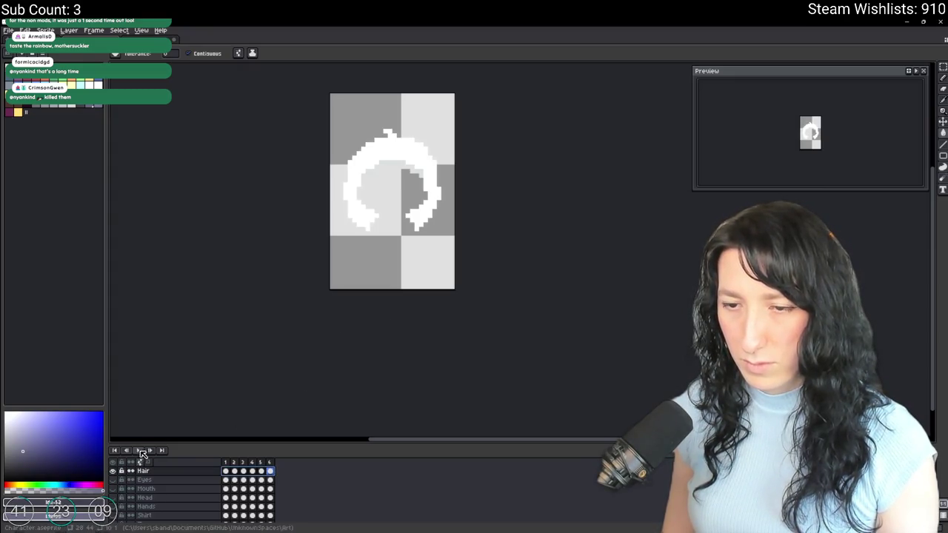
pyautogui.click(115, 473)
pyautogui.scroll(-2, 114, 518)
pyautogui.click(116, 508)
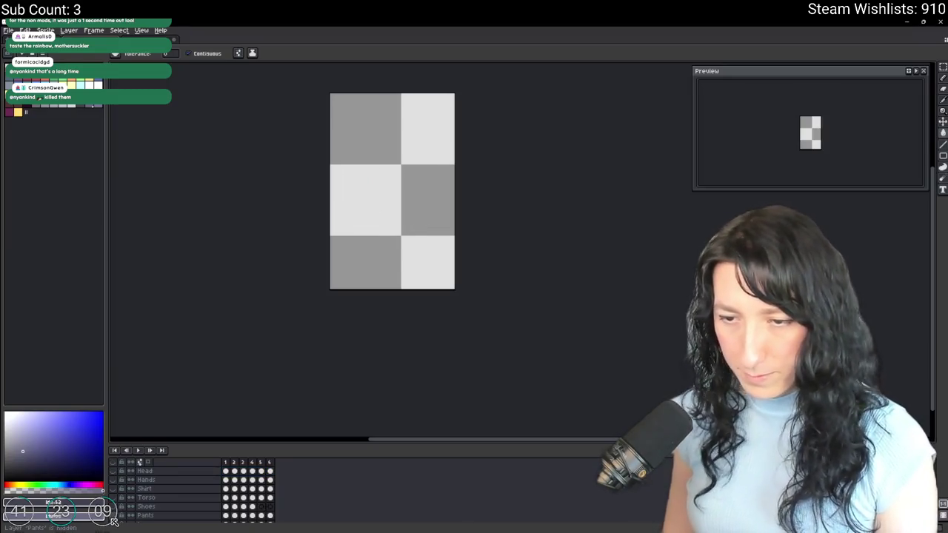
pyautogui.moveTo(271, 516); pyautogui.dragTo(225, 515)
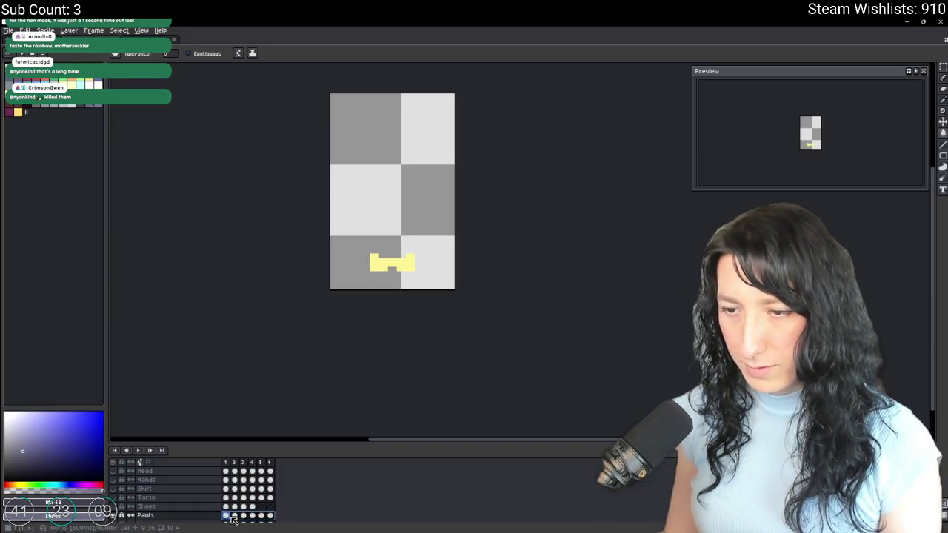
pyautogui.hotkey('ctrl', 'alt', 'shift', 's')
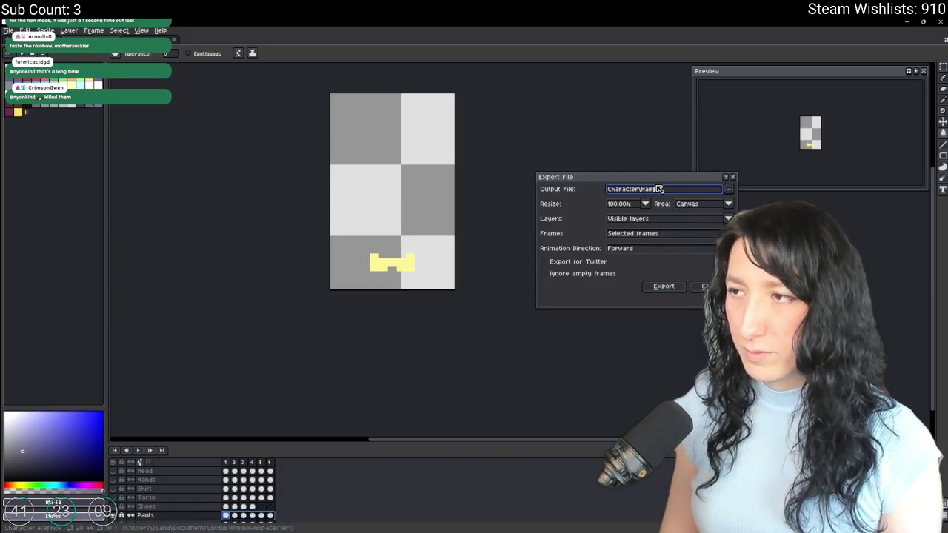
pyautogui.press('BackSpace')
pyautogui.press('BackSpace')
pyautogui.press('BackSpace')
pyautogui.write('Pants')
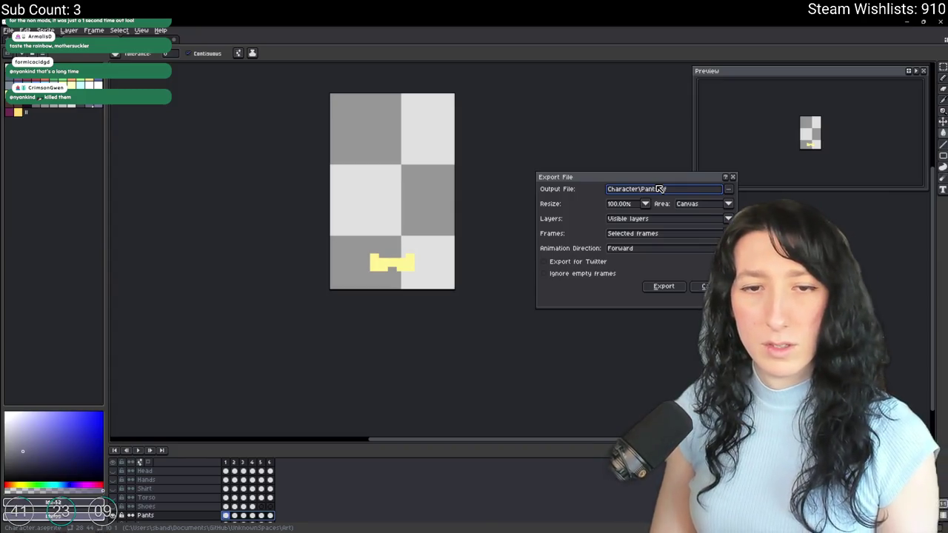
pyautogui.press('Return')
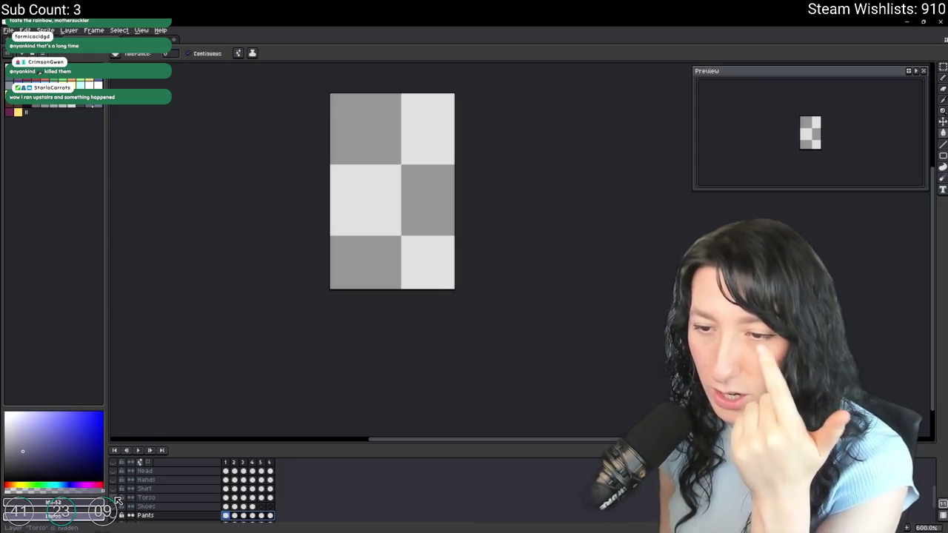
# Show the Mouth layer, select its frames, and export them as Mouth.gif.
pyautogui.scroll(1, 117, 501)
pyautogui.click(113, 471)
pyautogui.click(270, 471)
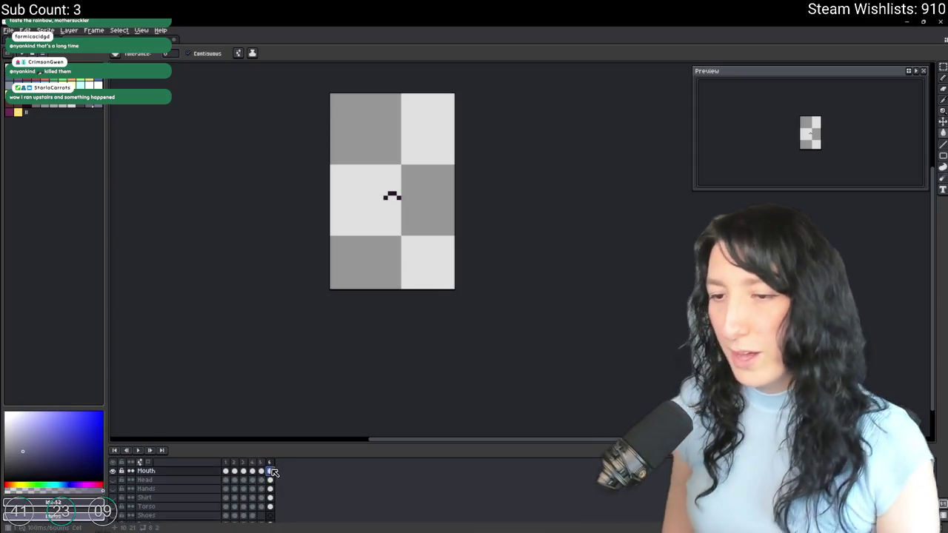
pyautogui.click(225, 471)
pyautogui.hotkey('ctrl', 'alt', 'shift', 's')
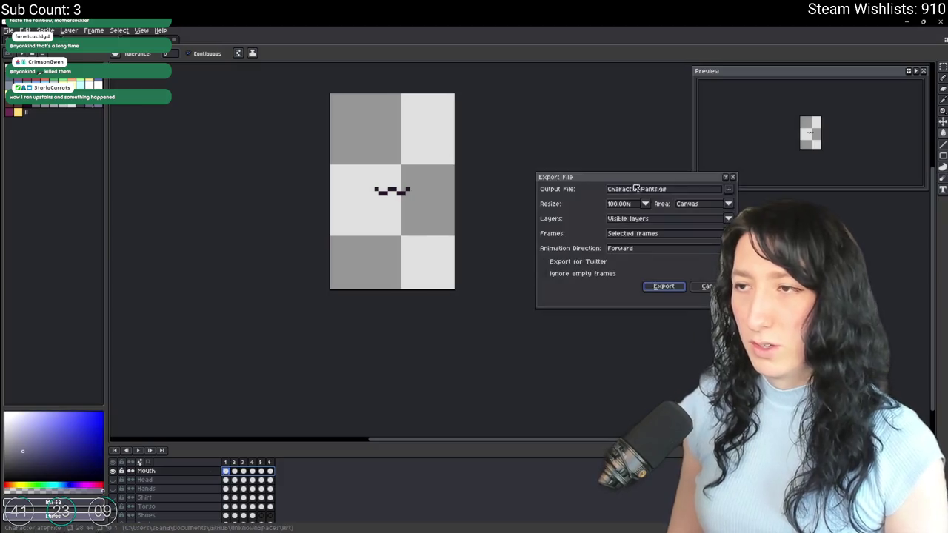
pyautogui.press('BackSpace')
pyautogui.press('BackSpace')
pyautogui.press('BackSpace')
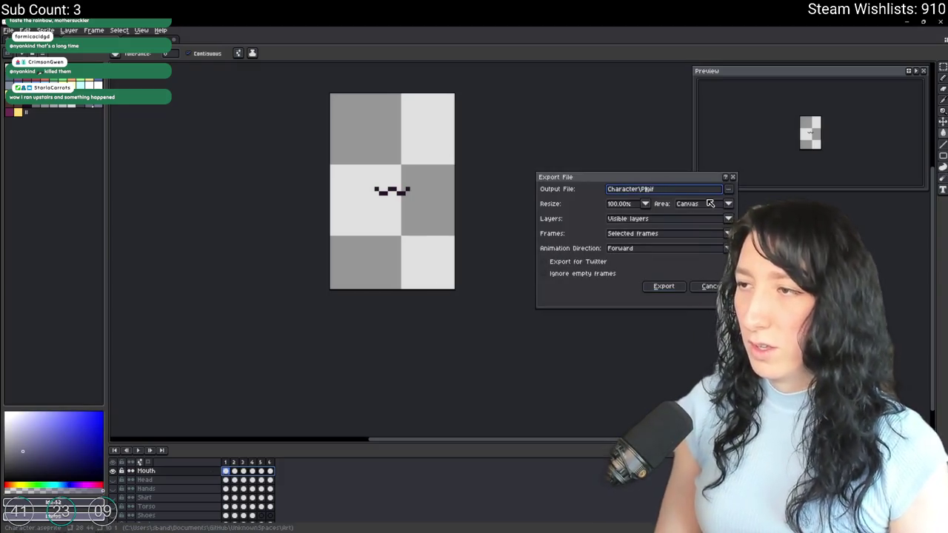
pyautogui.click(664, 189)
pyautogui.write('Mouth')
pyautogui.press('Return')
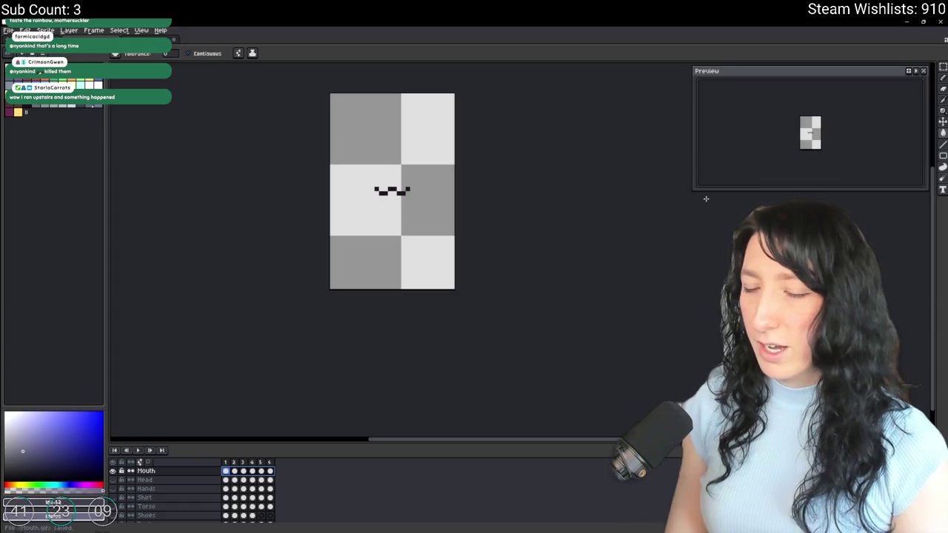
# Return from Aseprite to GameMaker.
pyautogui.scroll(3, 148, 496)
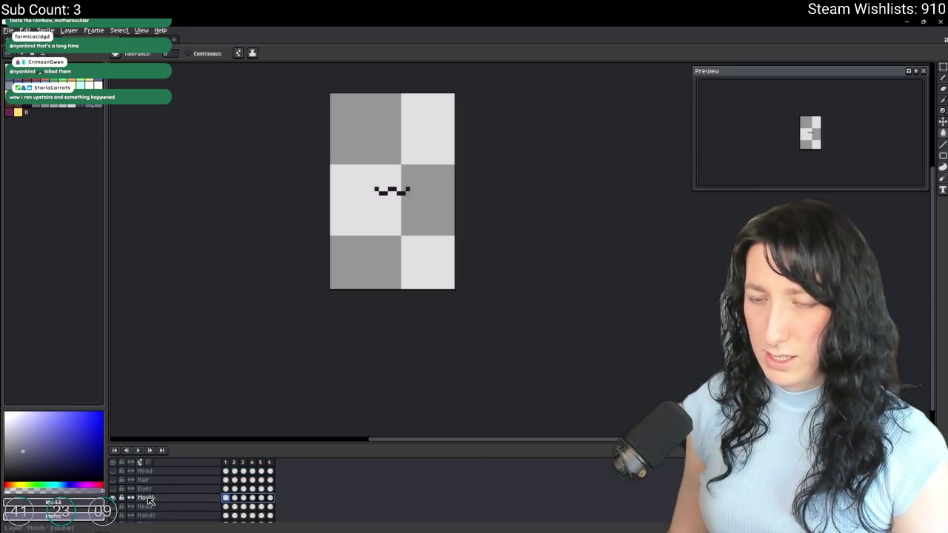
pyautogui.scroll(-5, 148, 496)
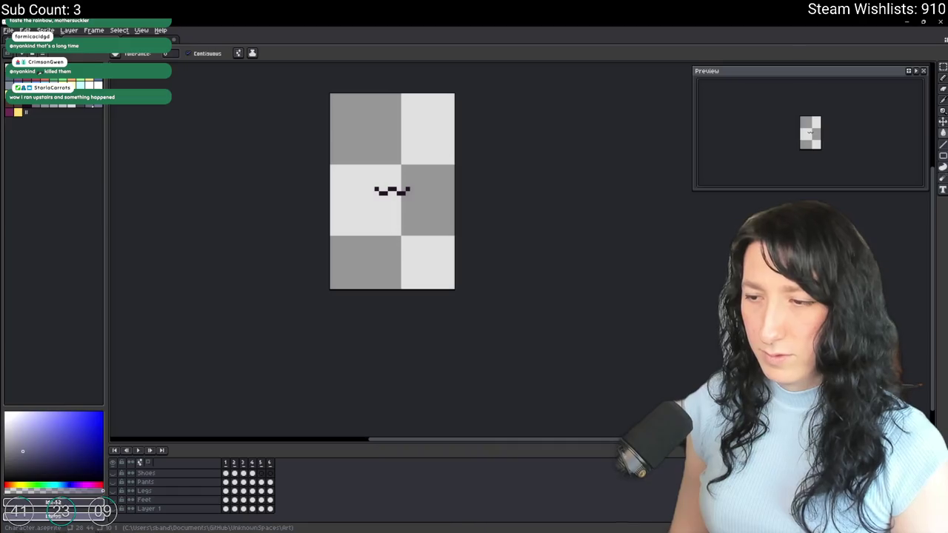
pyautogui.hotkey('alt', 'Tab')
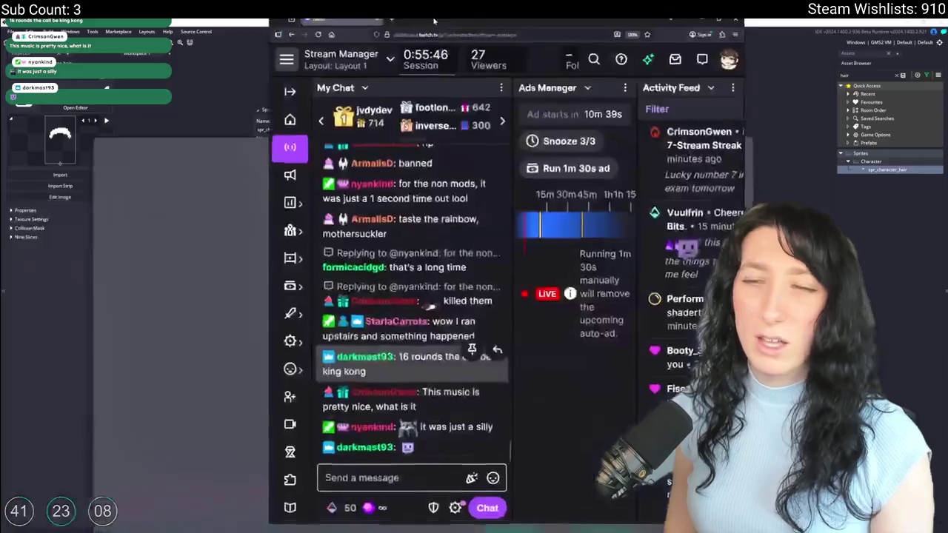
# Glance at the Twitch Stream Manager chat, then switch to the Emerald Paradise YouTube video.
pyautogui.hotkey('alt', 'Tab')
pyautogui.hotkey('alt', 'Tab')
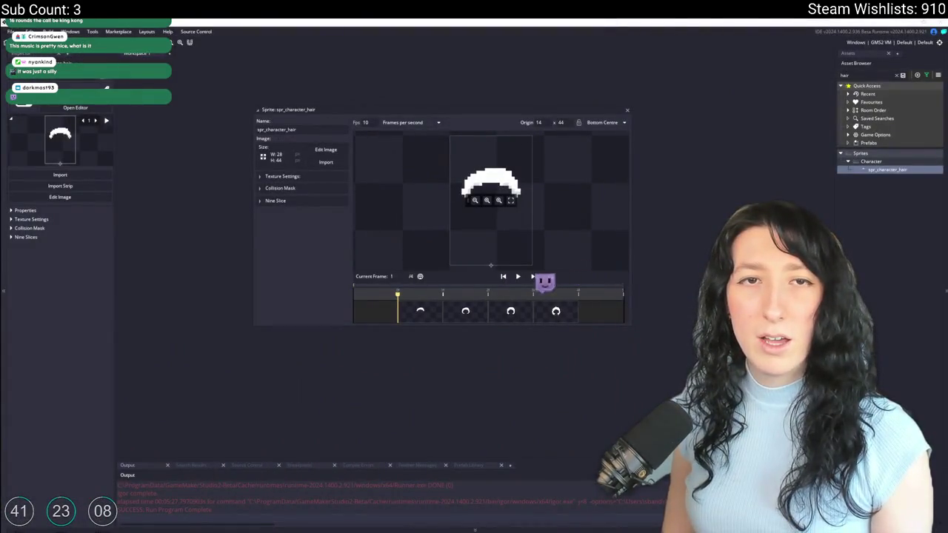
pyautogui.hotkey('alt', 'Tab')
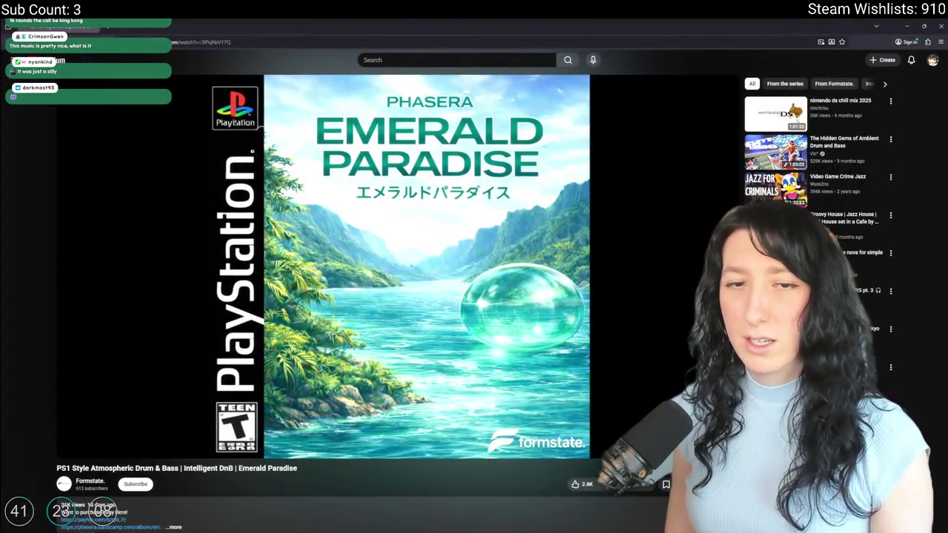
# Expand the Emerald Paradise video description to view the tracklist.
pyautogui.scroll(-1, 232, 281)
pyautogui.scroll(-2, 233, 281)
pyautogui.scroll(-1, 233, 280)
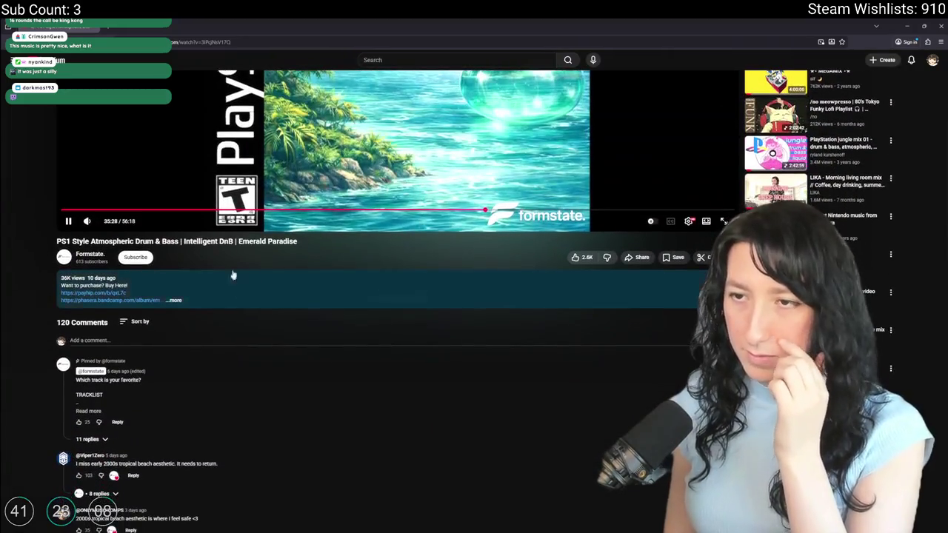
pyautogui.click(210, 302)
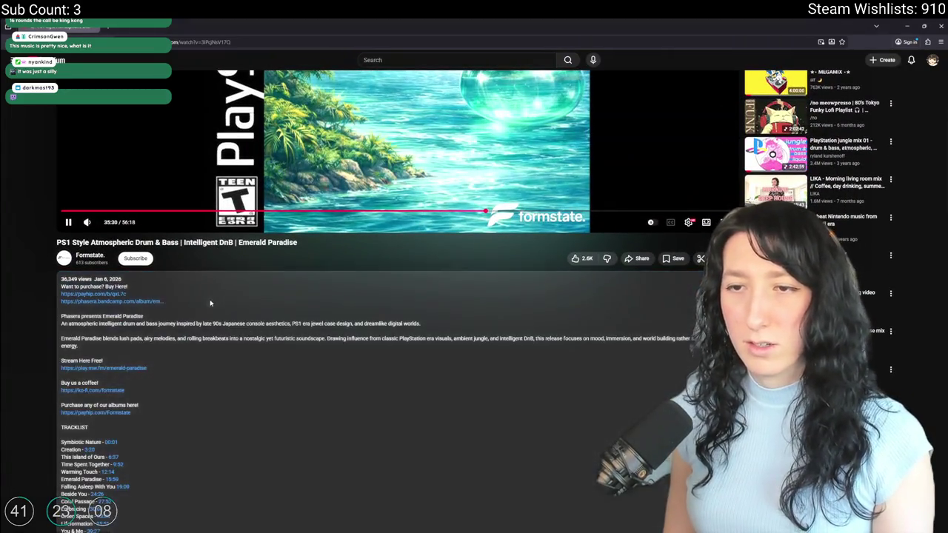
pyautogui.scroll(-2, 220, 262)
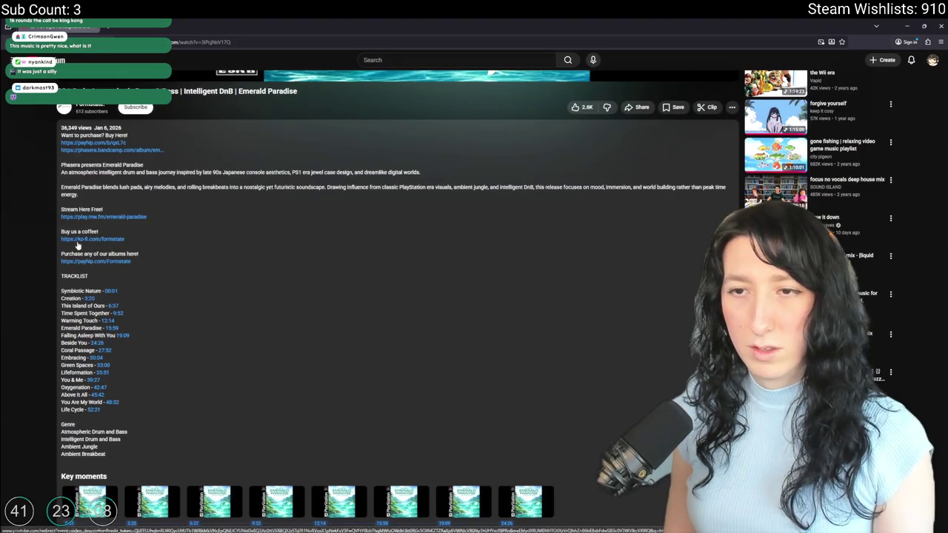
pyautogui.scroll(5, 185, 222)
# Copy the video's URL and go back to GameMaker.
pyautogui.rightClick(282, 186)
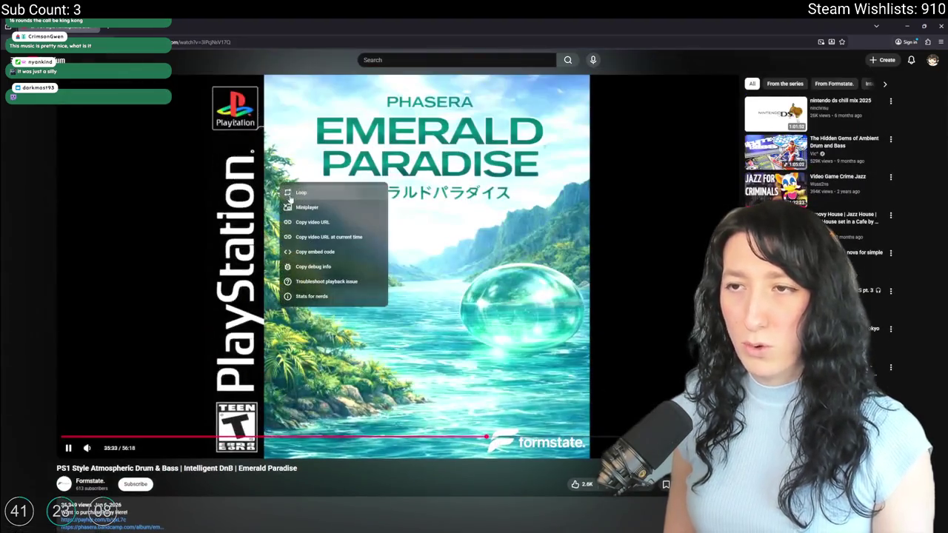
pyautogui.click(309, 222)
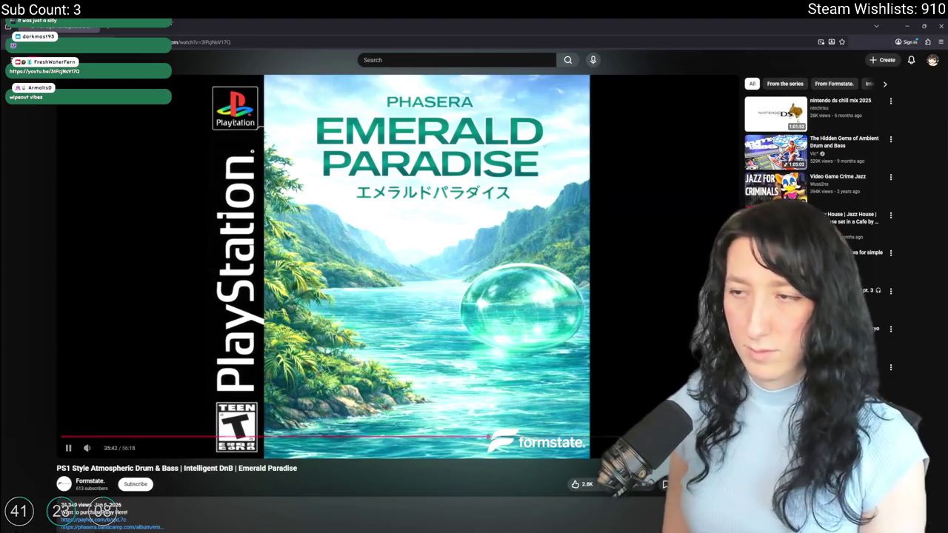
pyautogui.hotkey('alt', 'Tab')
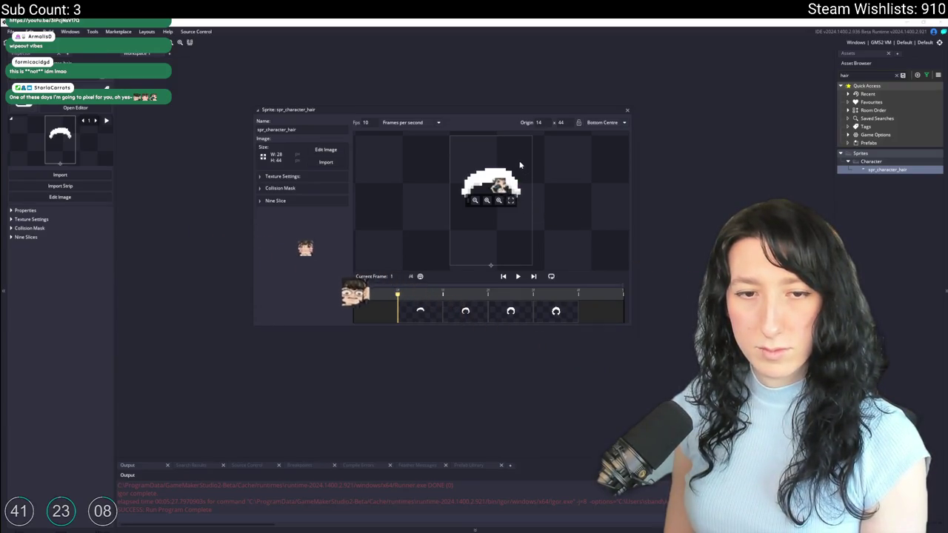
# Start an image import into the hair sprite and browse to UnknownSpaces\Art\Character.
pyautogui.moveTo(655, 114); pyautogui.dragTo(601, 171)
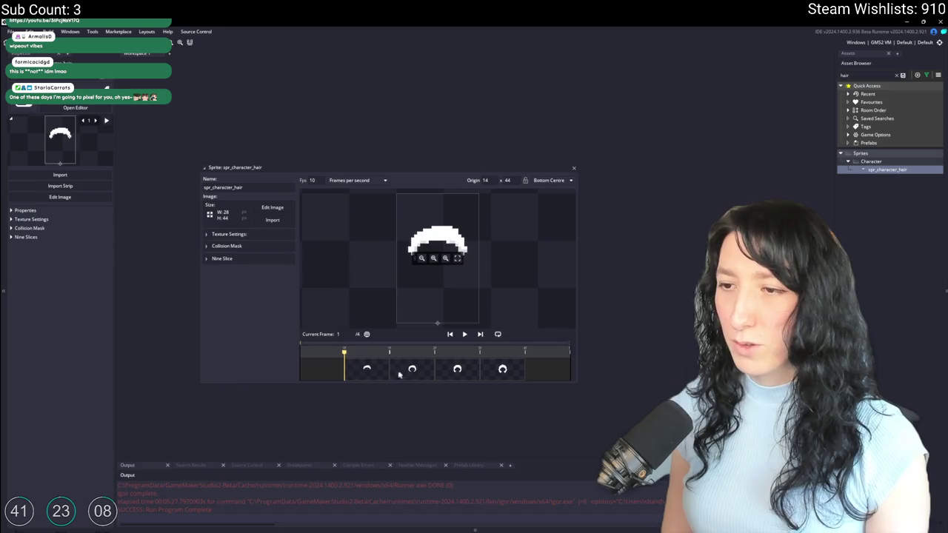
pyautogui.click(272, 220)
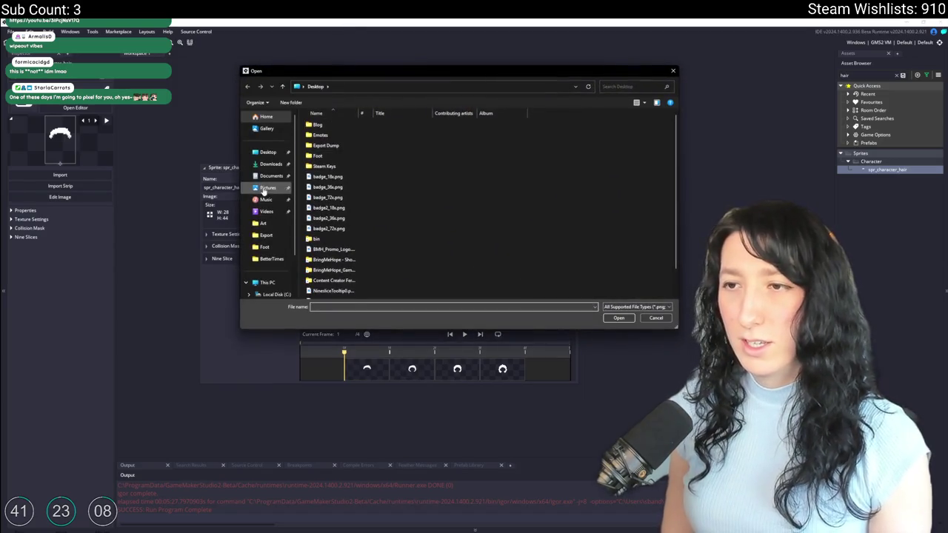
pyautogui.doubleClick(337, 296)
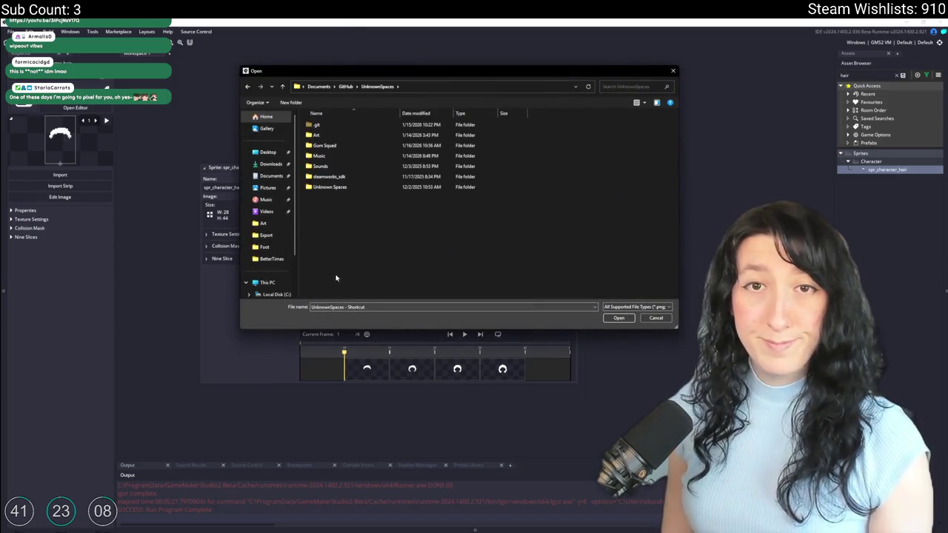
pyautogui.doubleClick(330, 187)
pyautogui.click(378, 86)
pyautogui.doubleClick(340, 134)
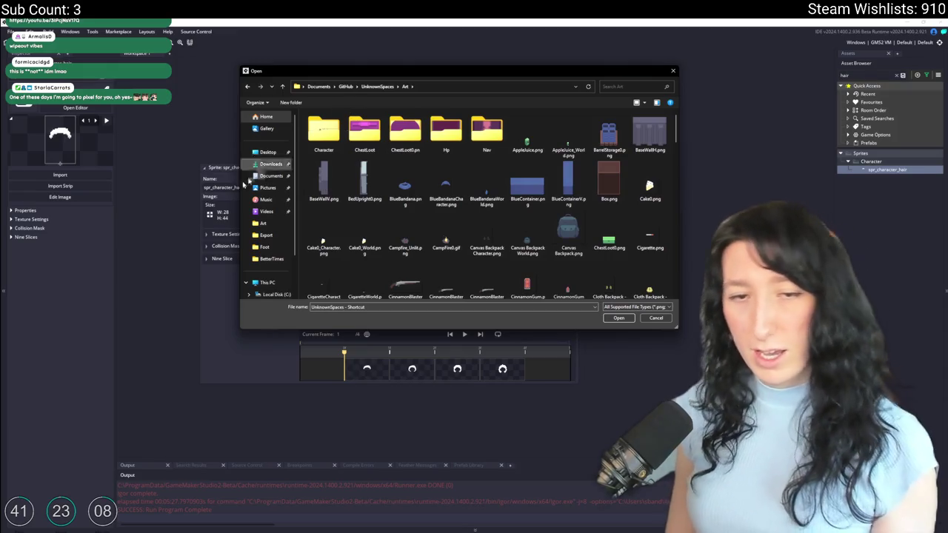
pyautogui.moveTo(285, 155); pyautogui.dragTo(590, 252)
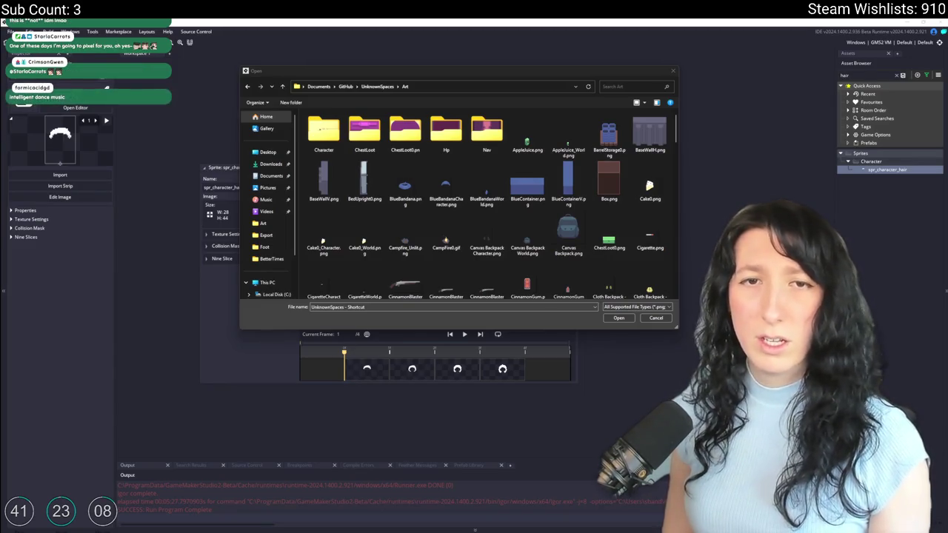
pyautogui.doubleClick(324, 129)
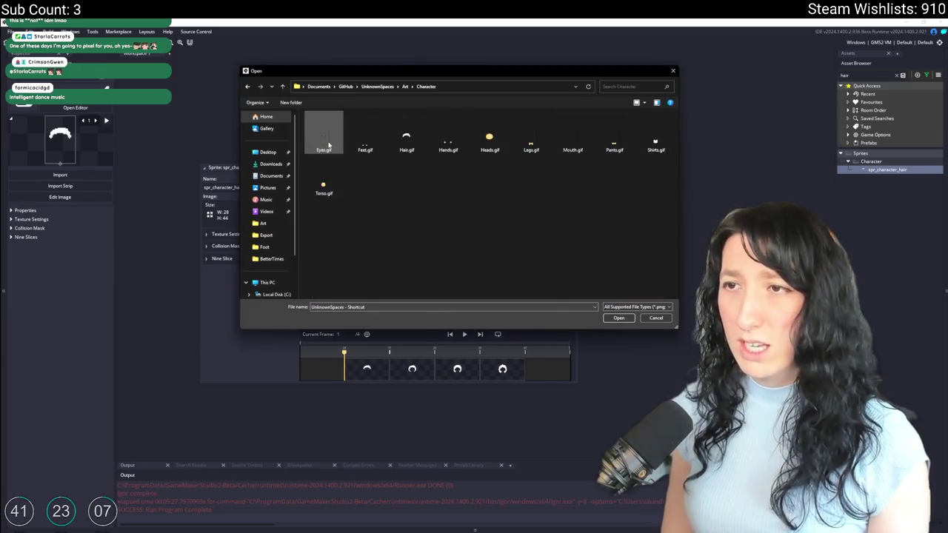
# Import Hair.gif over the hair sprite's frames, preview the animation, and clear the asset search.
pyautogui.click(421, 145)
pyautogui.doubleClick(422, 148)
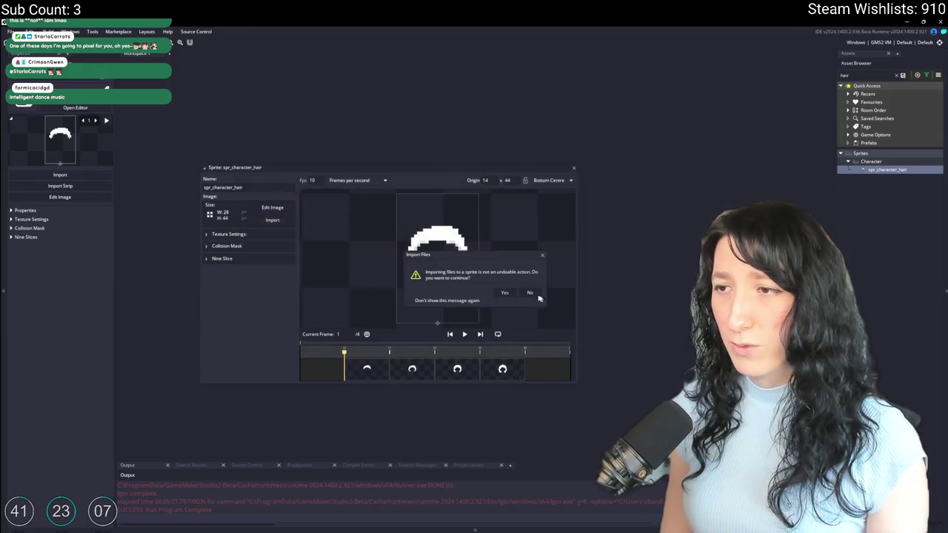
pyautogui.click(505, 294)
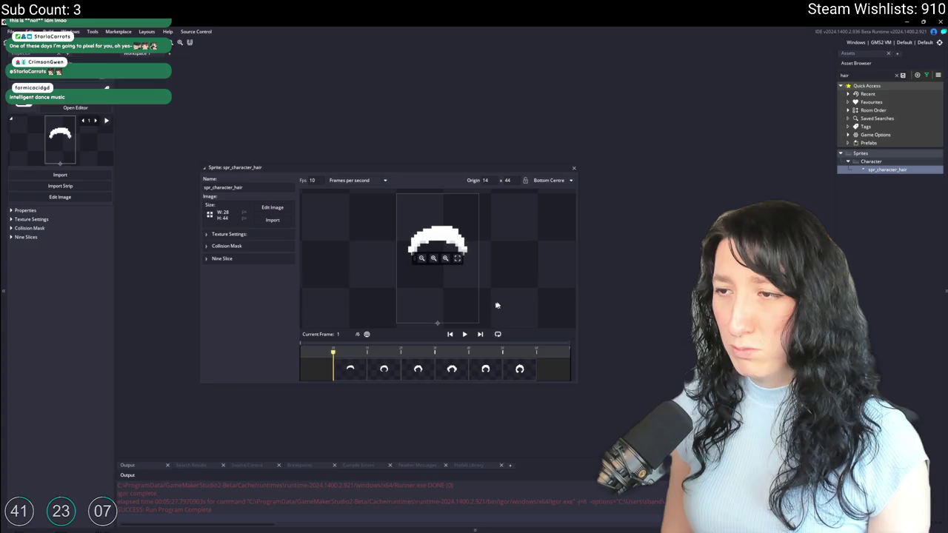
pyautogui.click(464, 334)
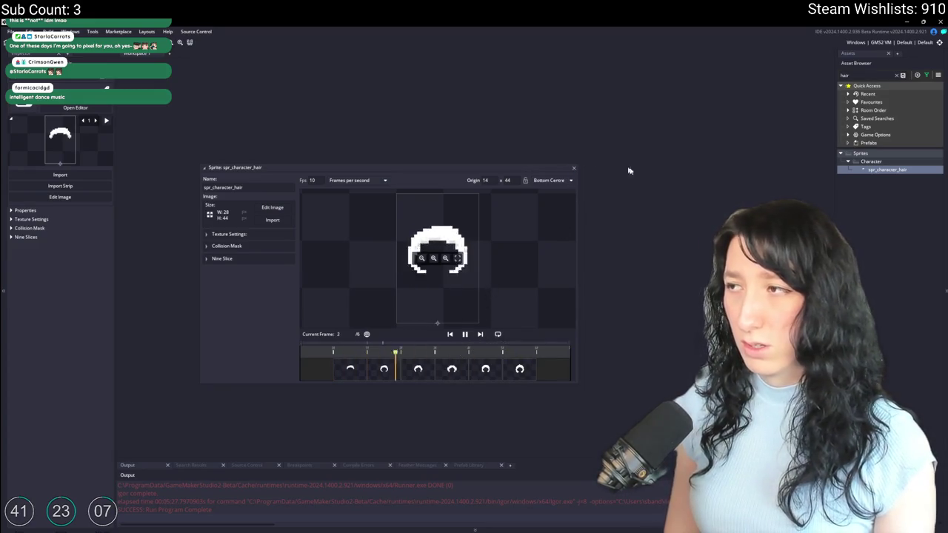
pyautogui.click(896, 73)
pyautogui.click(897, 76)
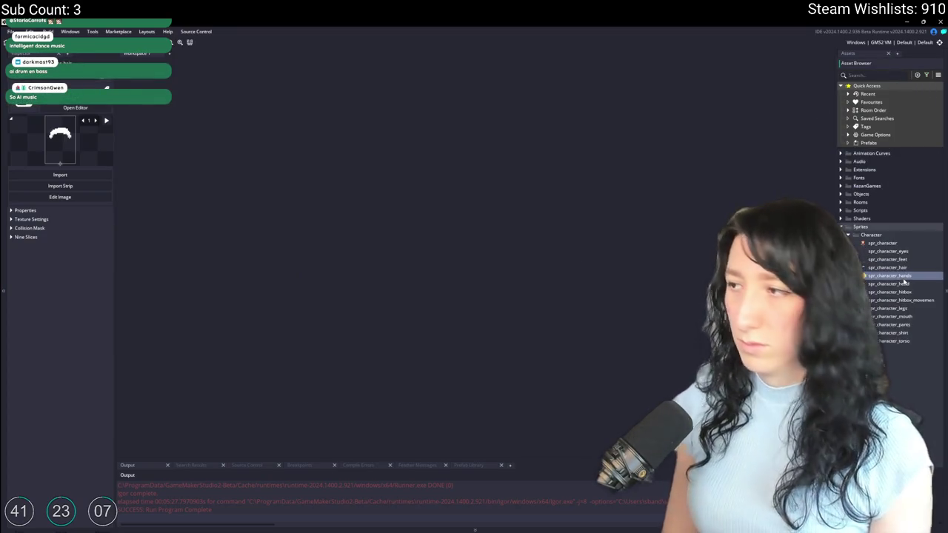
# Replace the eyes sprite's frames with Eyes.gif and check the imported frames.
pyautogui.click(899, 276)
pyautogui.click(902, 258)
pyautogui.doubleClick(902, 258)
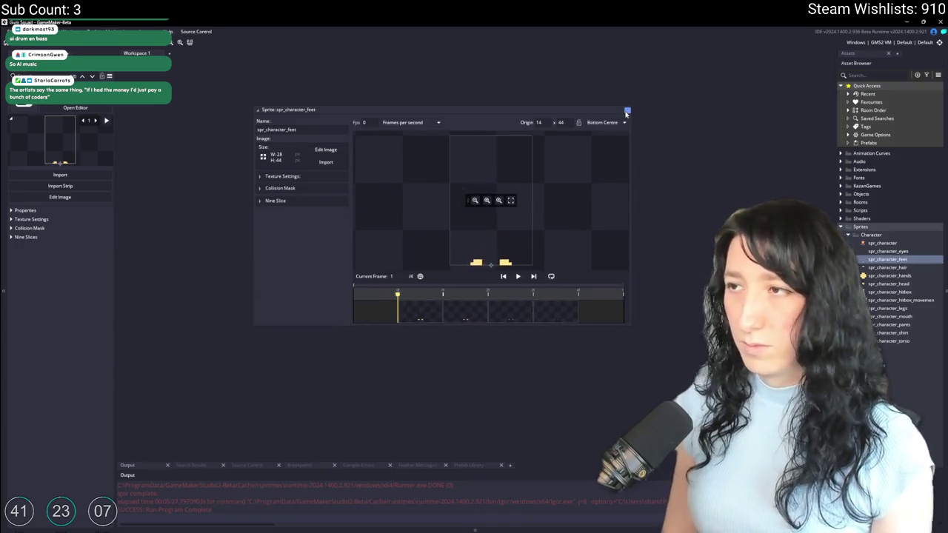
pyautogui.click(627, 111)
pyautogui.click(882, 243)
pyautogui.doubleClick(888, 251)
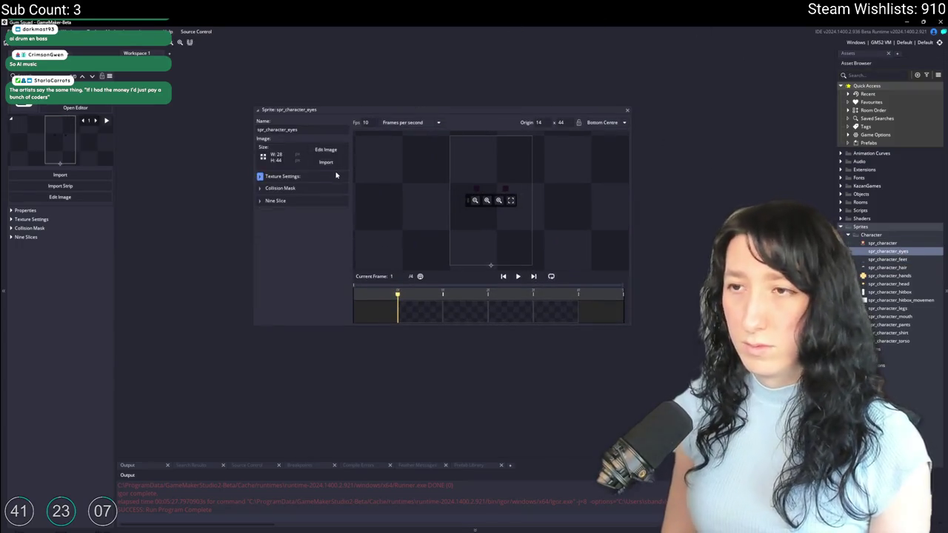
pyautogui.click(326, 161)
pyautogui.doubleClick(333, 140)
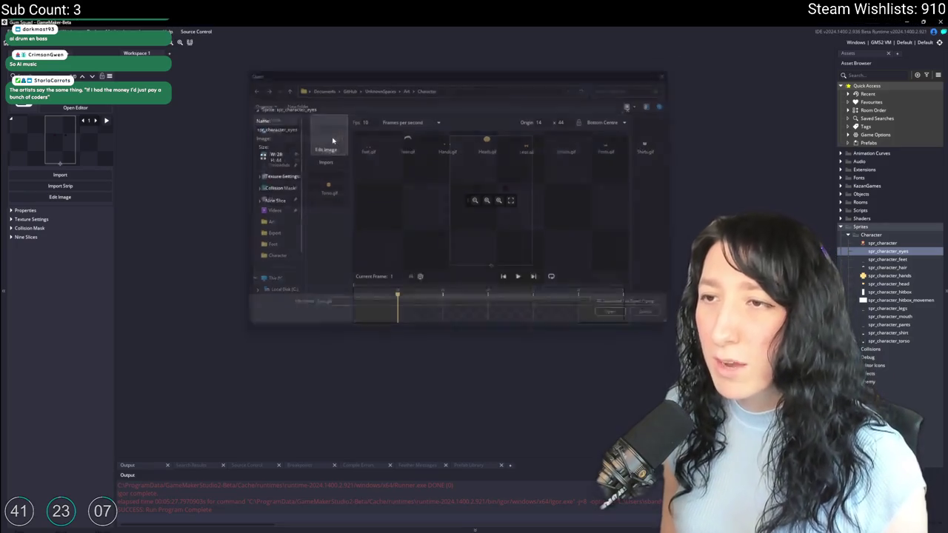
pyautogui.click(508, 289)
pyautogui.click(474, 306)
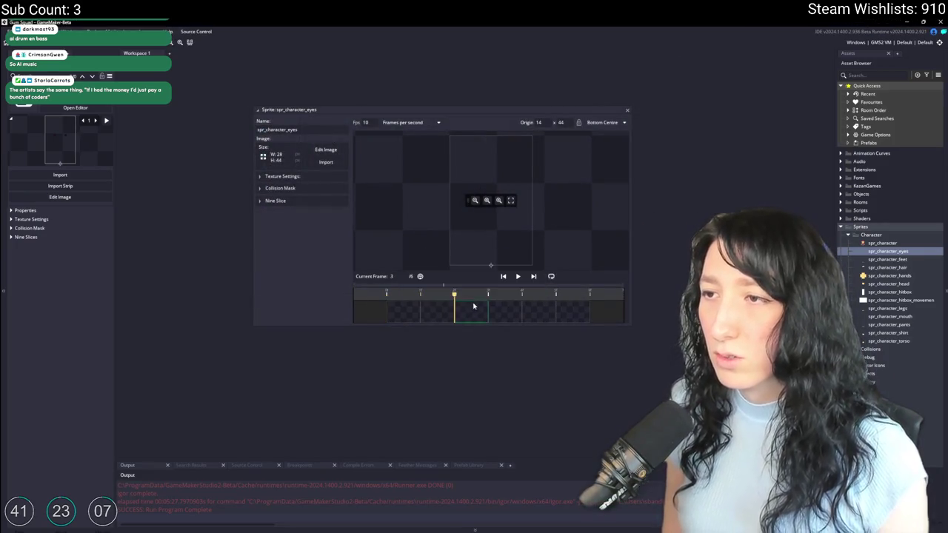
pyautogui.click(628, 110)
# Import Shirts.gif into the shirt sprite and play its animation.
pyautogui.click(890, 317)
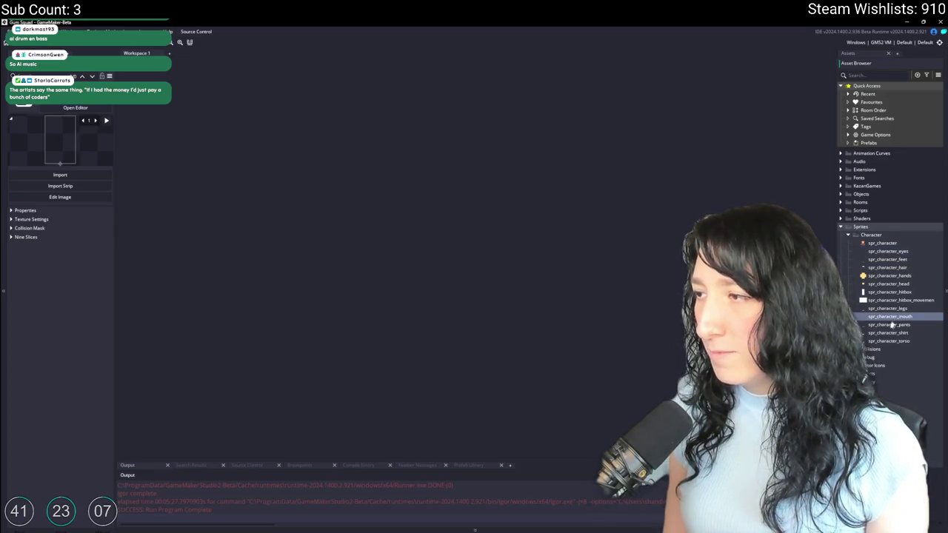
pyautogui.doubleClick(888, 333)
pyautogui.click(331, 163)
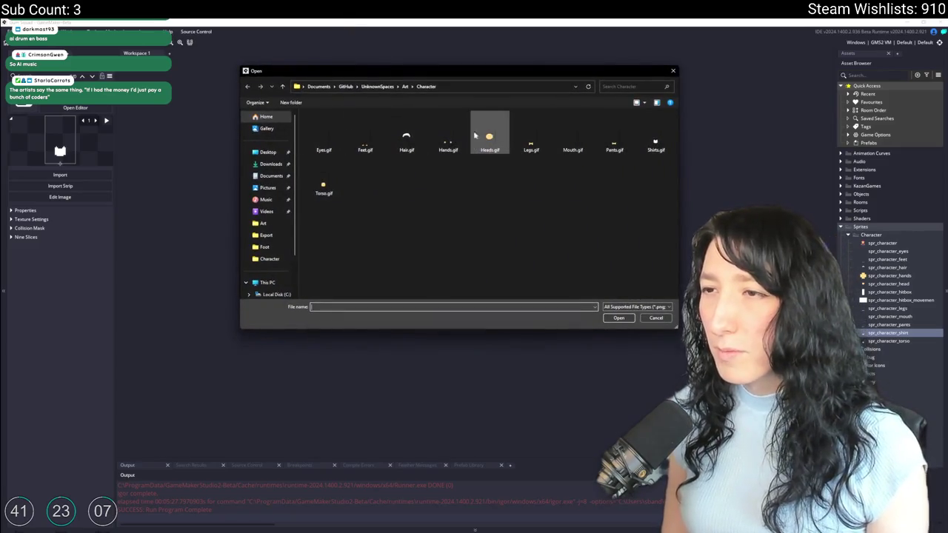
pyautogui.click(323, 137)
pyautogui.click(656, 137)
pyautogui.doubleClick(656, 137)
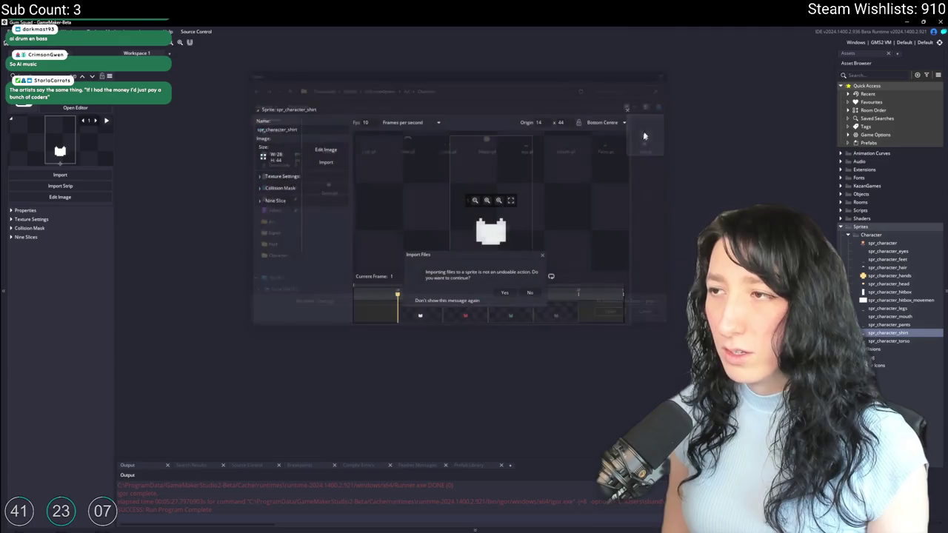
pyautogui.click(518, 276)
# Re-import spr_character_pants from Pants.gif, preview it, and close the sprite editors.
pyautogui.doubleClick(912, 343)
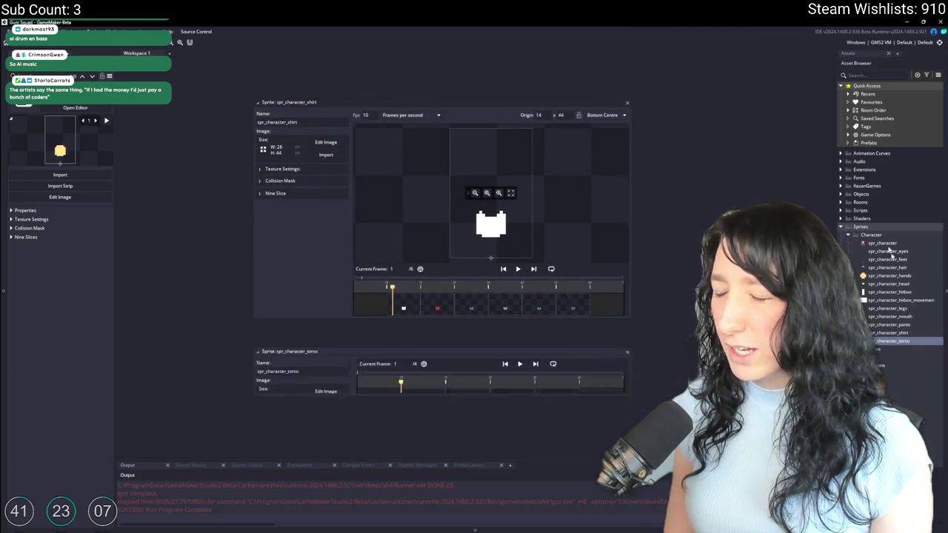
pyautogui.doubleClick(888, 324)
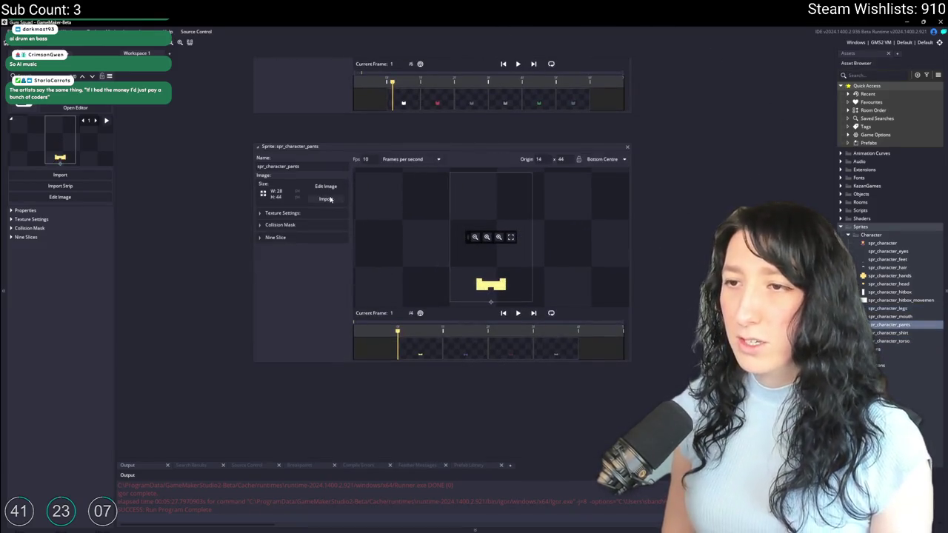
pyautogui.click(327, 198)
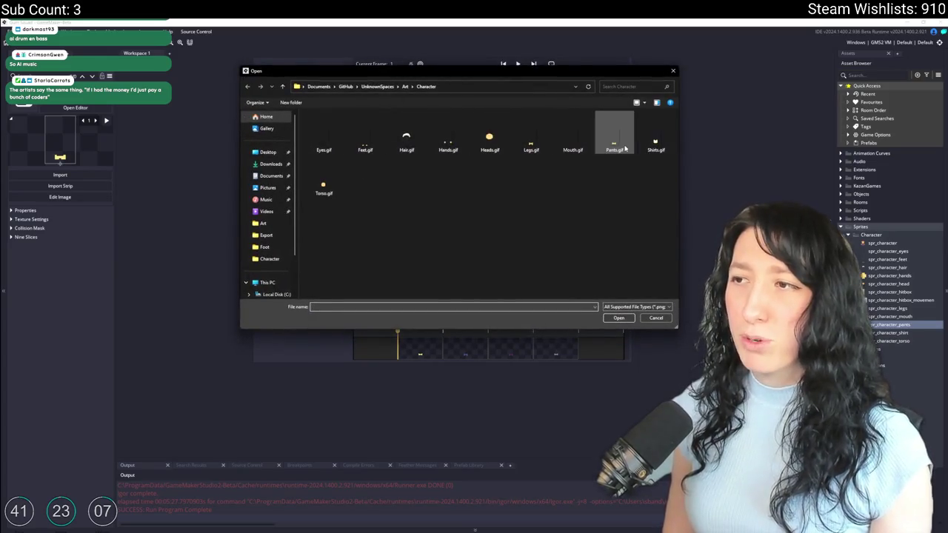
pyautogui.doubleClick(624, 148)
pyautogui.click(504, 293)
pyautogui.click(517, 313)
pyautogui.click(627, 148)
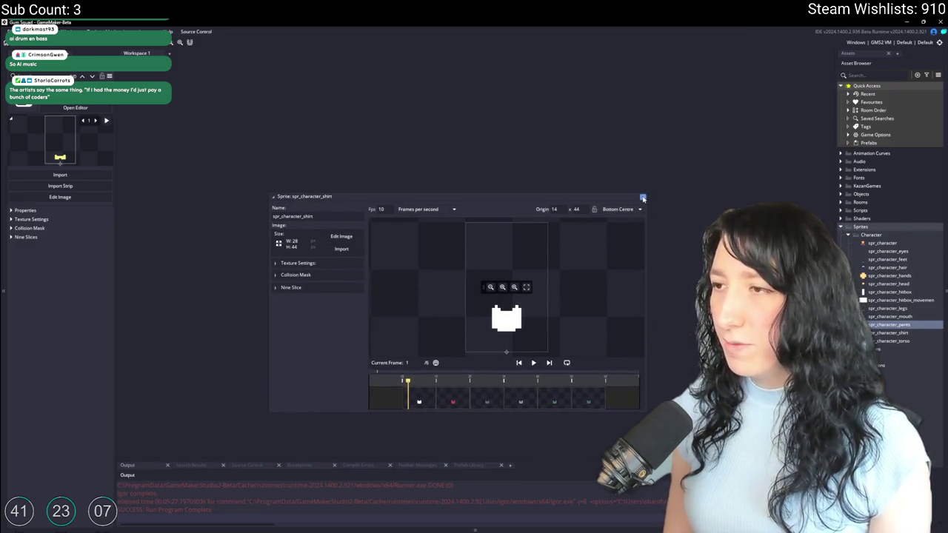
pyautogui.click(643, 198)
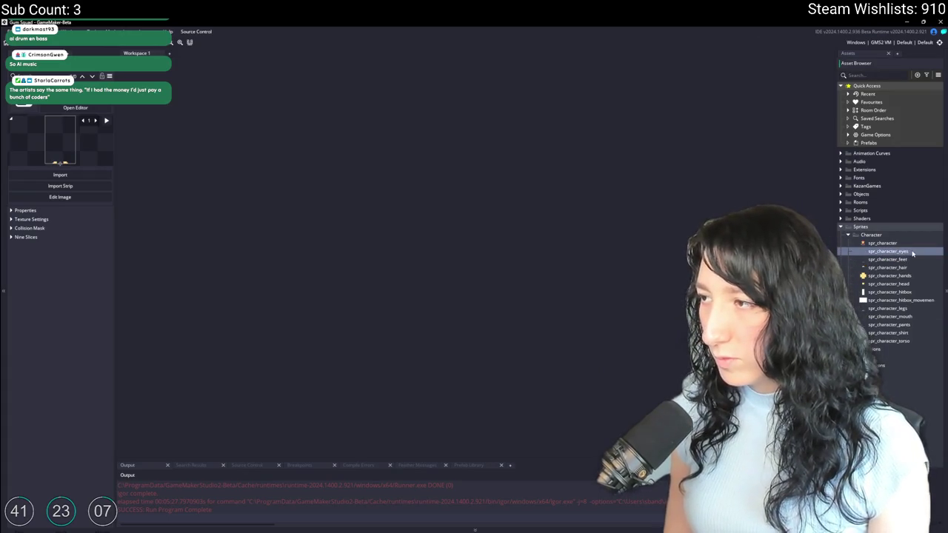
pyautogui.click(902, 268)
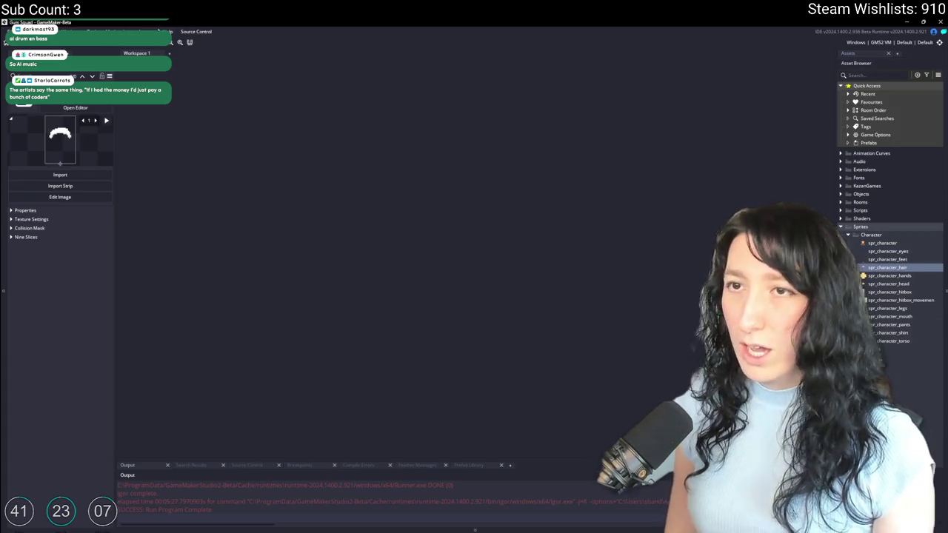
# Search the project for 'haircolor' and open the match in the obj_ui_customize code.
pyautogui.hotkey('ctrl', 't')
pyautogui.hotkey('ctrl', 'shift', 'f')
pyautogui.write('haircol')
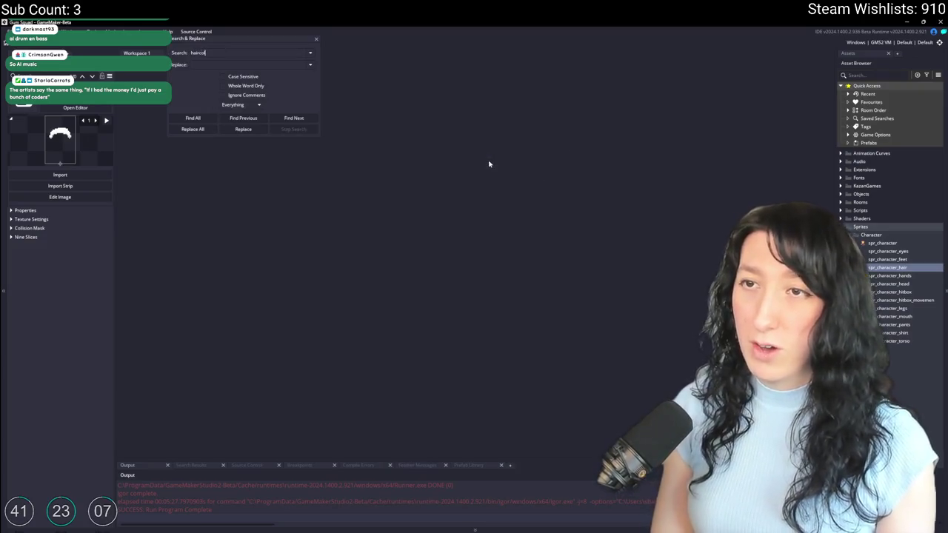
pyautogui.write('or')
pyautogui.press('Return')
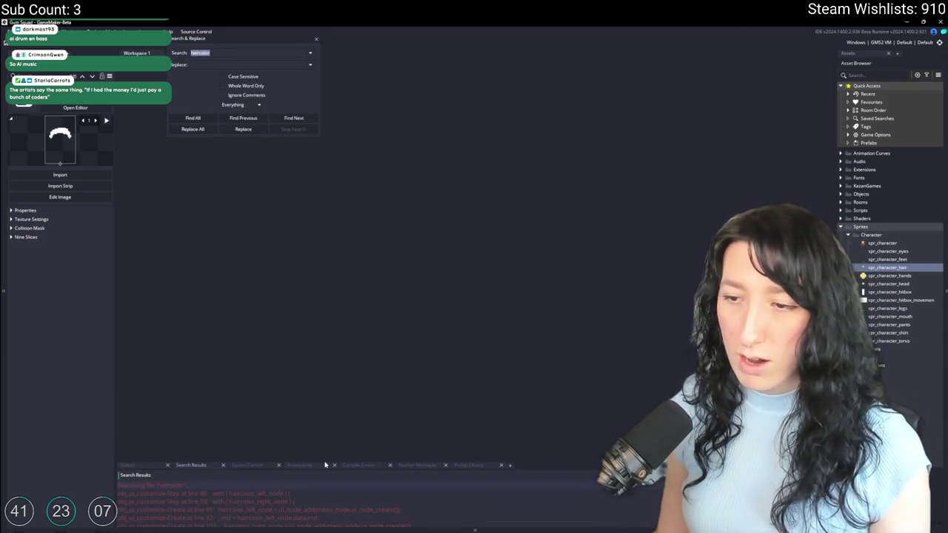
pyautogui.moveTo(323, 464); pyautogui.dragTo(342, 288)
pyautogui.doubleClick(289, 374)
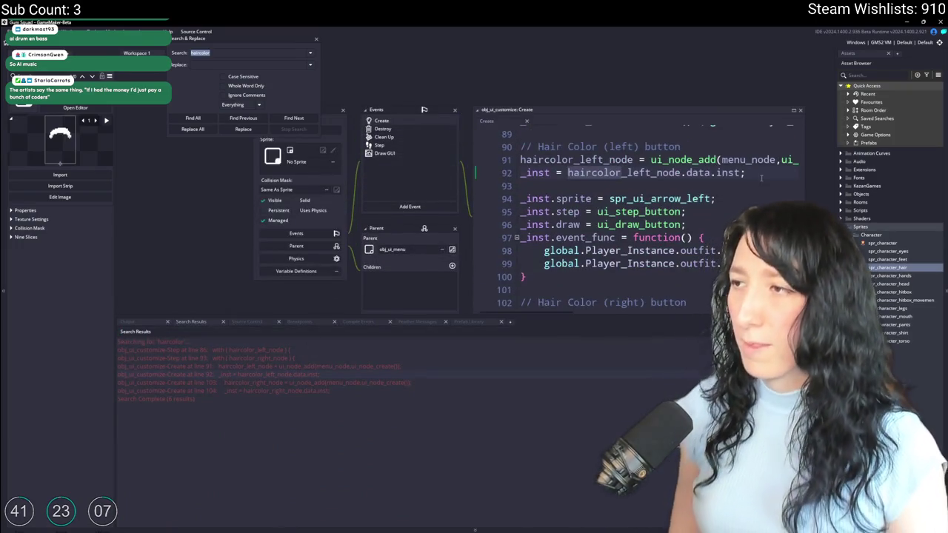
# Inspect the Hair_Color_Array array_length usage on lines 98–99.
pyautogui.moveTo(562, 193); pyautogui.dragTo(774, 194)
pyautogui.scroll(-2, 518, 222)
pyautogui.click(733, 222)
pyautogui.click(697, 209)
pyautogui.moveTo(734, 210)
pyautogui.mouseDown()
pyautogui.moveTo(523, 210)
pyautogui.moveTo(746, 209)
pyautogui.mouseUp()
pyautogui.click(523, 211)
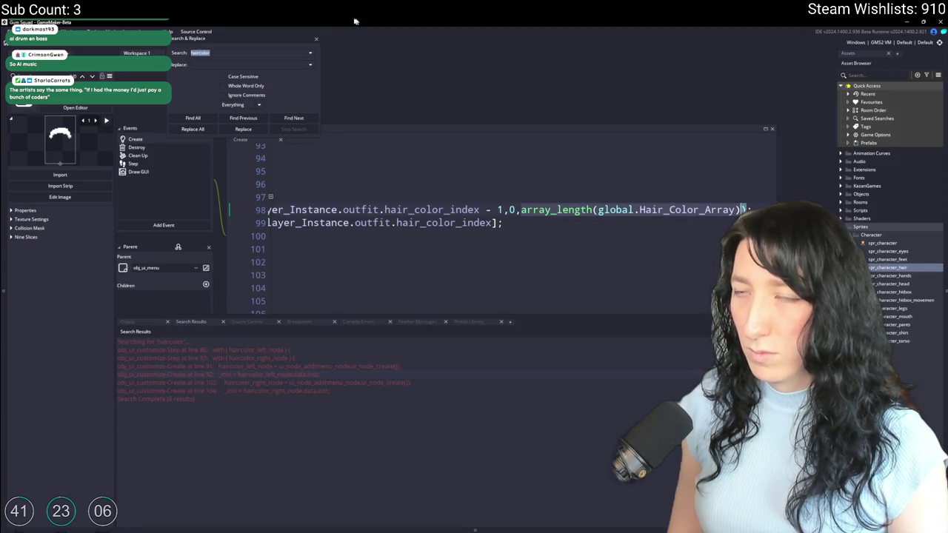
# Search for global.Hair_Color_Array and open scr_character at its definition.
pyautogui.click(318, 41)
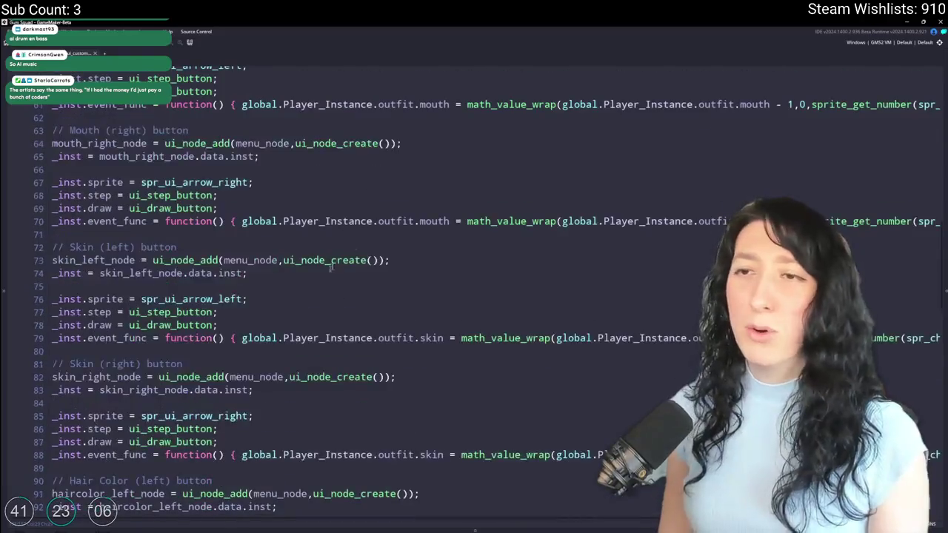
pyautogui.hotkey('ctrl', 'f')
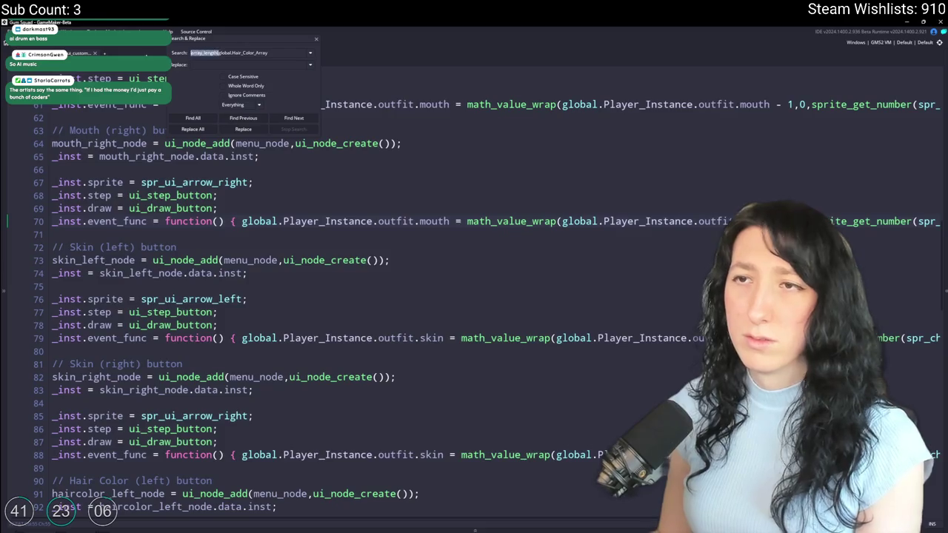
pyautogui.press('BackSpace')
pyautogui.press('Return')
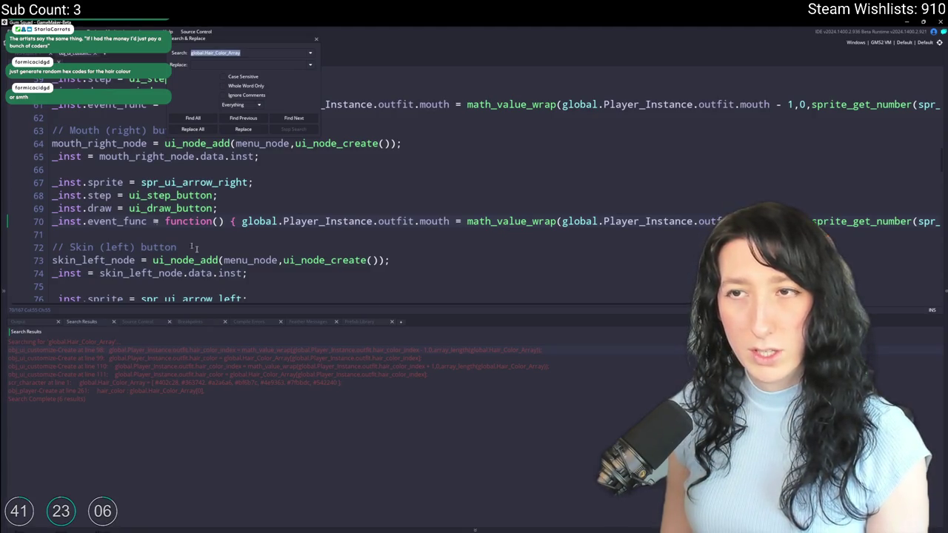
pyautogui.click(319, 38)
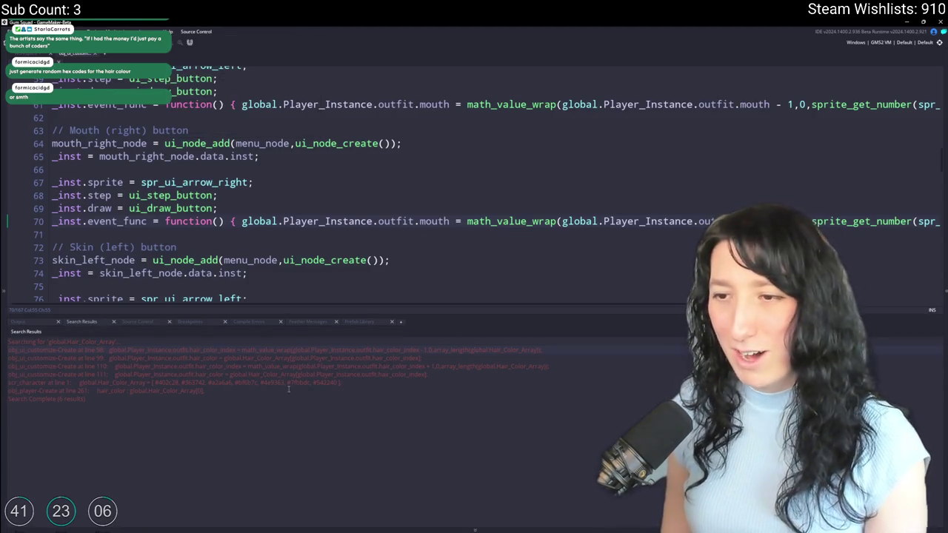
pyautogui.doubleClick(290, 383)
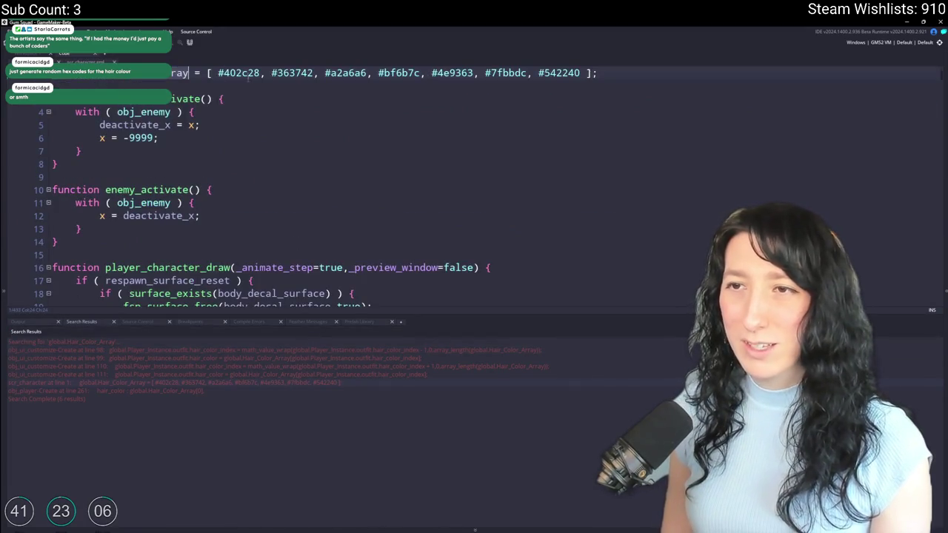
# Duplicate the last colour #542240 as a new entry at the end of Hair_Color_Array.
pyautogui.moveTo(399, 72)
pyautogui.click(584, 72)
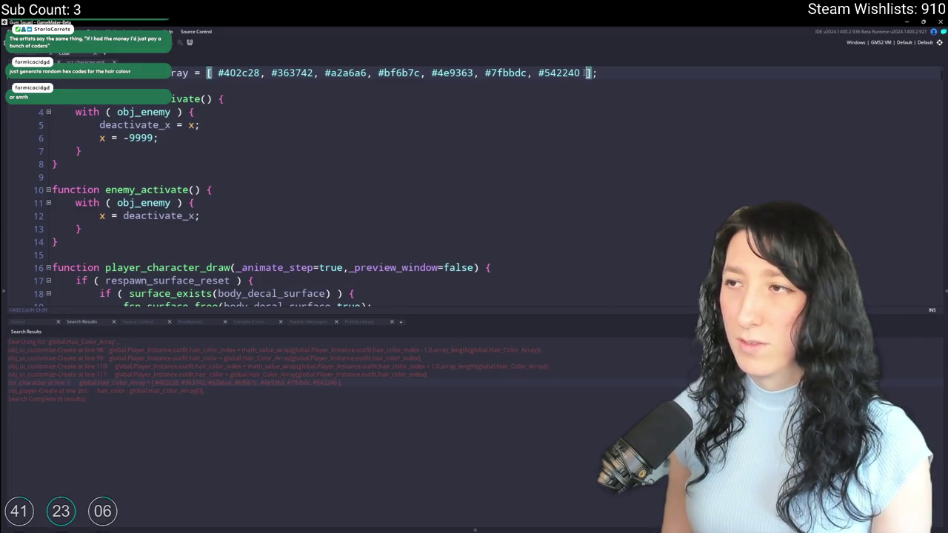
pyautogui.doubleClick(559, 72)
pyautogui.hotkey('ctrl', 'c')
pyautogui.press('Right')
pyautogui.write(',')
pyautogui.hotkey('ctrl', 'v')
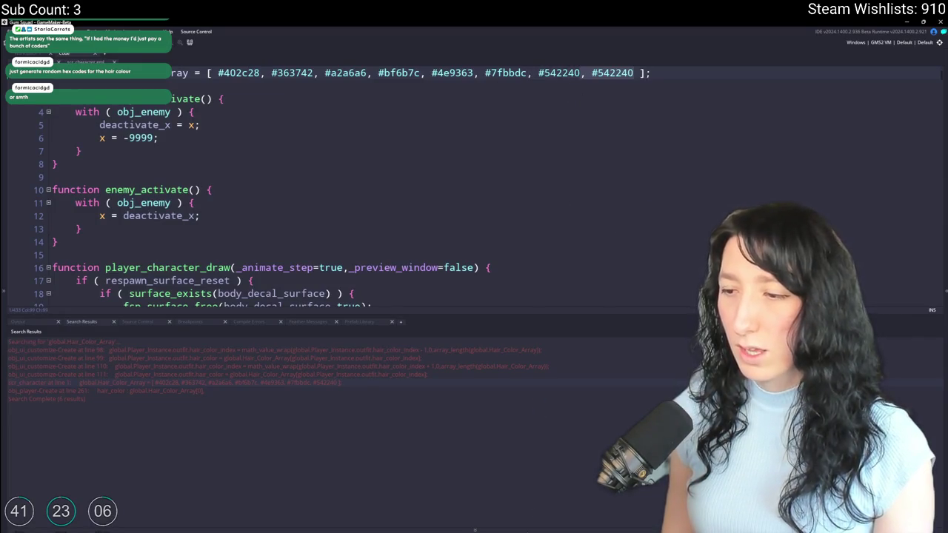
# Sample purple, blue and cyan palette colours in Aseprite's colour editor to read their hex values.
pyautogui.hotkey('alt', 'Tab')
pyautogui.click(80, 127)
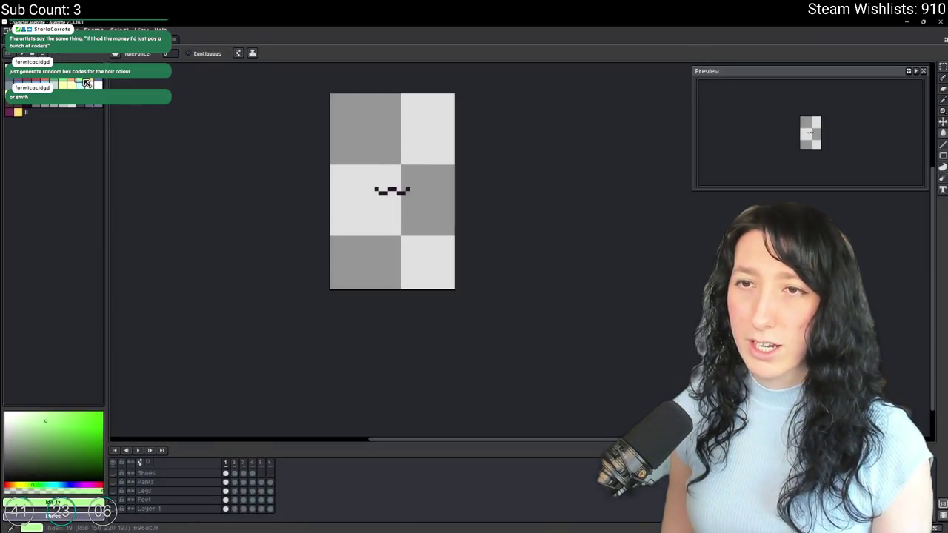
pyautogui.click(9, 111)
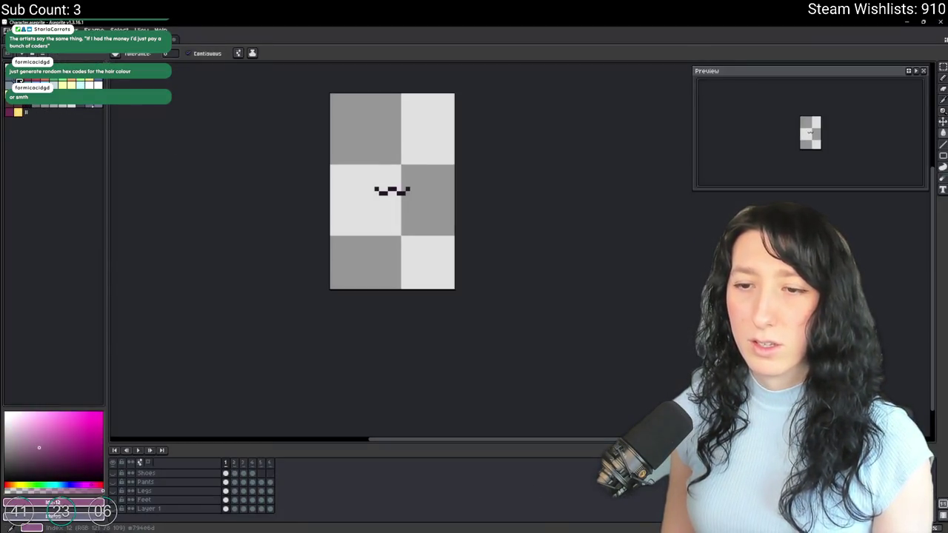
pyautogui.click(52, 504)
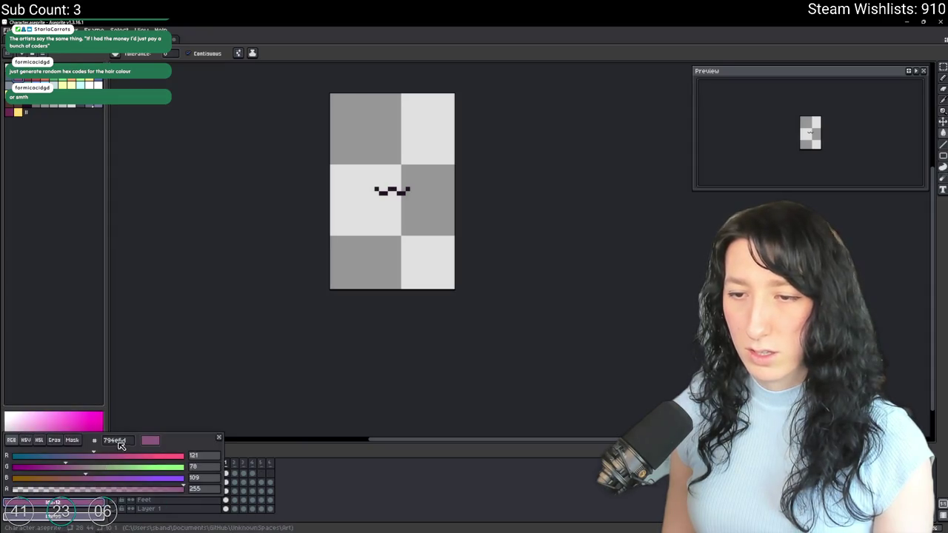
pyautogui.hotkey('alt', 'Tab')
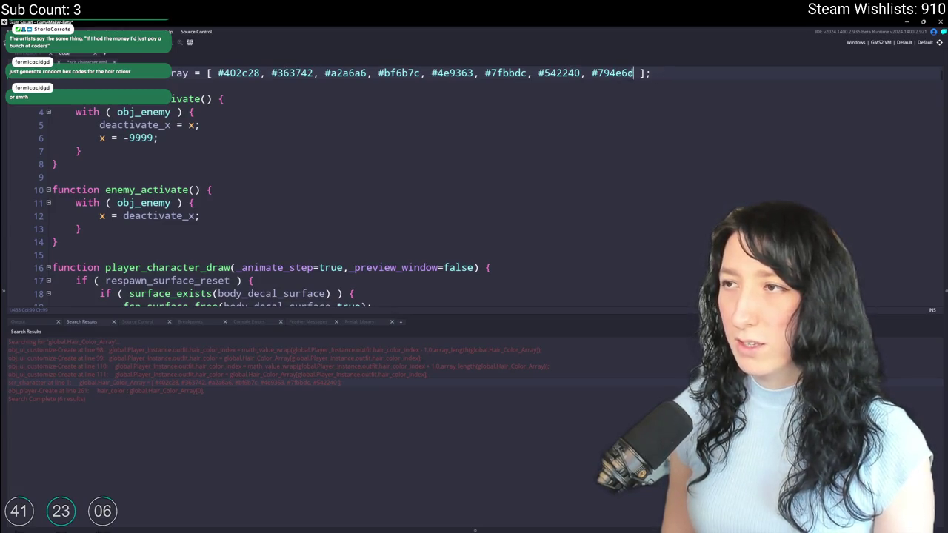
pyautogui.hotkey('ctrl', 'shift', 'Left')
pyautogui.hotkey('alt', 'Tab')
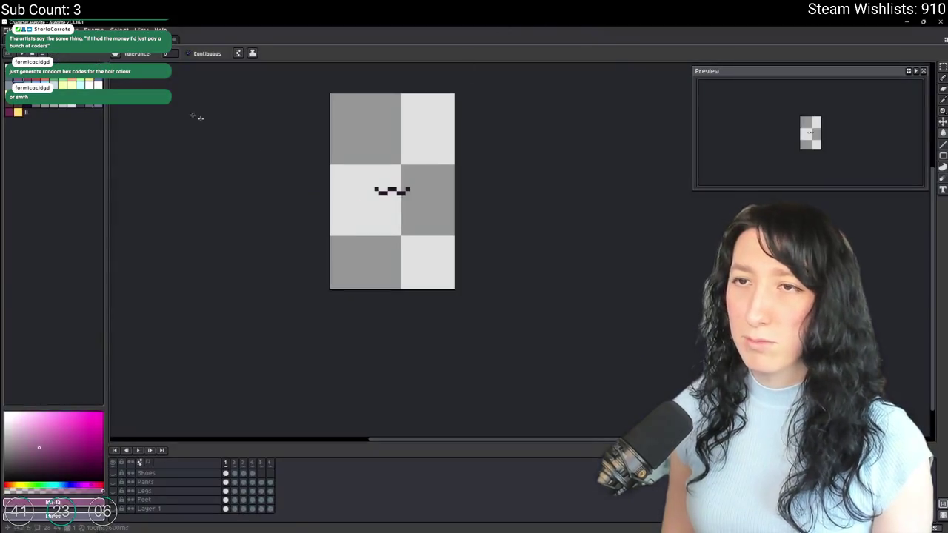
pyautogui.click(34, 83)
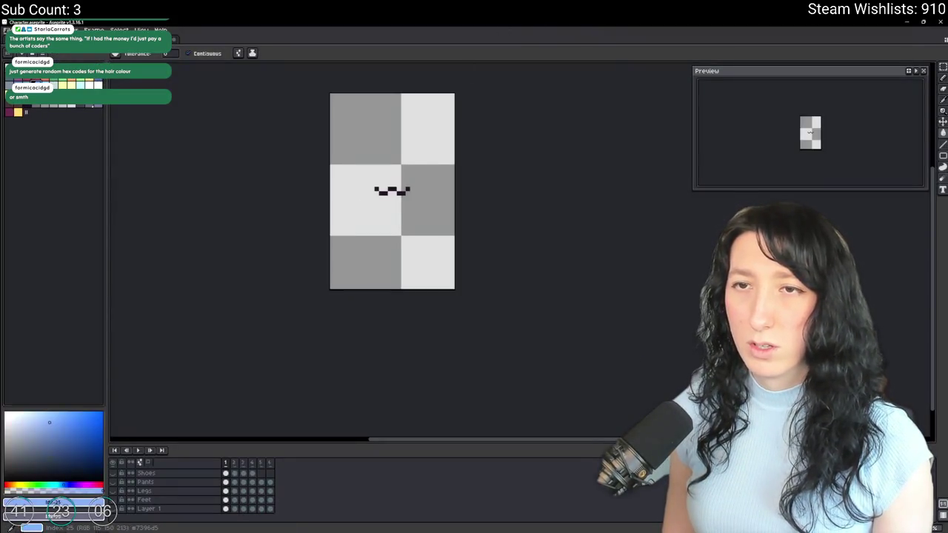
pyautogui.click(92, 86)
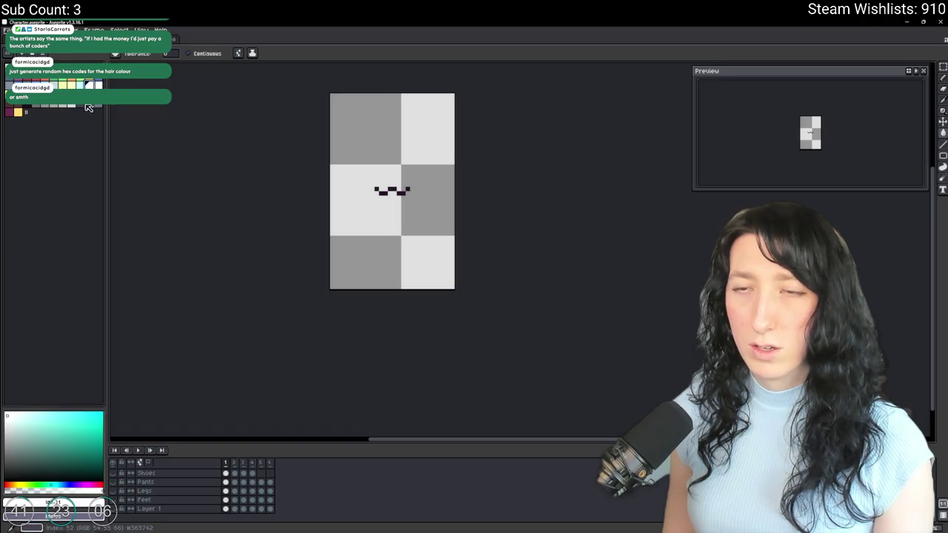
pyautogui.click(12, 112)
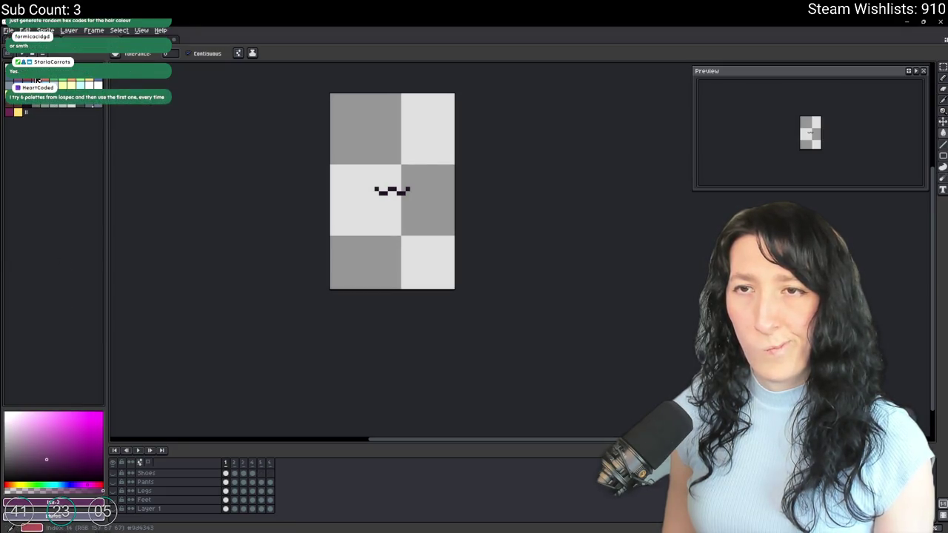
pyautogui.click(52, 503)
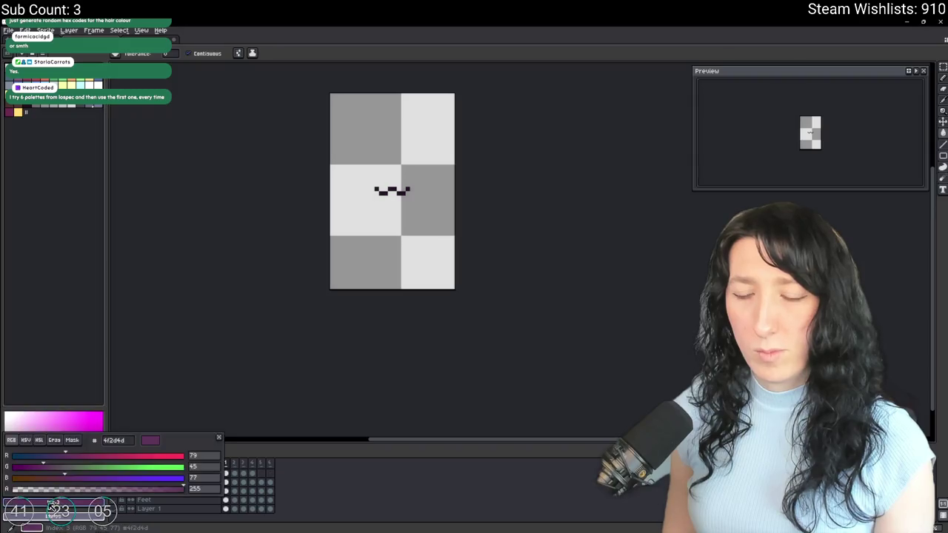
pyautogui.hotkey('alt', 'Tab')
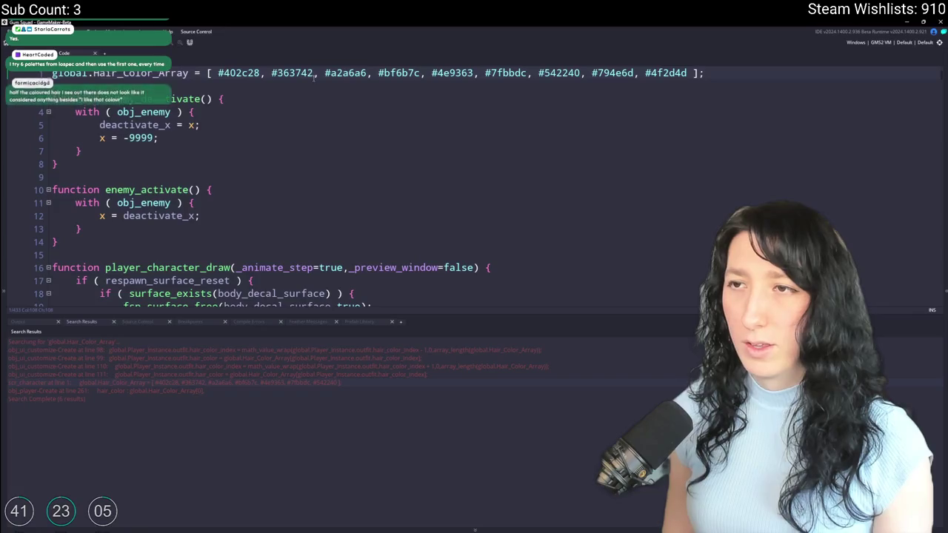
pyautogui.moveTo(238, 72)
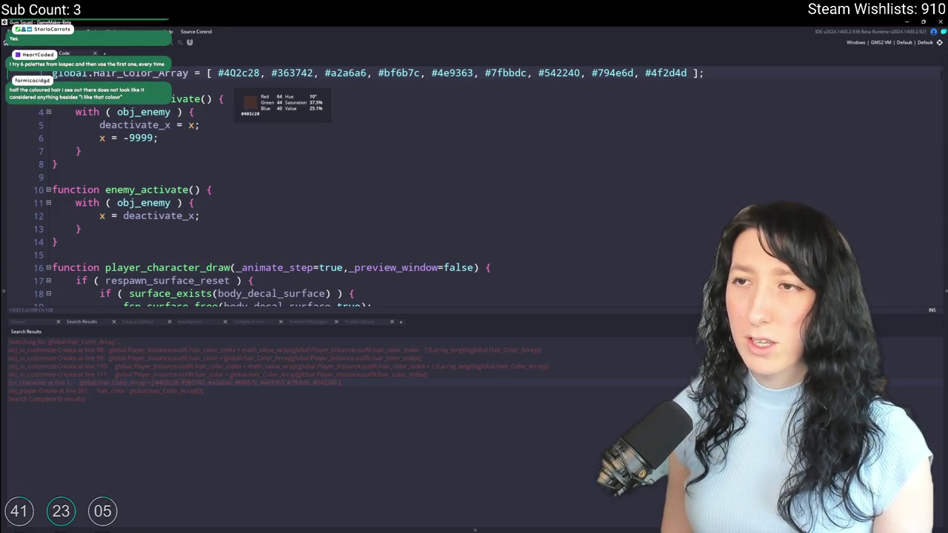
# Insert pale yellow #f7ec92 as a new array entry right after #402c28.
pyautogui.click(265, 73)
pyautogui.hotkey('ctrl', 'v')
pyautogui.hotkey('alt', 'Tab')
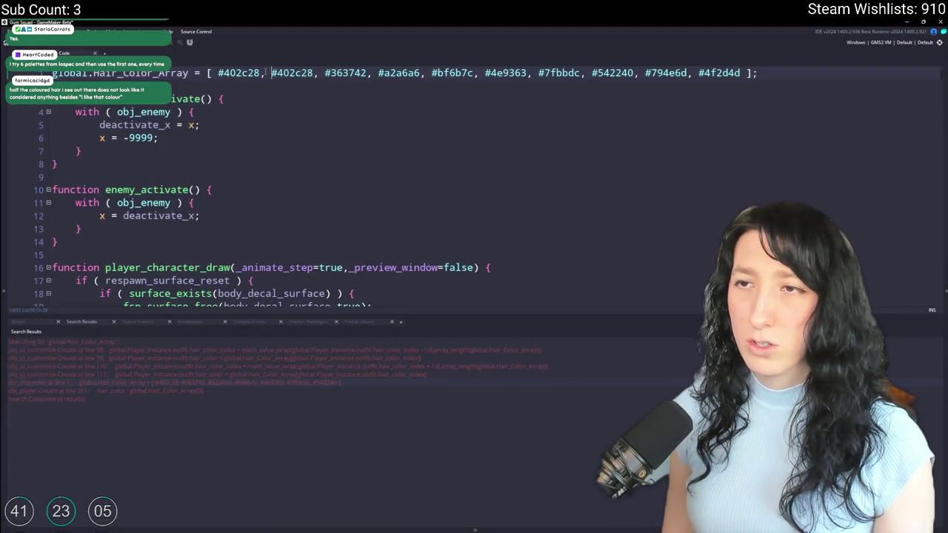
pyautogui.hotkey('alt', 'Tab')
pyautogui.hotkey('alt', 'Tab')
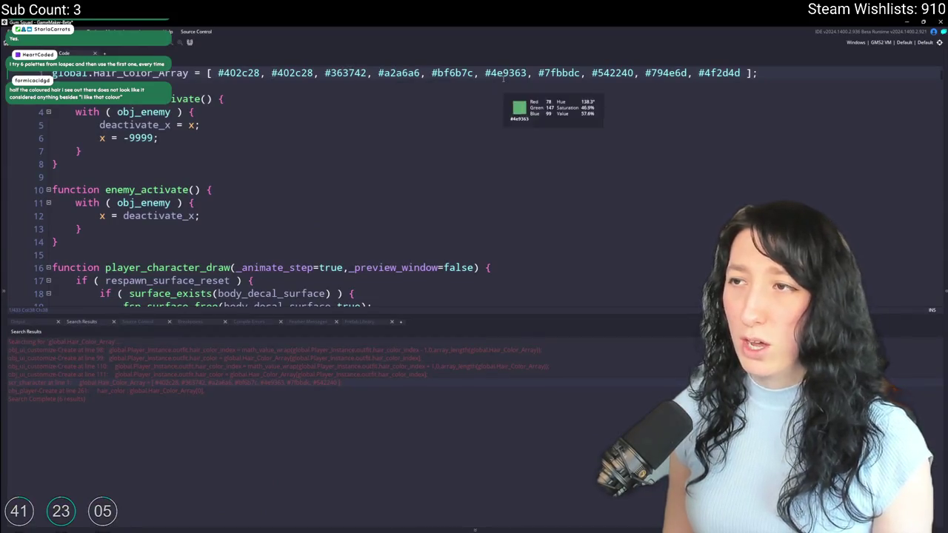
pyautogui.hotkey('alt', 'Tab')
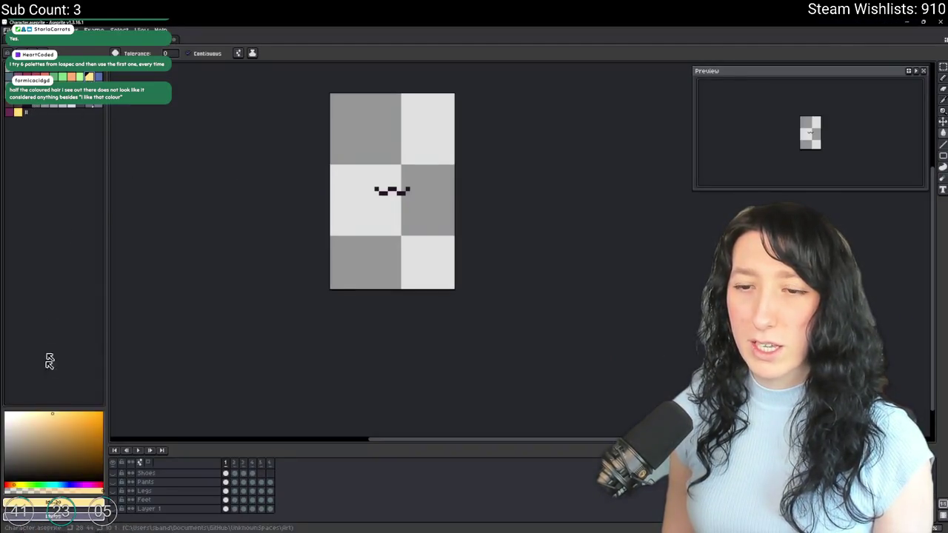
pyautogui.click(42, 505)
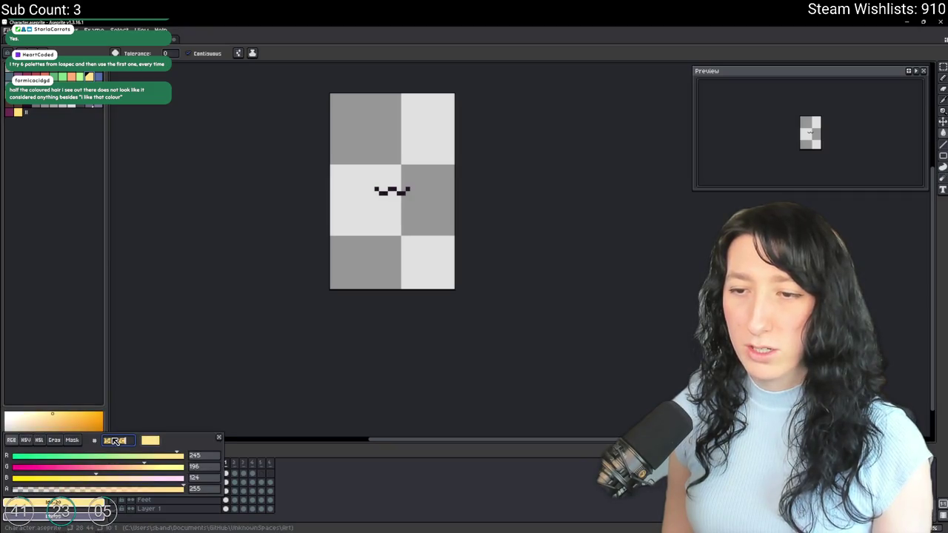
pyautogui.click(58, 157)
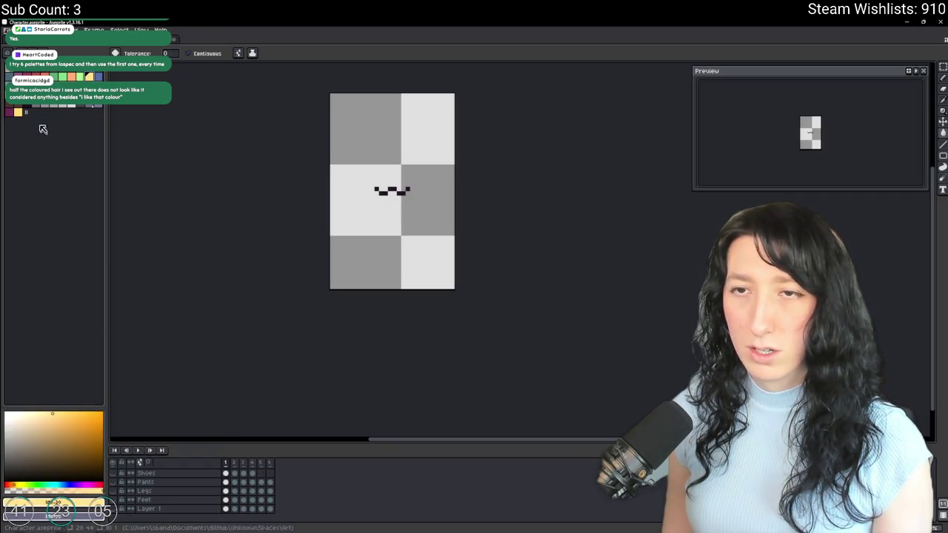
pyautogui.click(89, 77)
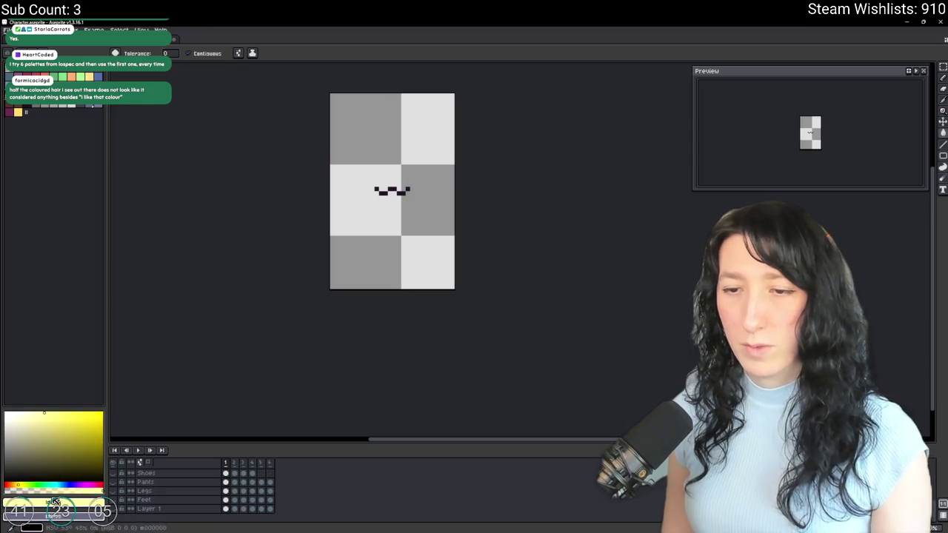
pyautogui.click(55, 502)
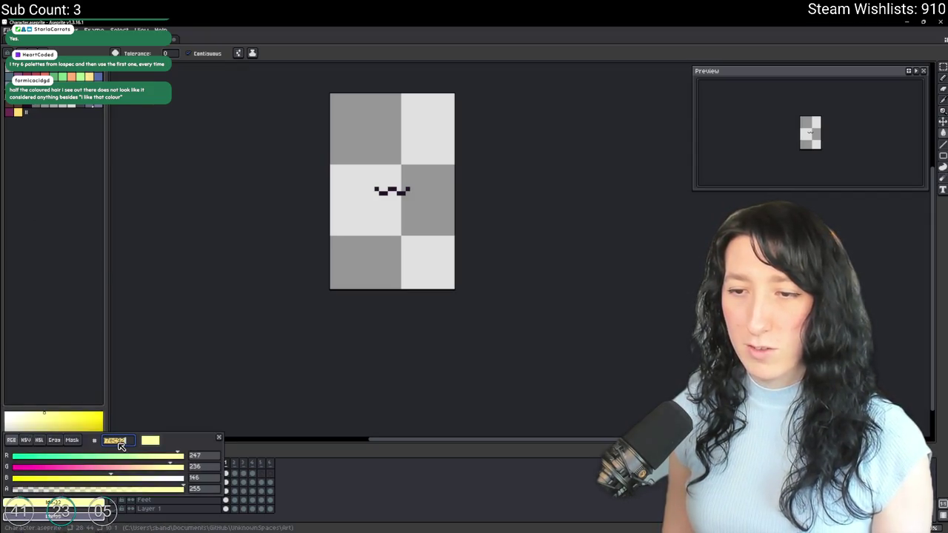
pyautogui.hotkey('alt', 'Tab')
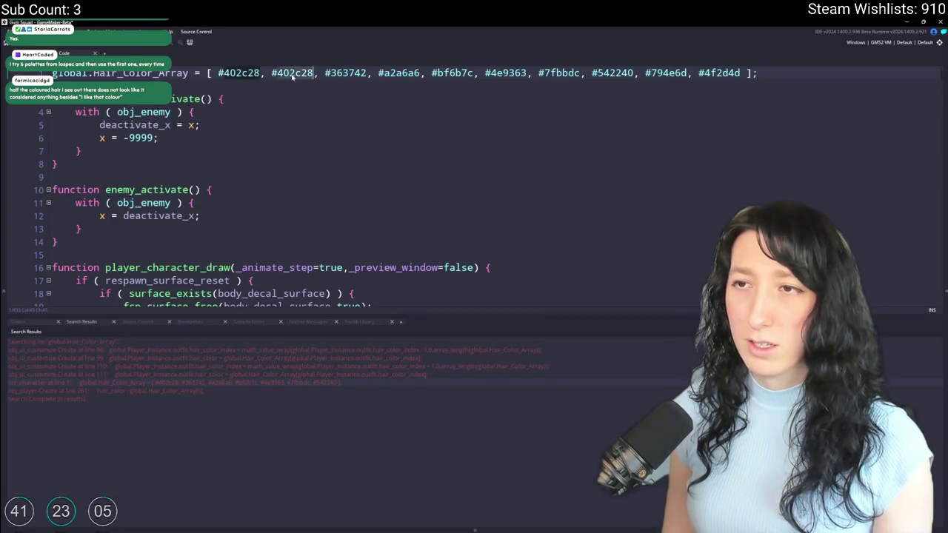
pyautogui.doubleClick(291, 73)
pyautogui.hotkey('ctrl', 'v')
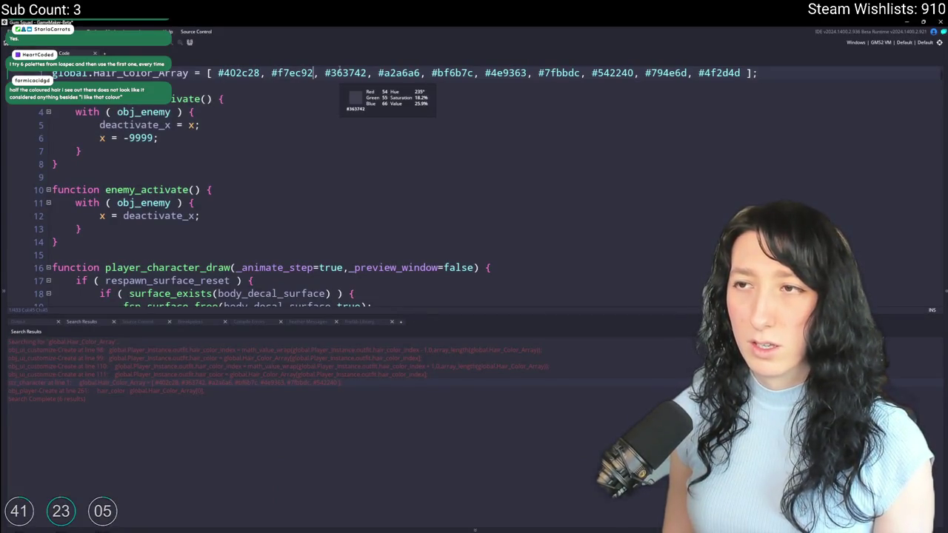
# Add khaki #bfb66d after #f7ec92, then run a test build with F5.
pyautogui.hotkey('alt', 'Tab')
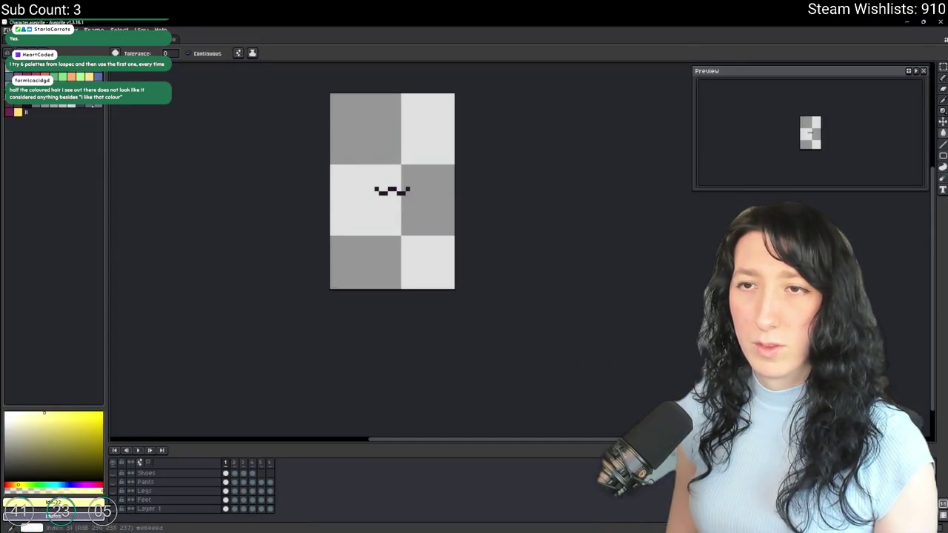
pyautogui.click(46, 428)
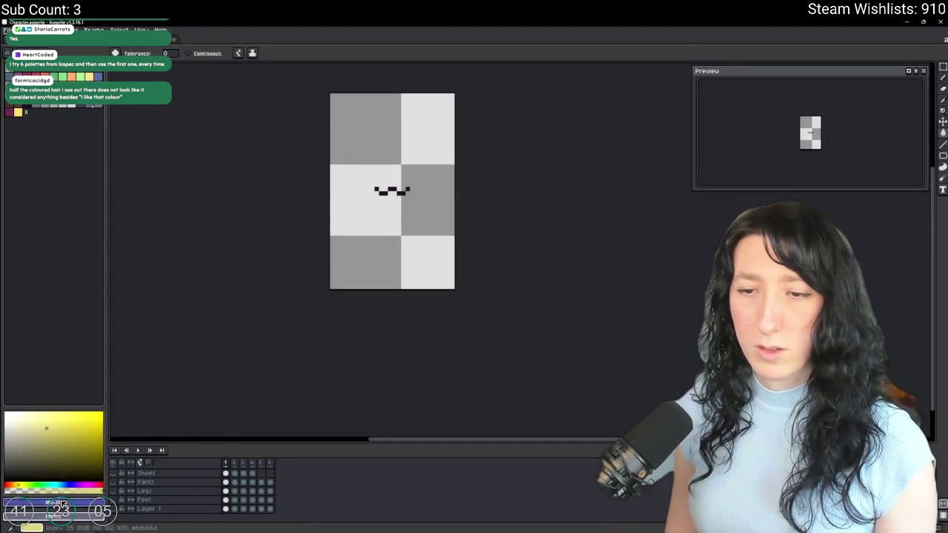
pyautogui.click(52, 503)
pyautogui.hotkey('alt', 'Tab')
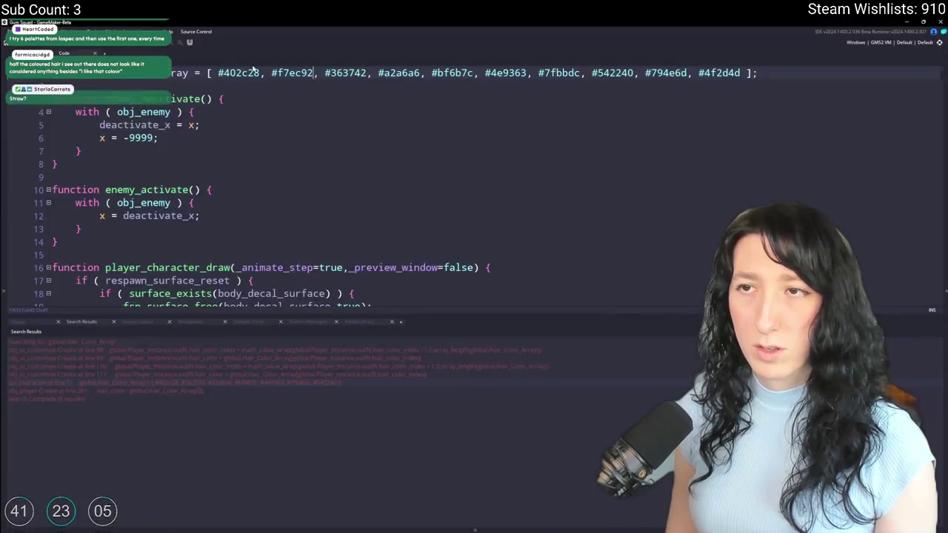
pyautogui.write('#f7ec92,')
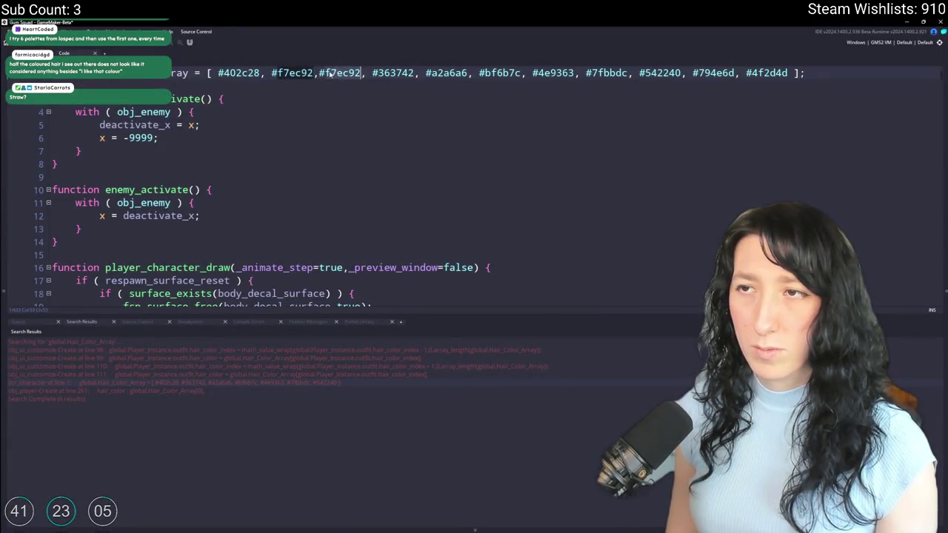
pyautogui.write('bfb66d')
pyautogui.press('F5')
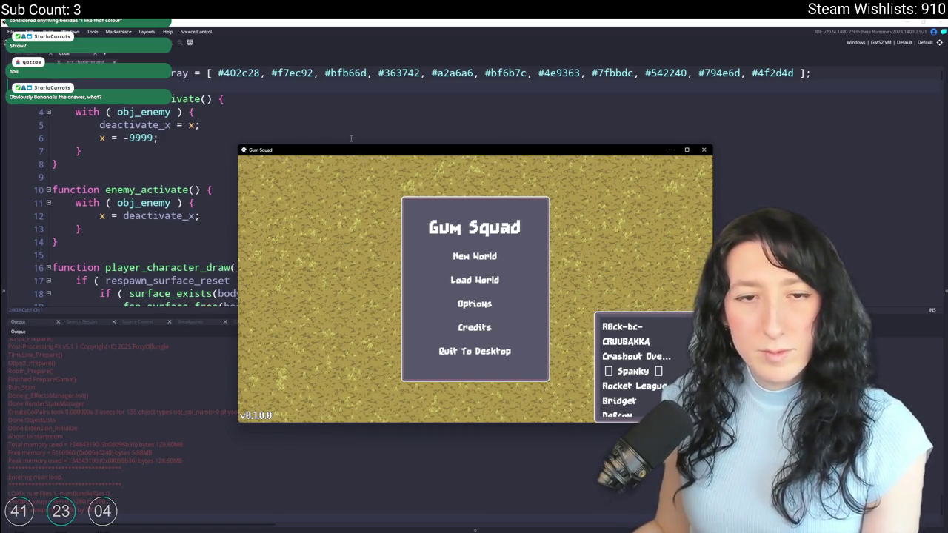
# Maximize the game, create a new world lobby, and try the next mouth option in the customizer.
pyautogui.doubleClick(288, 150)
pyautogui.click(444, 222)
pyautogui.click(473, 388)
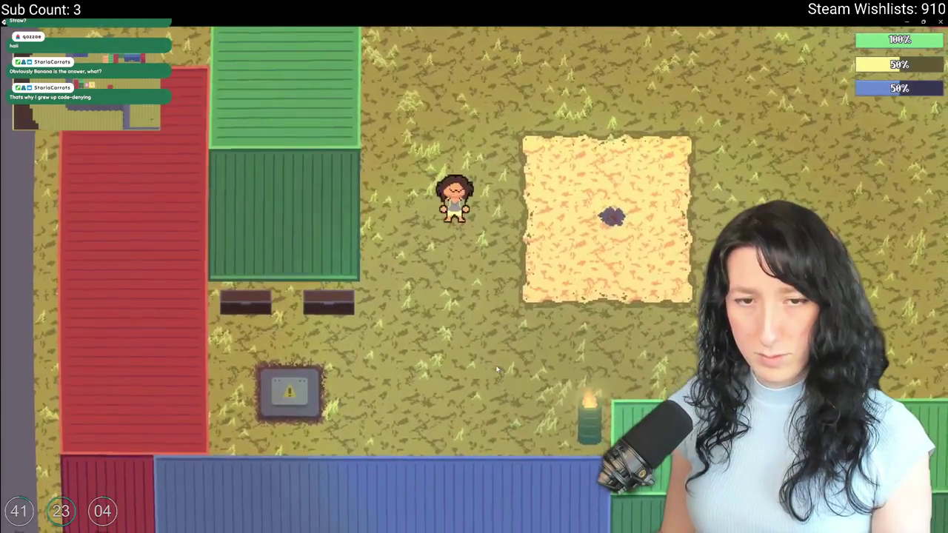
pyautogui.press('w')
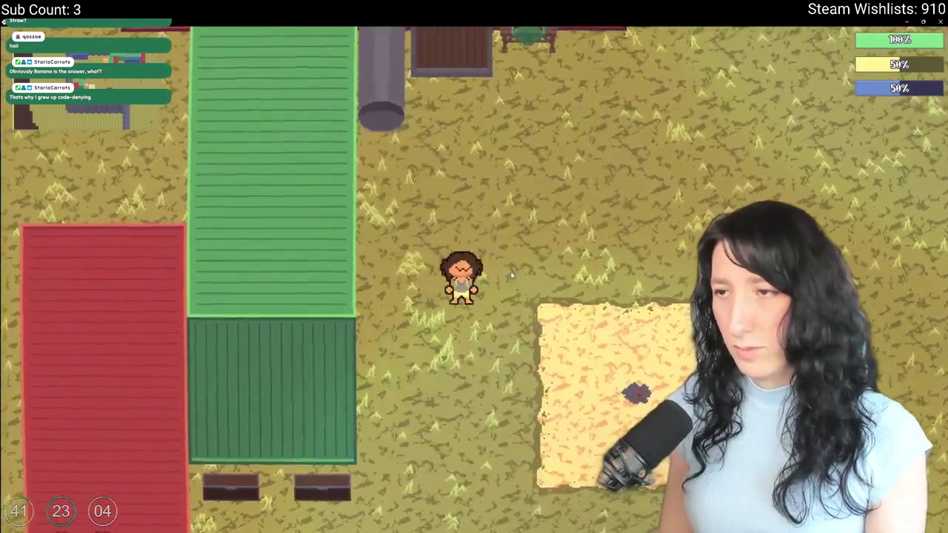
pyautogui.press('Tab')
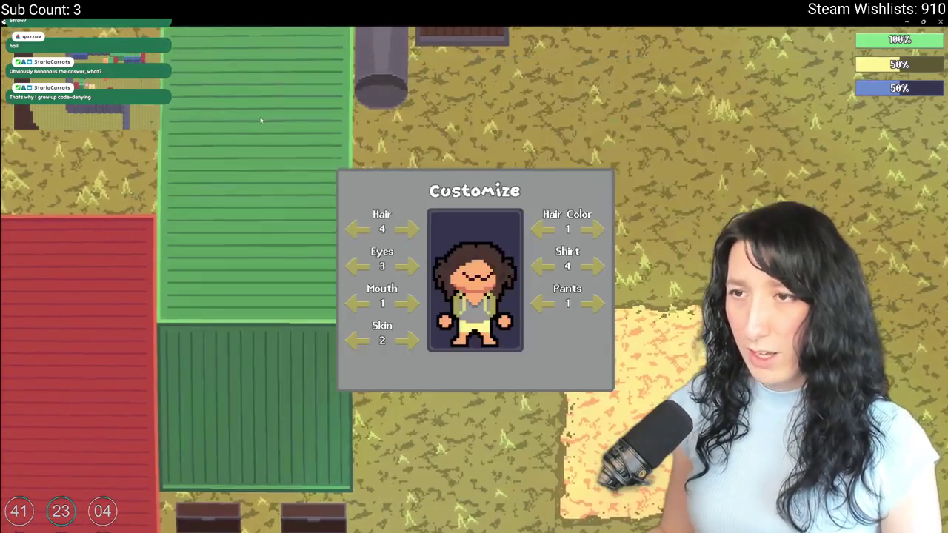
pyautogui.press('c')
pyautogui.click(406, 303)
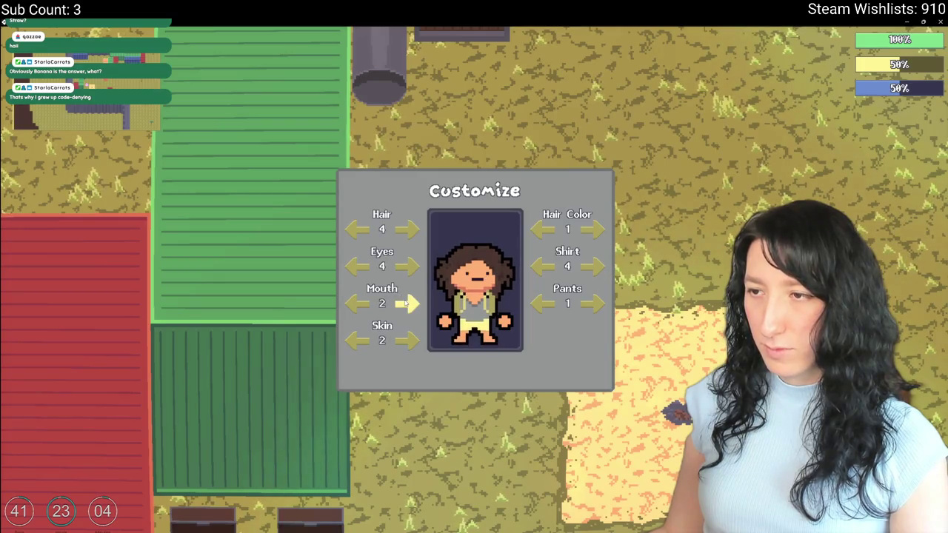
pyautogui.press('Escape')
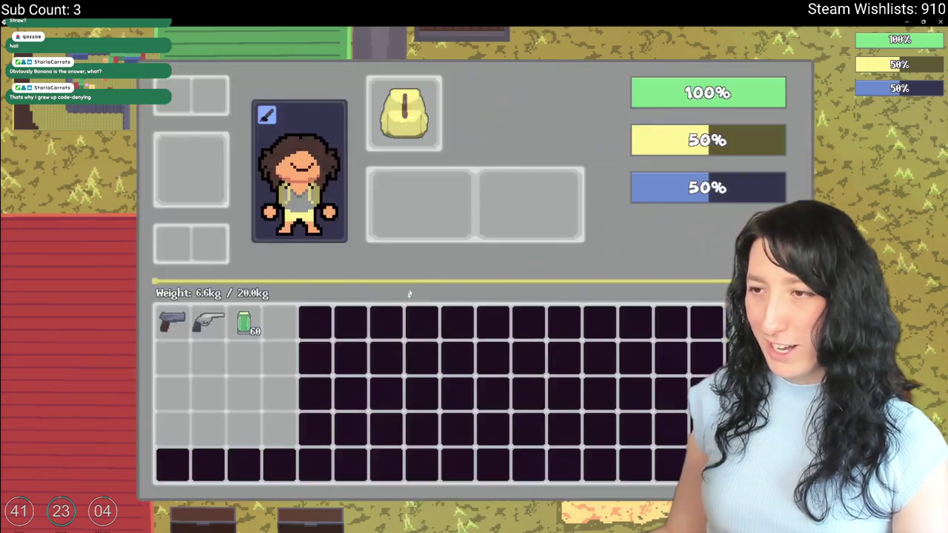
# Walk around, reopen the customizer to cycle mouth and eye options, then return to Aseprite.
pyautogui.press('Escape')
pyautogui.press('d')
pyautogui.press('w')
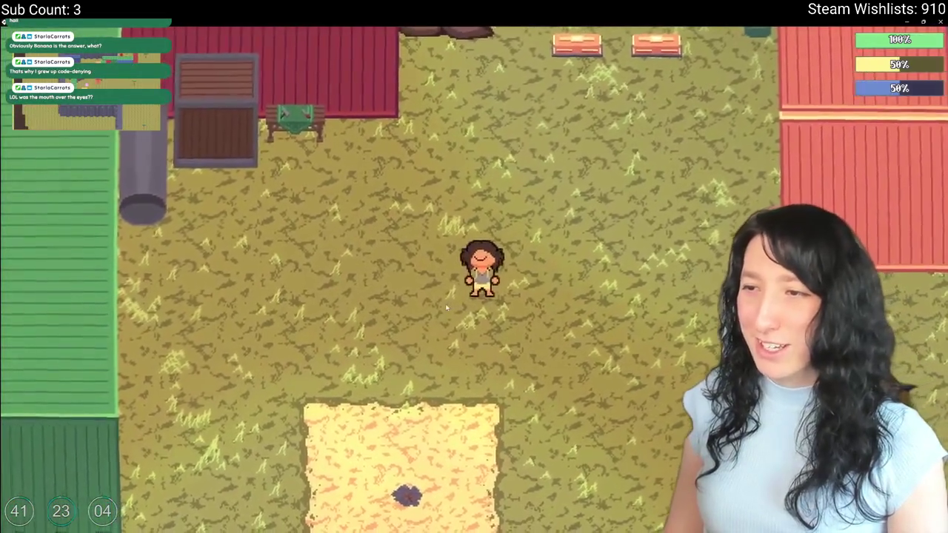
pyautogui.press('s')
pyautogui.press('Escape')
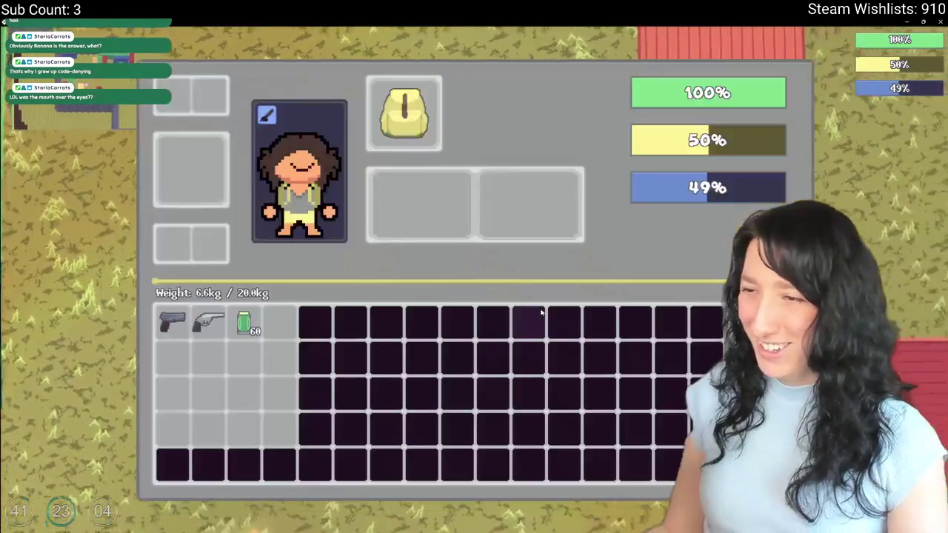
pyautogui.press('c')
pyautogui.click(406, 303)
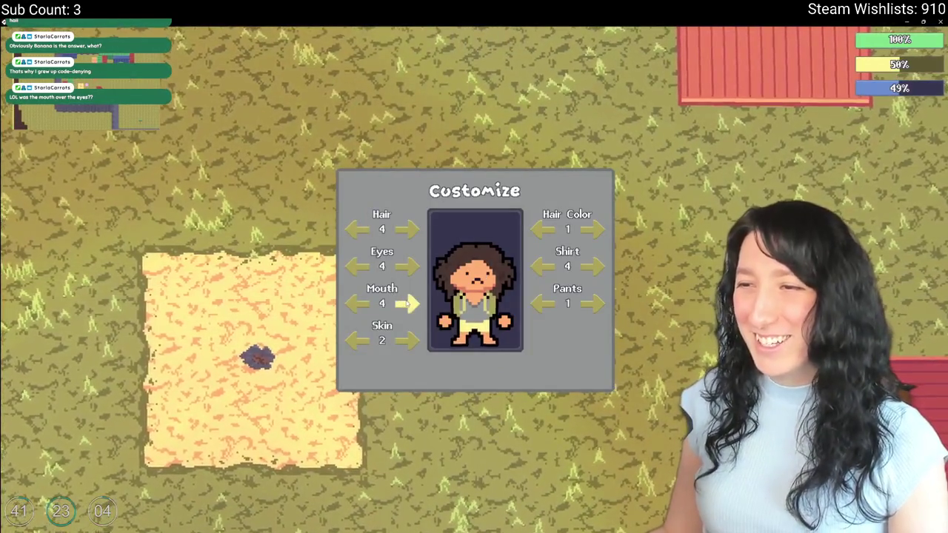
pyautogui.click(355, 303)
pyautogui.click(406, 304)
pyautogui.click(406, 267)
pyautogui.click(406, 266)
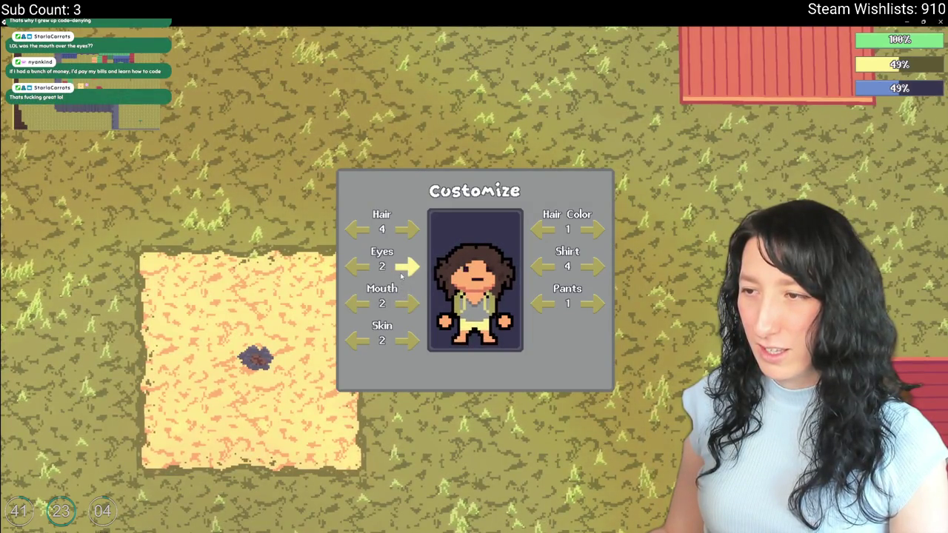
pyautogui.hotkey('alt', 'Tab')
pyautogui.hotkey('alt', 'Tab')
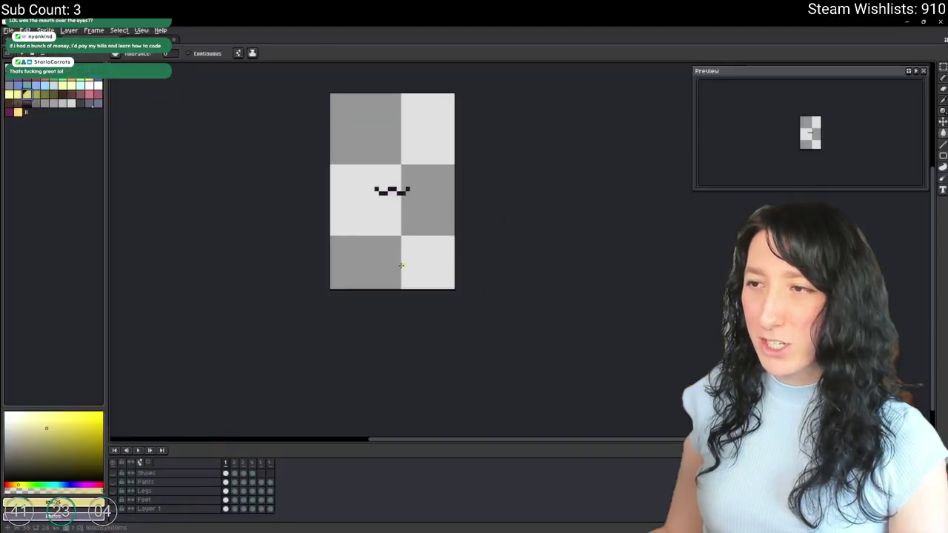
pyautogui.hotkey('alt', 'Tab')
pyautogui.hotkey('alt', 'Tab')
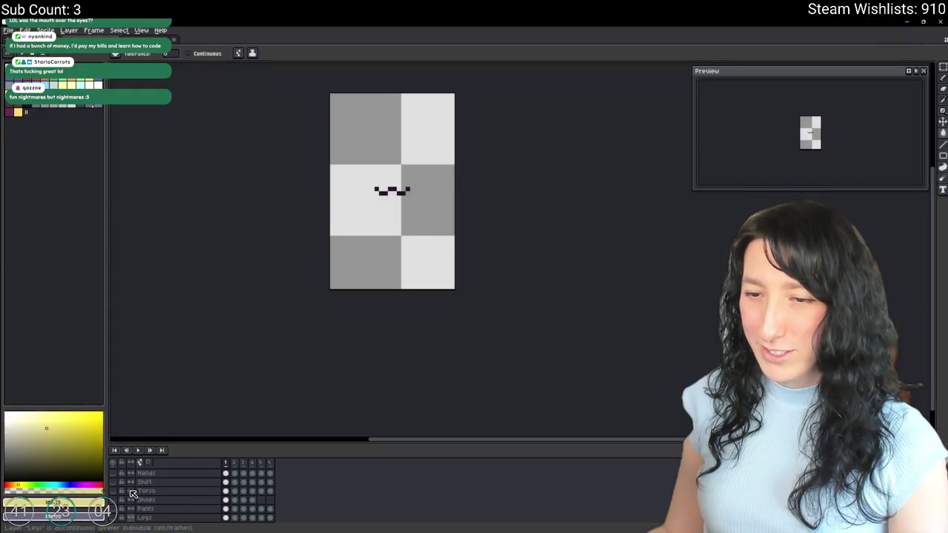
# Show only the Eyes layer, with Mouth hidden, and go to frame 3.
pyautogui.scroll(2, 139, 510)
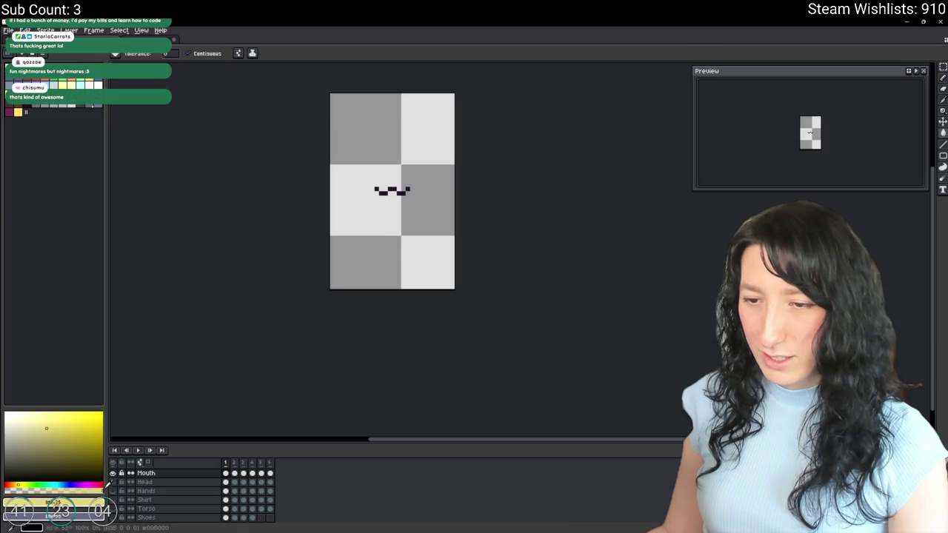
pyautogui.hotkey('alt', 'Tab')
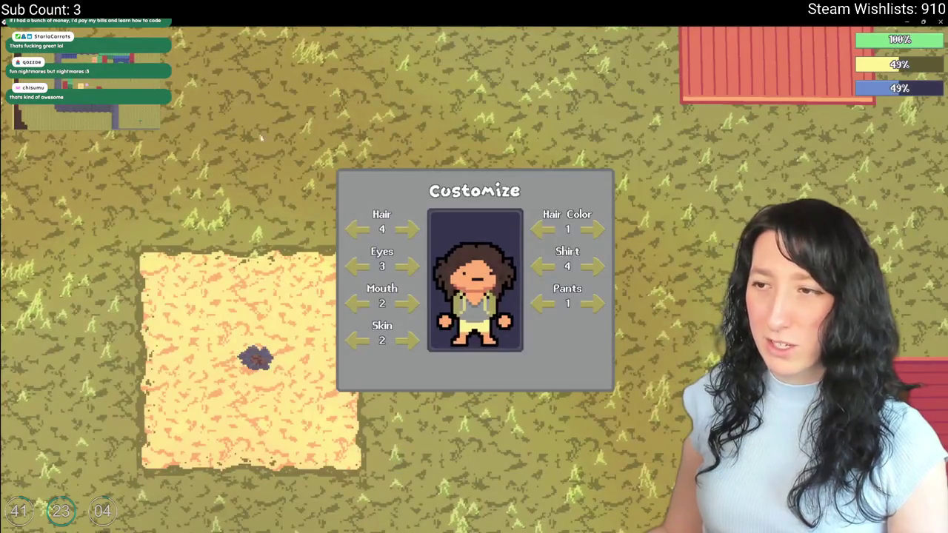
pyautogui.hotkey('alt', 'Tab')
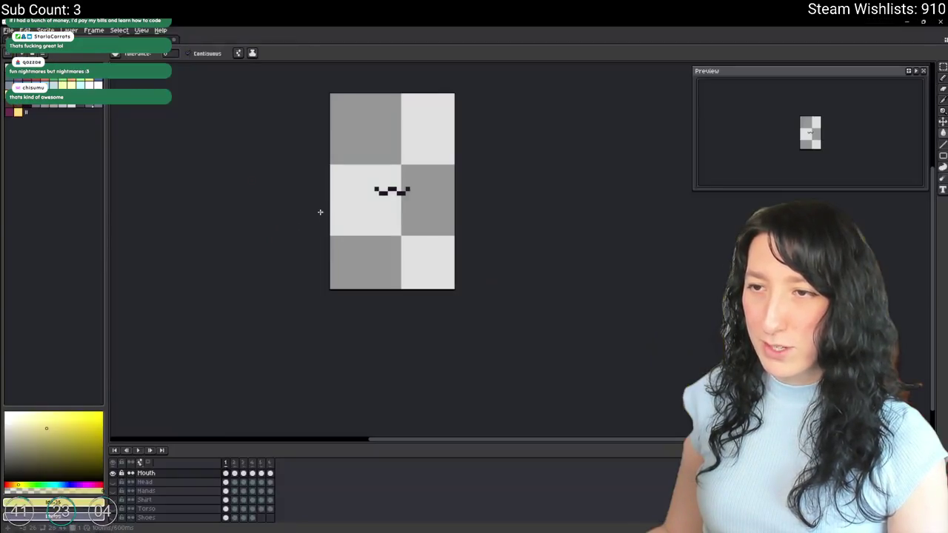
pyautogui.scroll(4, 117, 476)
pyautogui.keyDown('alt'); pyautogui.click(112, 471); pyautogui.keyUp('alt')
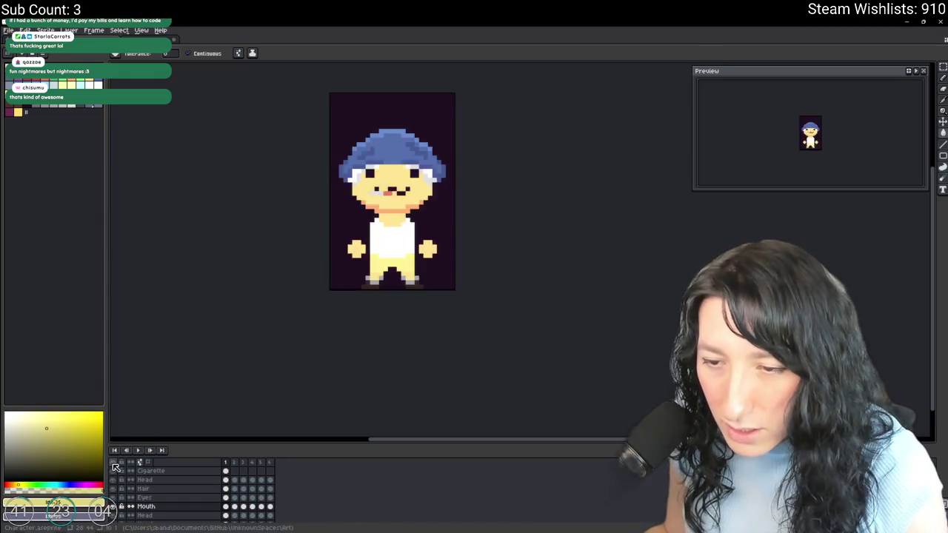
pyautogui.keyDown('alt'); pyautogui.click(112, 497); pyautogui.keyUp('alt')
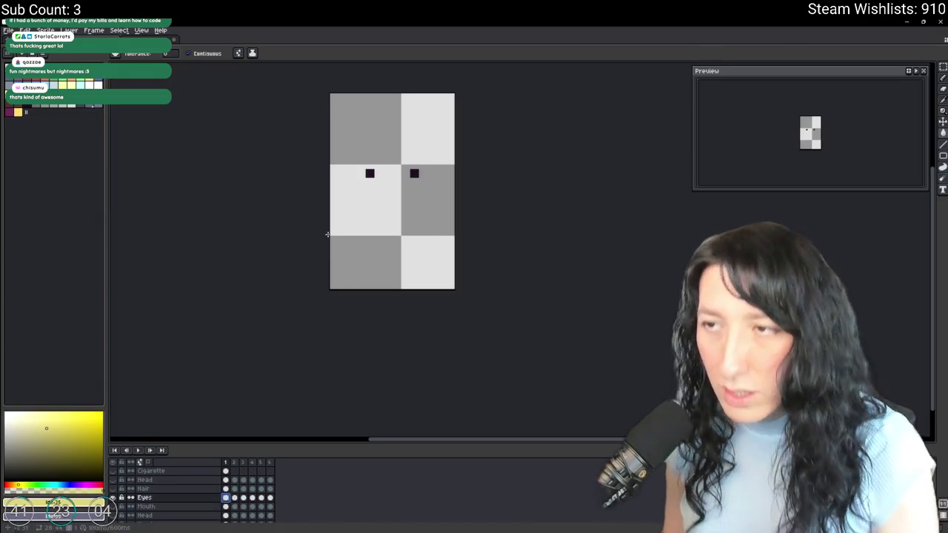
pyautogui.click(243, 497)
# Move the eye pixels on frame 3 up one pixel and preview the animation.
pyautogui.press('m')
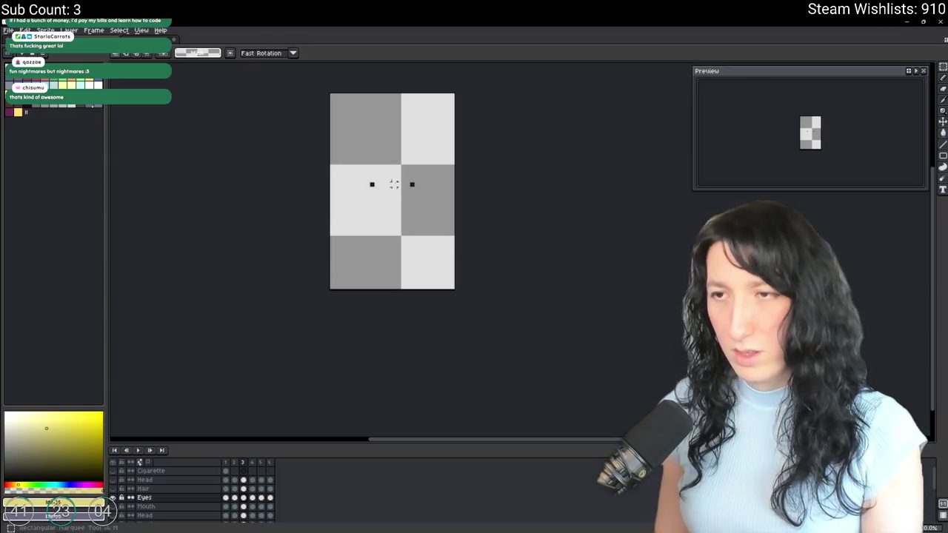
pyautogui.press('Right')
pyautogui.scroll(1, 417, 170)
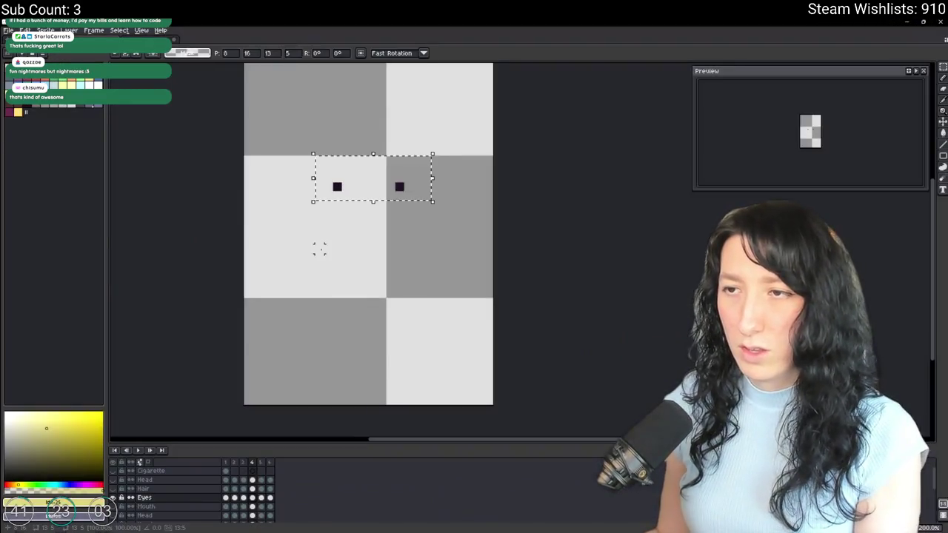
pyautogui.press('Left')
pyautogui.moveTo(417, 220); pyautogui.dragTo(328, 218)
pyautogui.press('Up')
pyautogui.hotkey('ctrl', 'd')
pyautogui.press('Right')
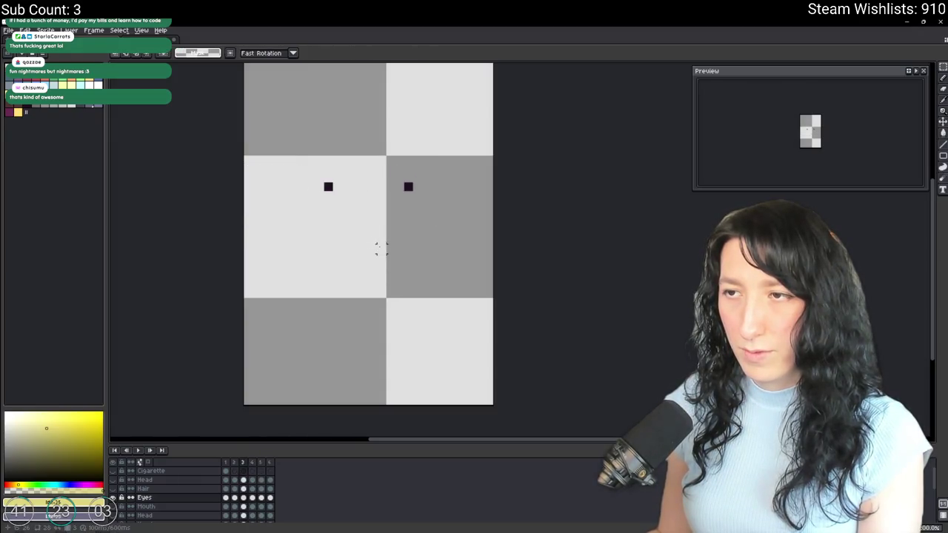
pyautogui.press('Return')
pyautogui.press('Return')
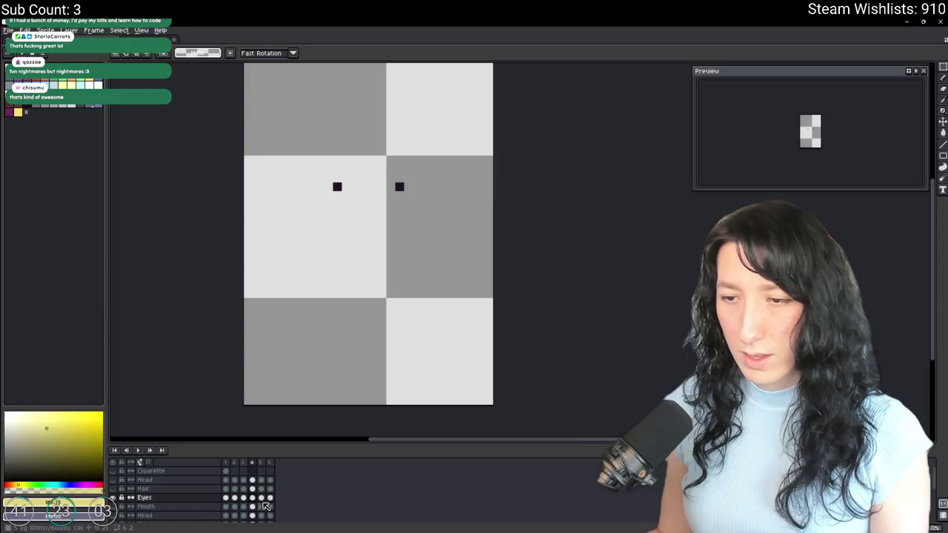
# Export the whole Eyes layer as Eyes.gif and return to GameMaker's asset list.
pyautogui.click(145, 497)
pyautogui.hotkey('ctrl', 'alt', 'shift', 's')
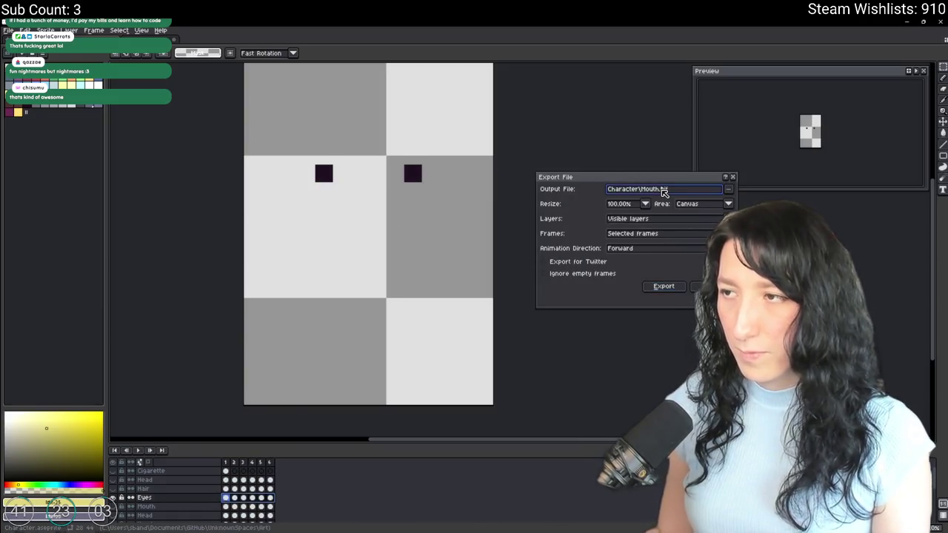
pyautogui.write('Eyes')
pyautogui.press('Return')
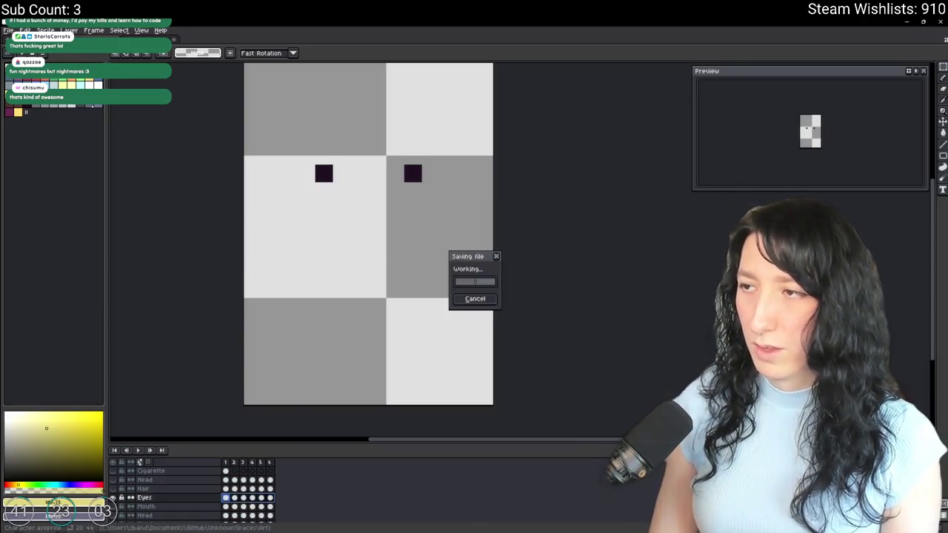
pyautogui.hotkey('alt', 'Tab')
pyautogui.click(947, 117)
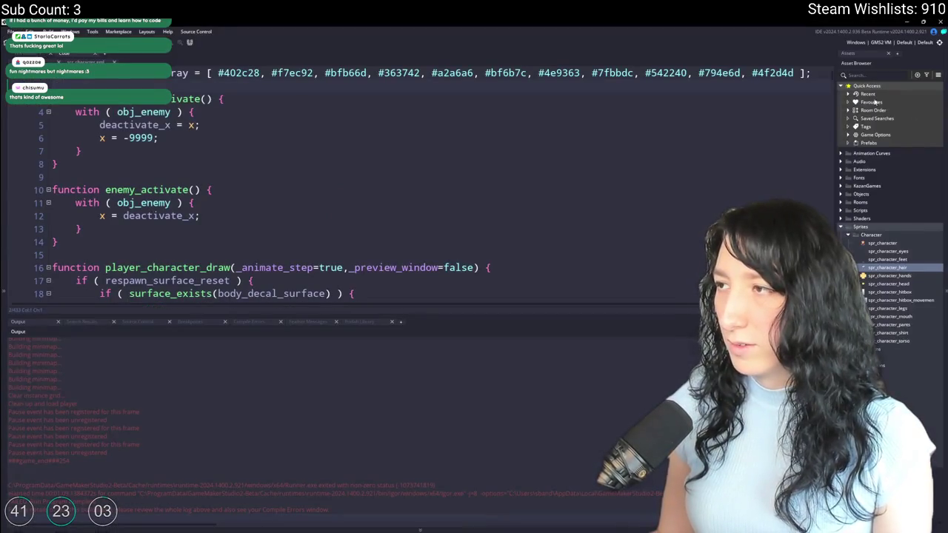
# Import Eyes.gif into spr_character_eyes, confirming the replacement of its frames.
pyautogui.write('eyes')
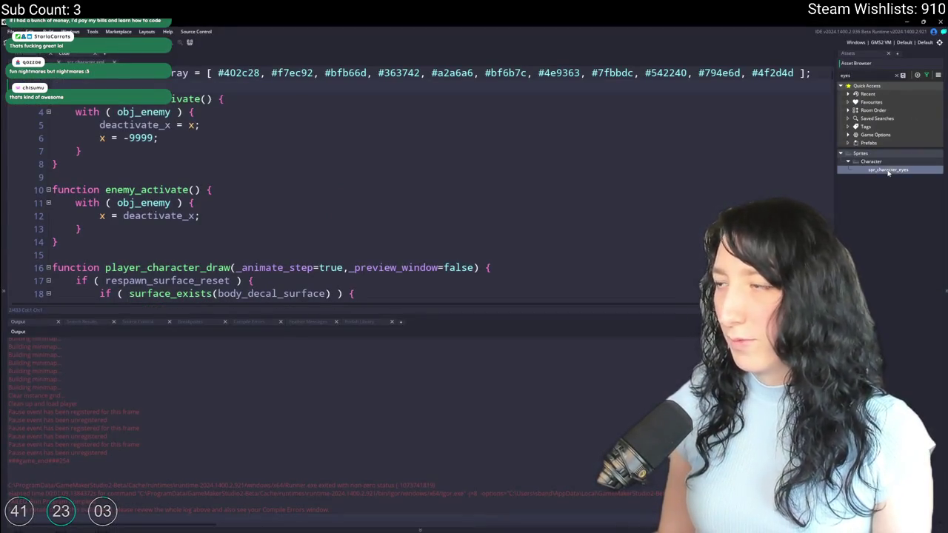
pyautogui.doubleClick(888, 170)
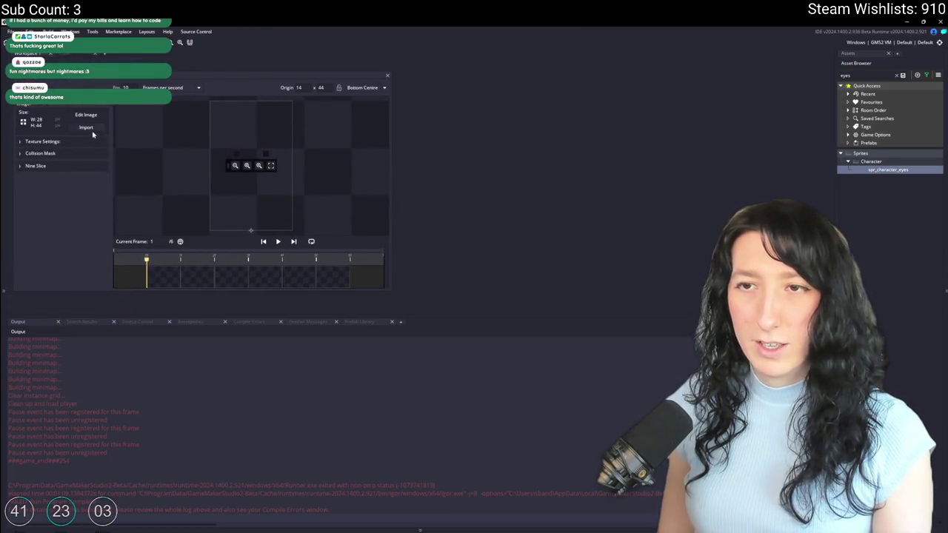
pyautogui.click(90, 128)
pyautogui.click(572, 134)
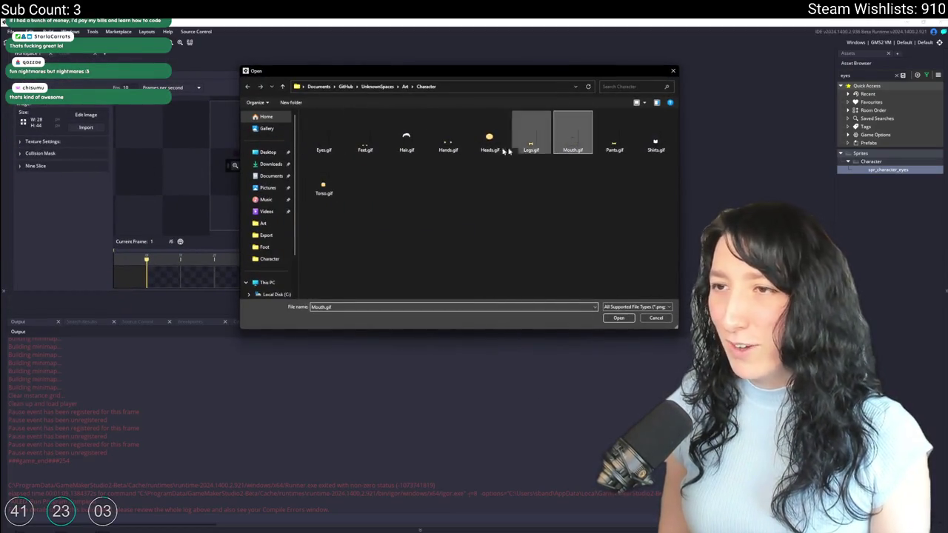
pyautogui.doubleClick(324, 137)
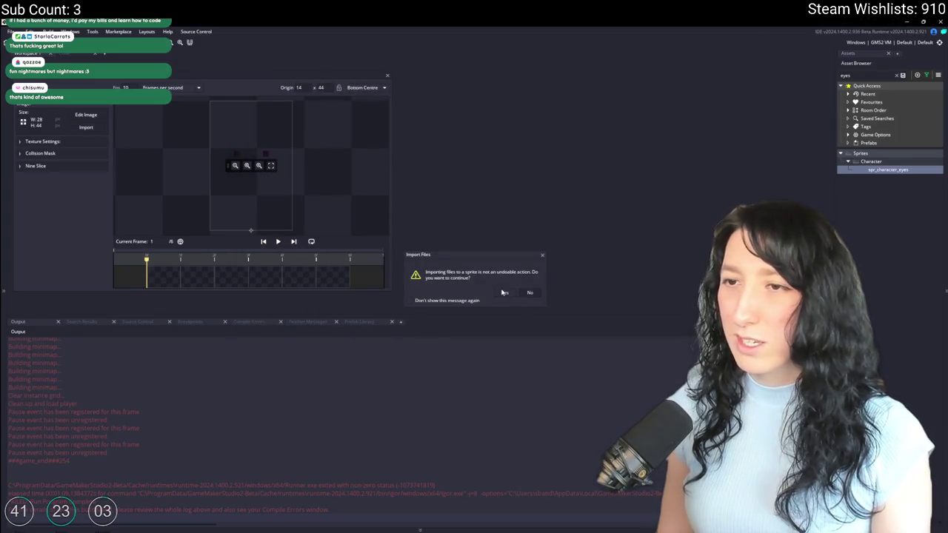
pyautogui.click(503, 292)
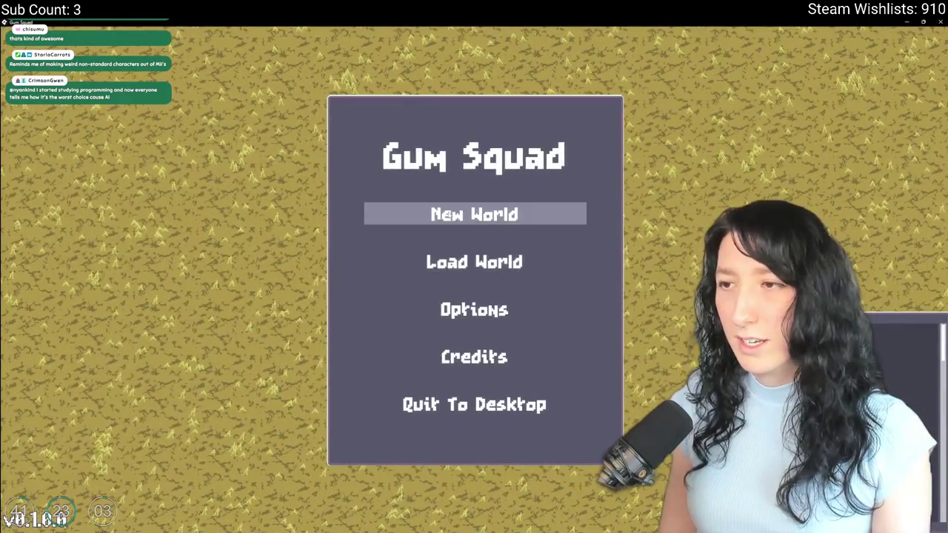
# Start a new world lobby, check the character customizer, and walk onto the sand.
pyautogui.click(473, 214)
pyautogui.click(464, 393)
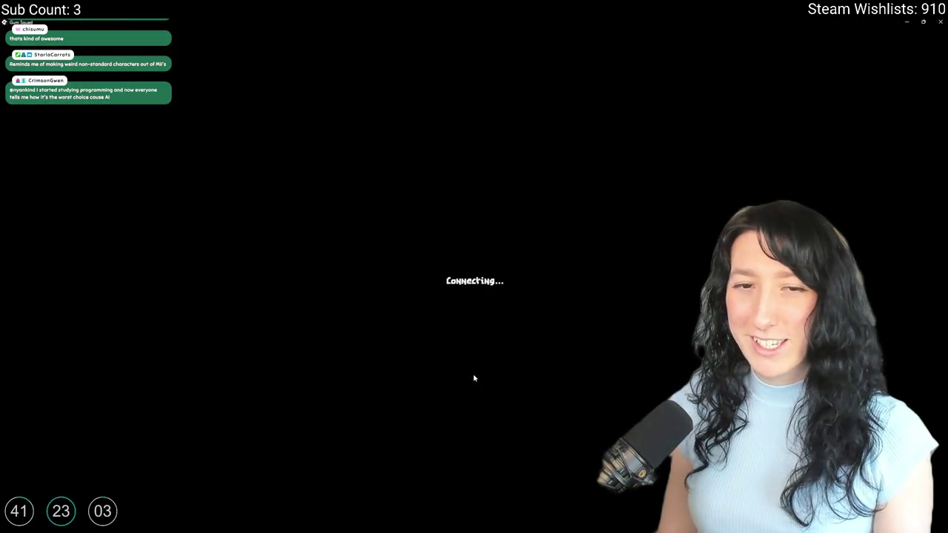
pyautogui.press('Tab')
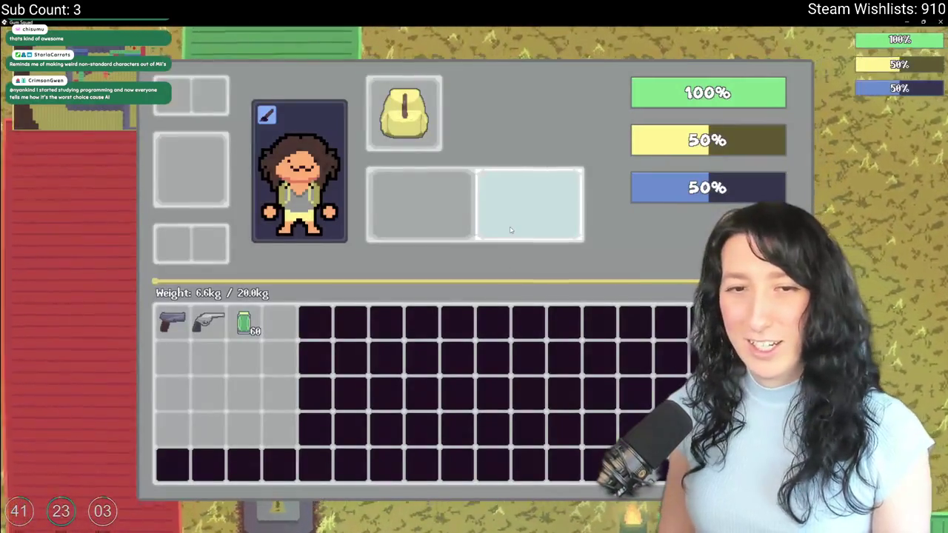
pyautogui.click(267, 115)
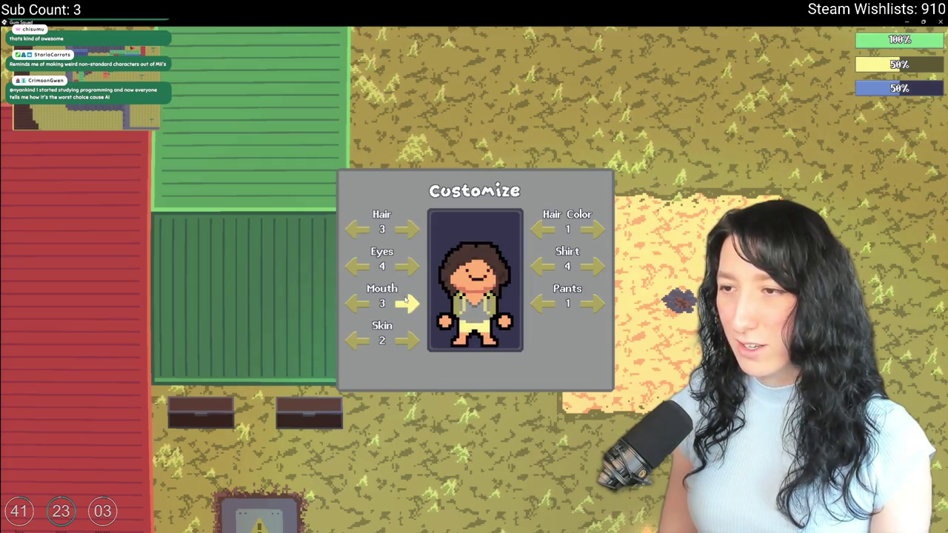
pyautogui.press('Escape')
pyautogui.press('Escape')
pyautogui.press('d')
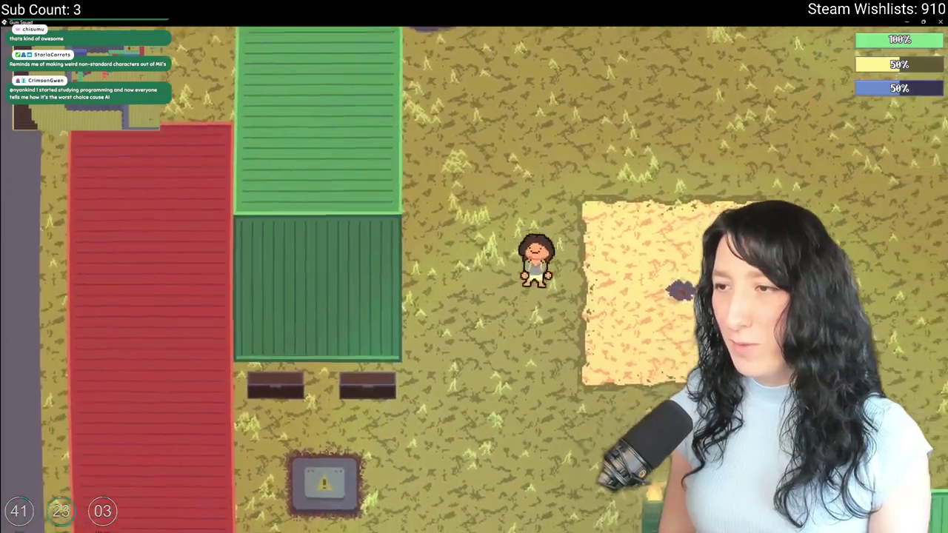
pyautogui.press('w')
pyautogui.press('s')
pyautogui.press('a')
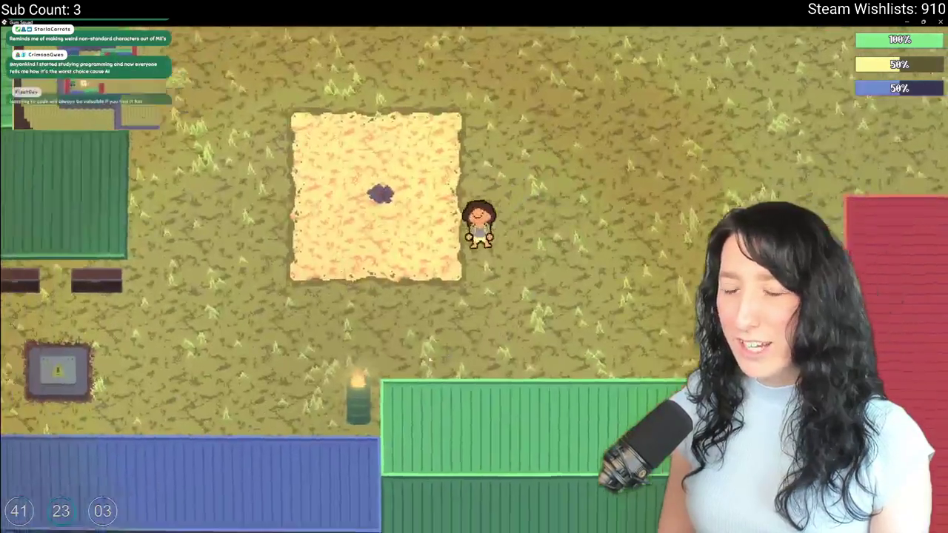
pyautogui.press('i')
# Reopen the customizer and change the hair colour to the next option.
pyautogui.press('c')
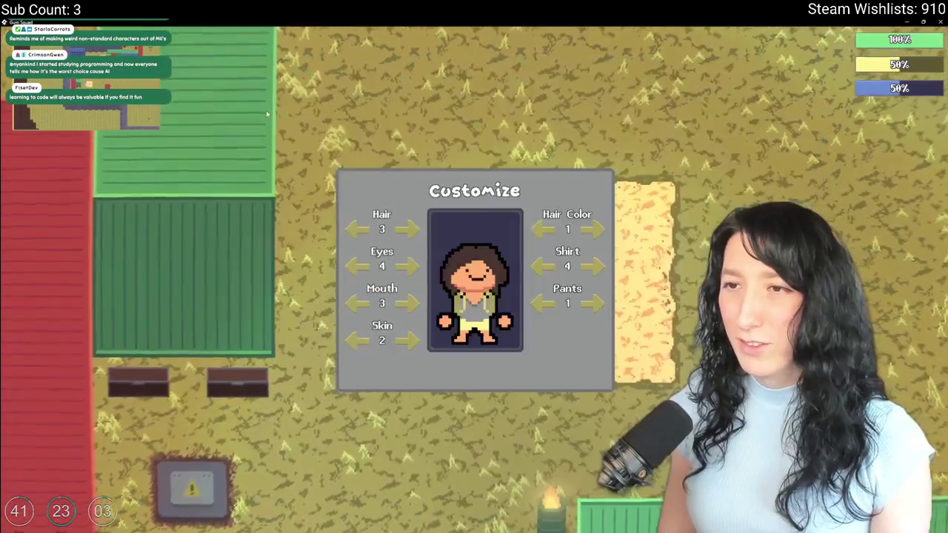
pyautogui.press('Escape')
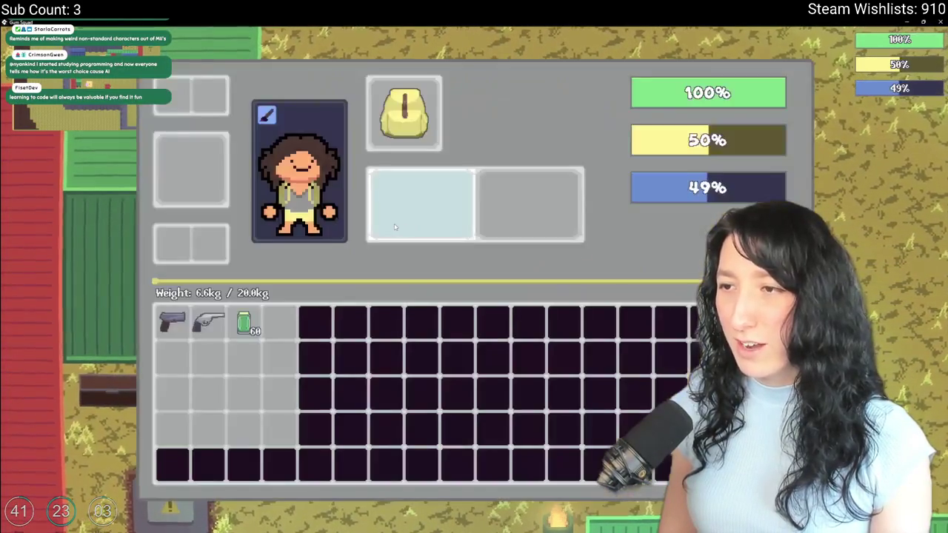
pyautogui.press('Escape')
pyautogui.press('w')
pyautogui.press('d')
pyautogui.press('i')
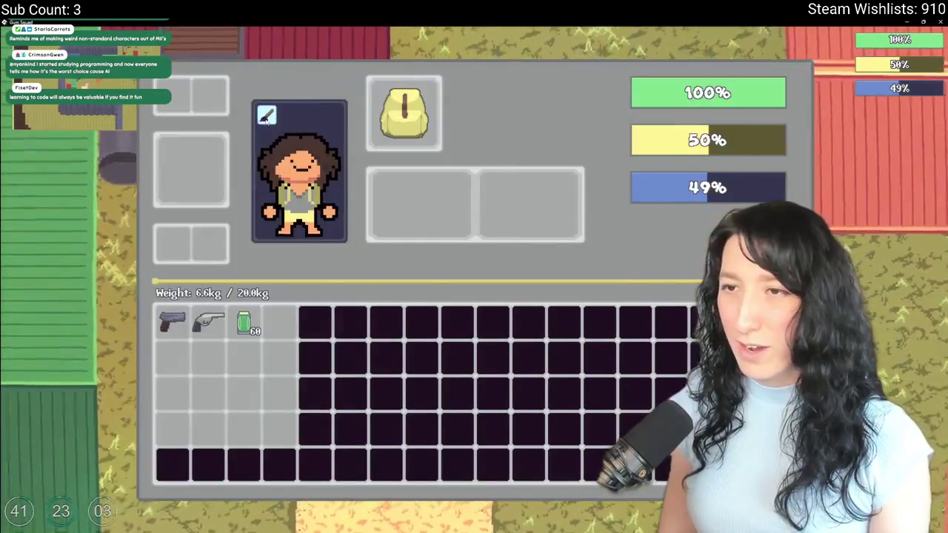
pyautogui.press('c')
pyautogui.click(591, 231)
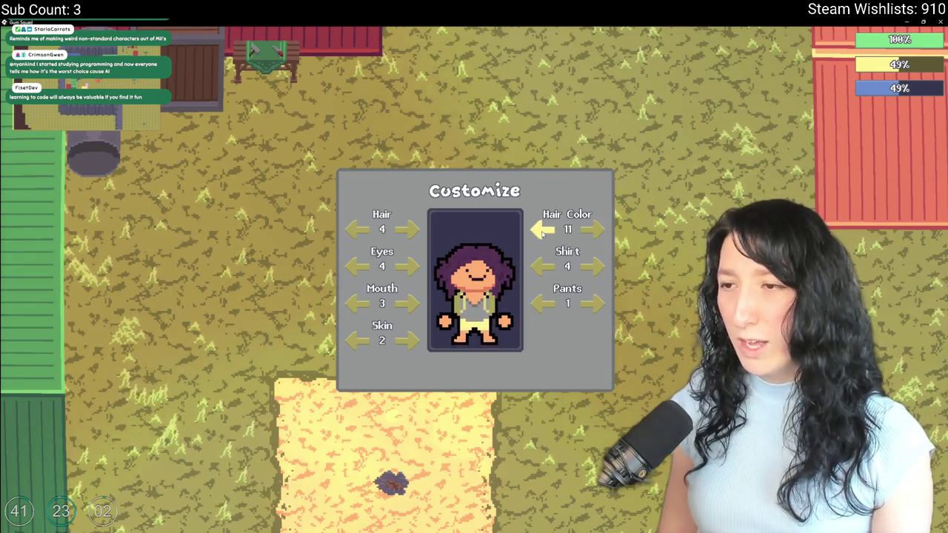
pyautogui.press('Escape')
# Change the character's shirt to Shirt 2 and pants to Pants 3.
pyautogui.press('Tab')
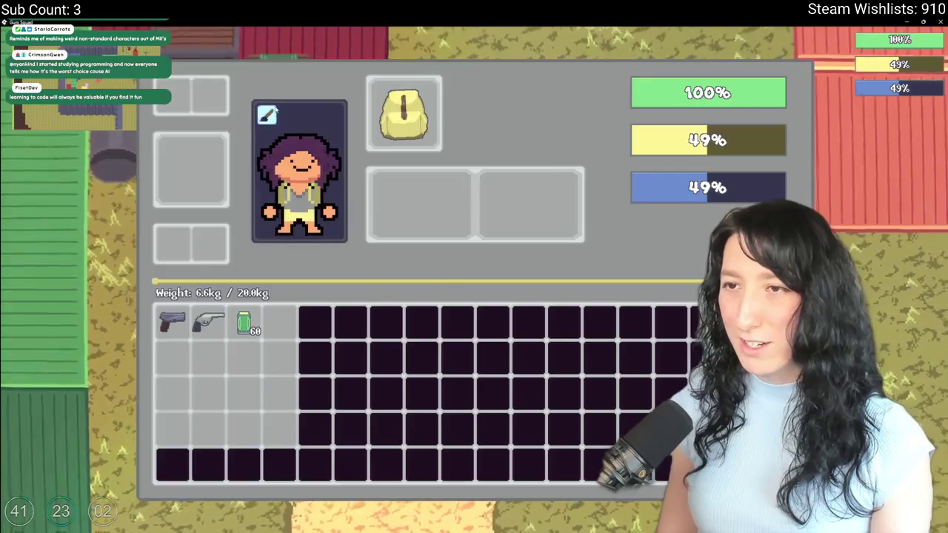
pyautogui.press('Escape')
pyautogui.click(591, 268)
pyautogui.click(591, 268)
pyautogui.click(590, 268)
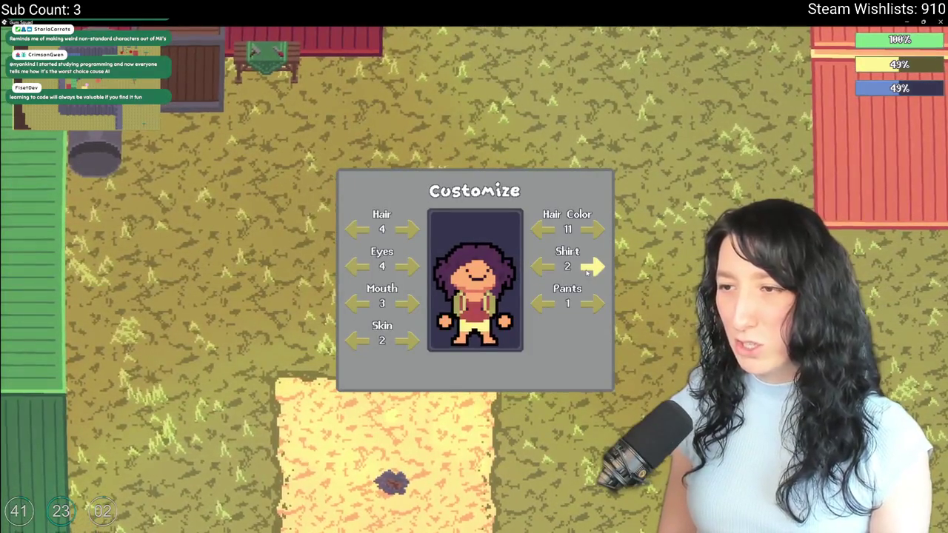
pyautogui.click(592, 303)
pyautogui.click(593, 303)
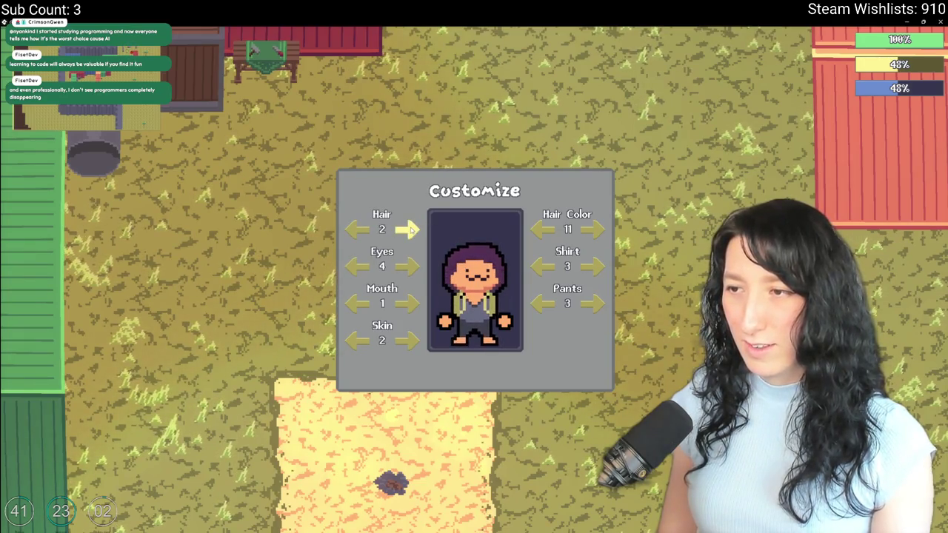
pyautogui.press('Escape')
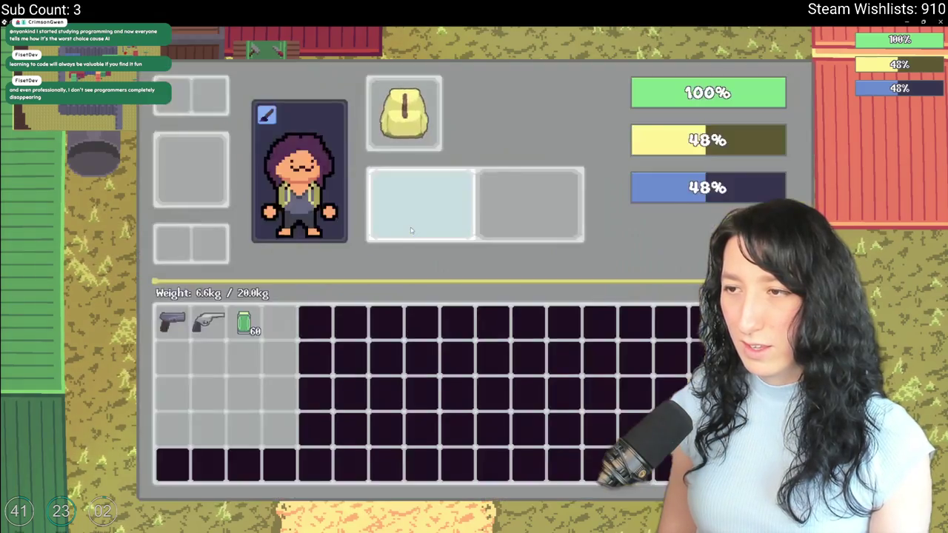
pyautogui.press('Escape')
# Walk around the map and check the customizer once more.
pyautogui.press('s')
pyautogui.press('d')
pyautogui.press('w')
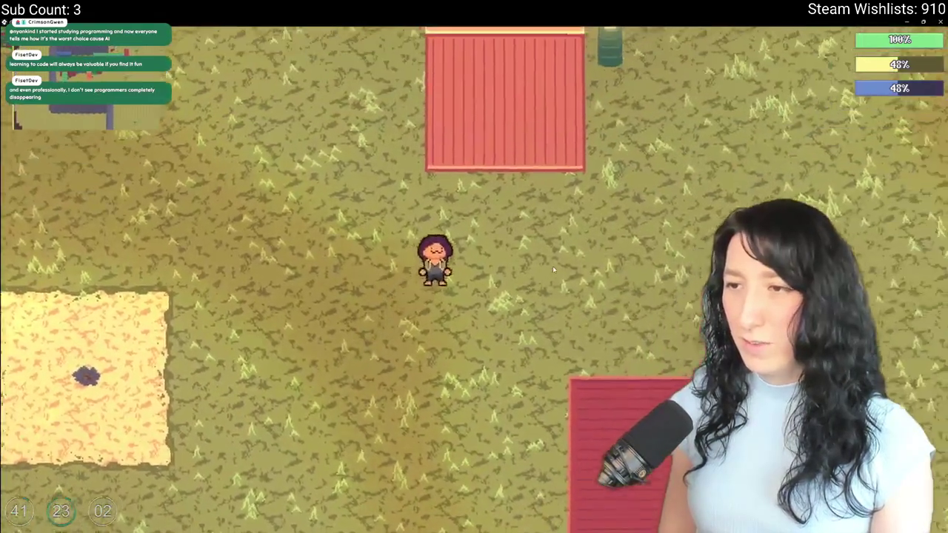
pyautogui.press('a')
pyautogui.press('d')
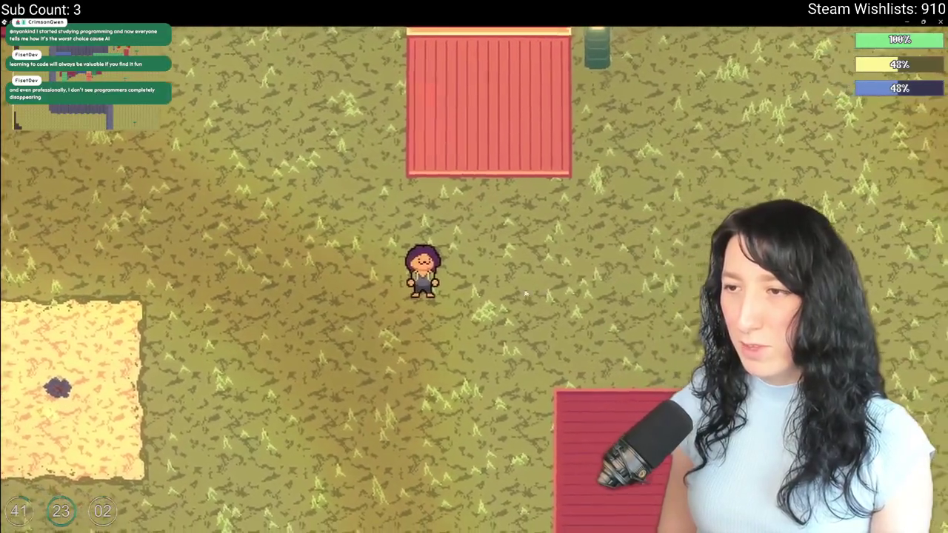
pyautogui.press('a')
pyautogui.press('Tab')
pyautogui.click(268, 114)
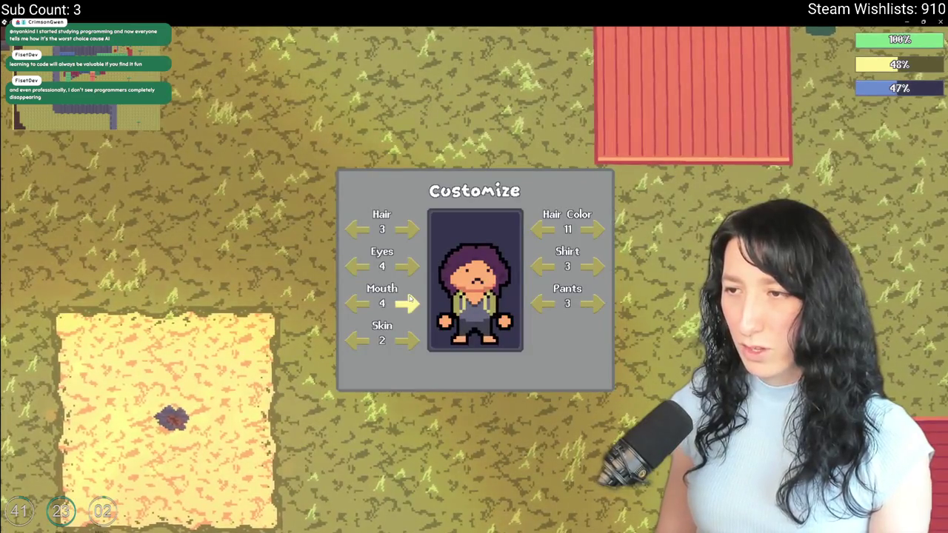
pyautogui.press('Escape')
pyautogui.press('a')
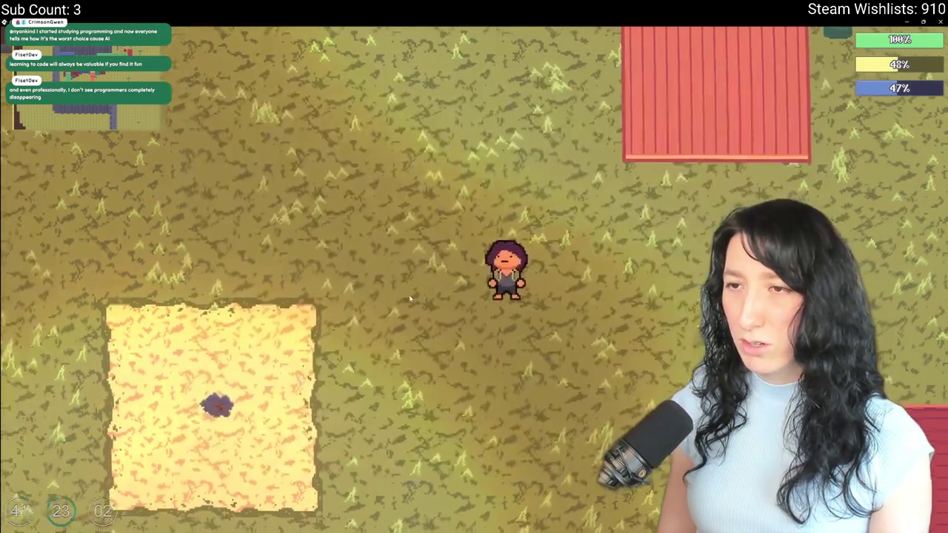
pyautogui.press('s')
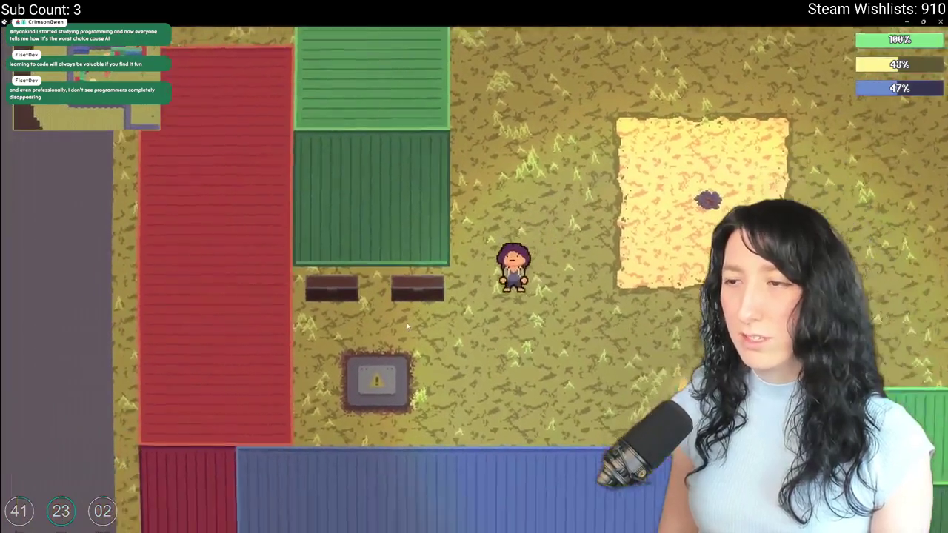
pyautogui.press('d')
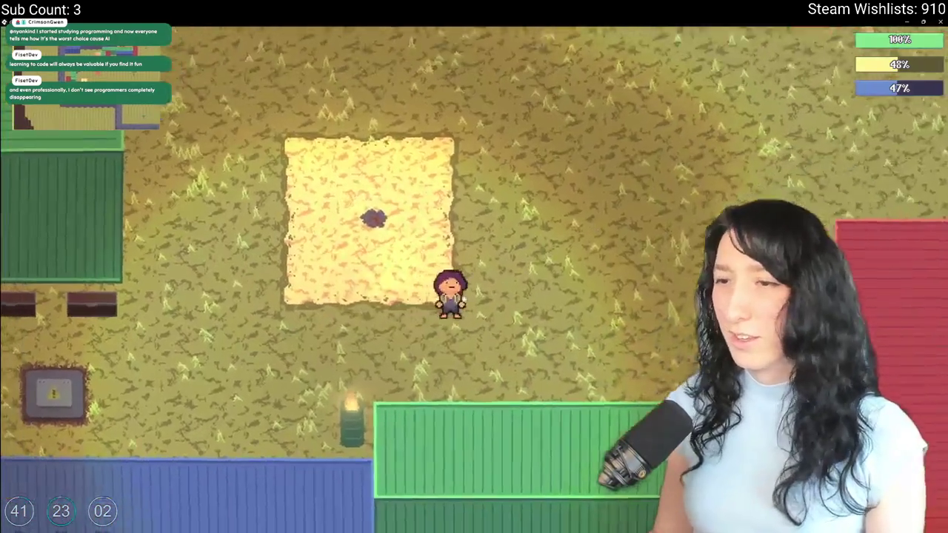
# Save and quit to the main menu and open the Load World list.
pyautogui.press('Escape')
pyautogui.click(476, 356)
pyautogui.click(444, 260)
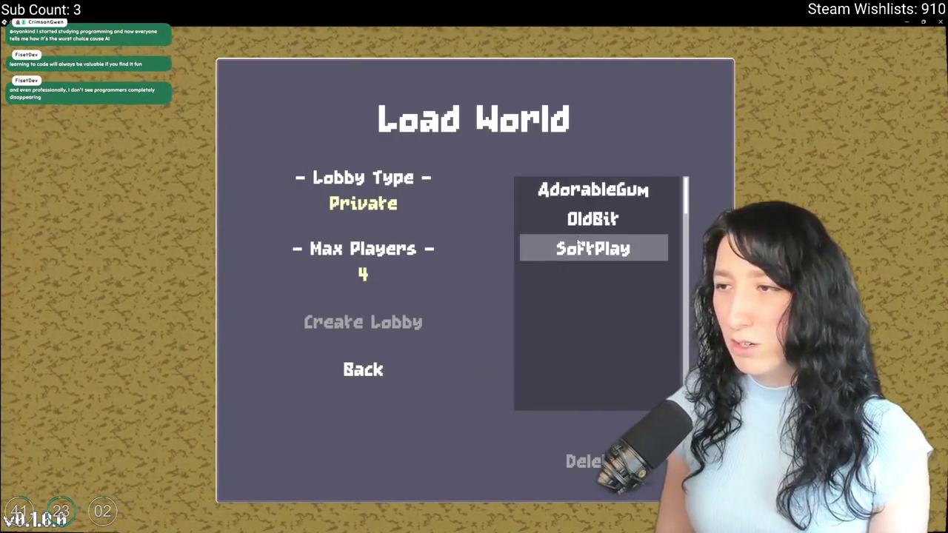
# Host a lobby in SoftPlay, then save and quit back to the world list.
pyautogui.click(399, 323)
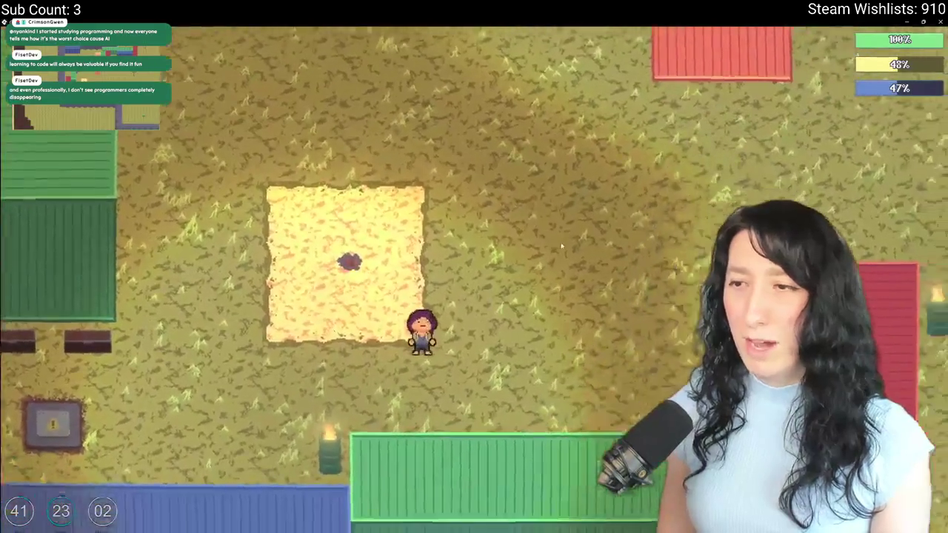
pyautogui.press('Escape')
pyautogui.click(488, 356)
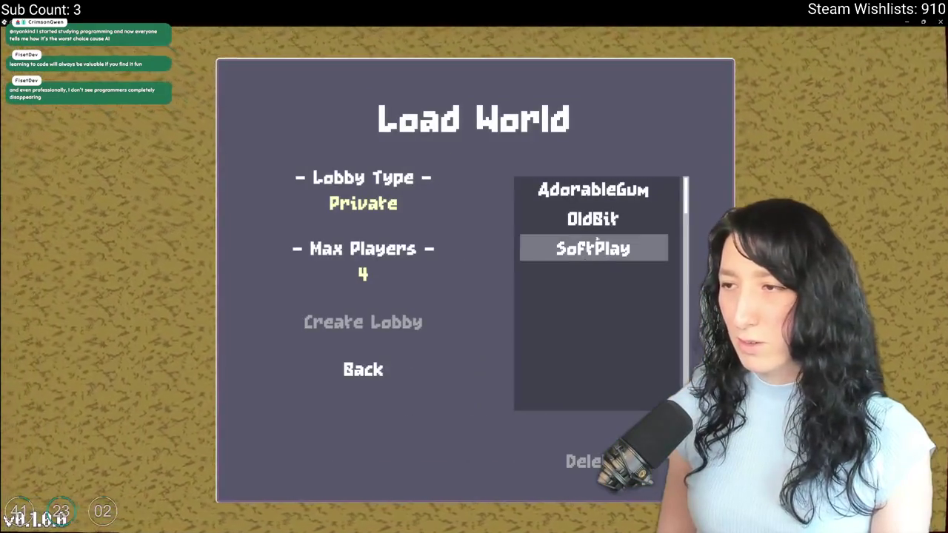
# Delete the OldBit and AdorableGum worlds, then quit to the desktop.
pyautogui.click(585, 461)
pyautogui.click(401, 317)
pyautogui.click(592, 190)
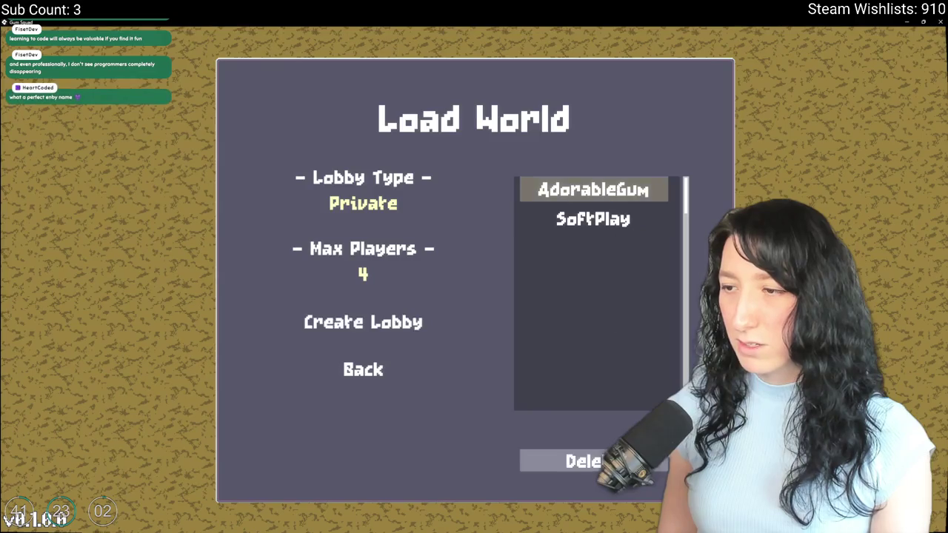
pyautogui.click(585, 460)
pyautogui.click(414, 317)
pyautogui.click(474, 402)
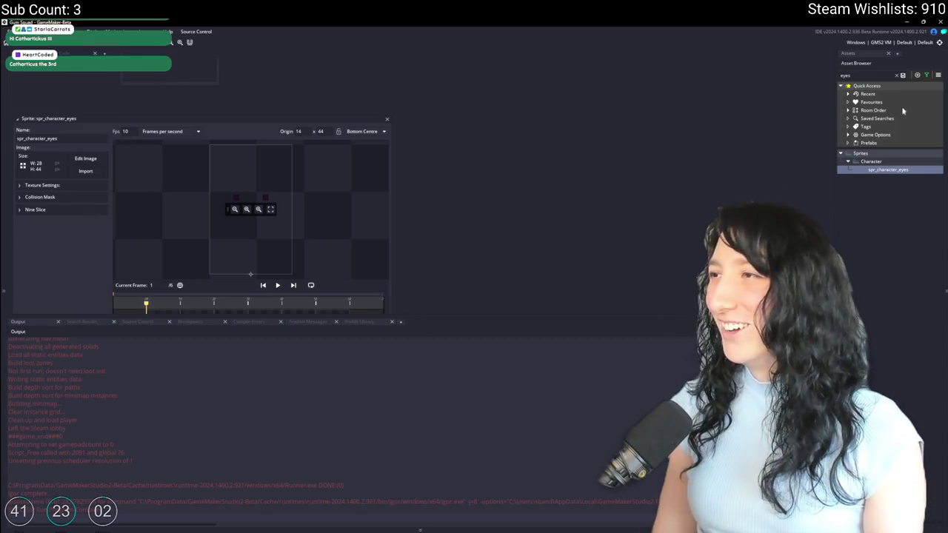
# Replace spr_character_mouth's frames with the exported Mouth.gif from the Character art folder.
pyautogui.click(896, 74)
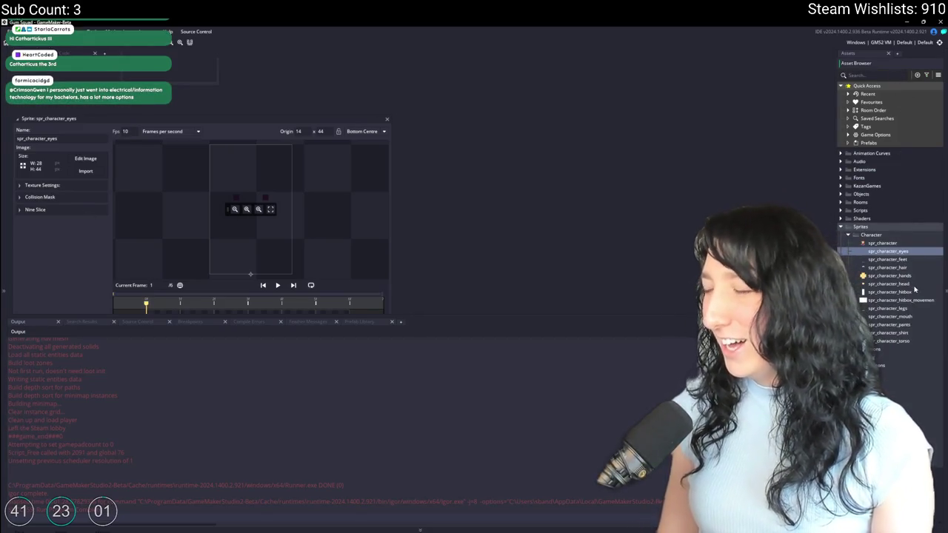
pyautogui.doubleClick(906, 318)
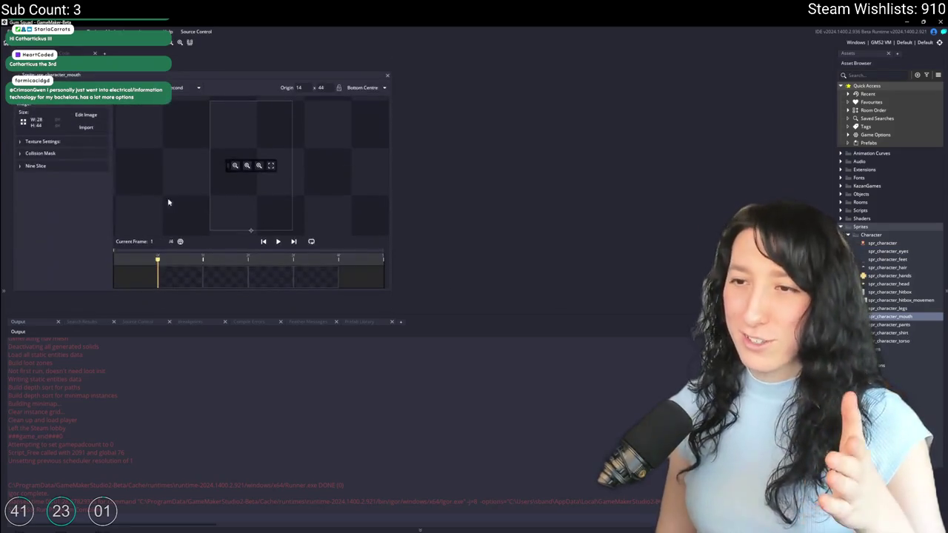
pyautogui.click(86, 129)
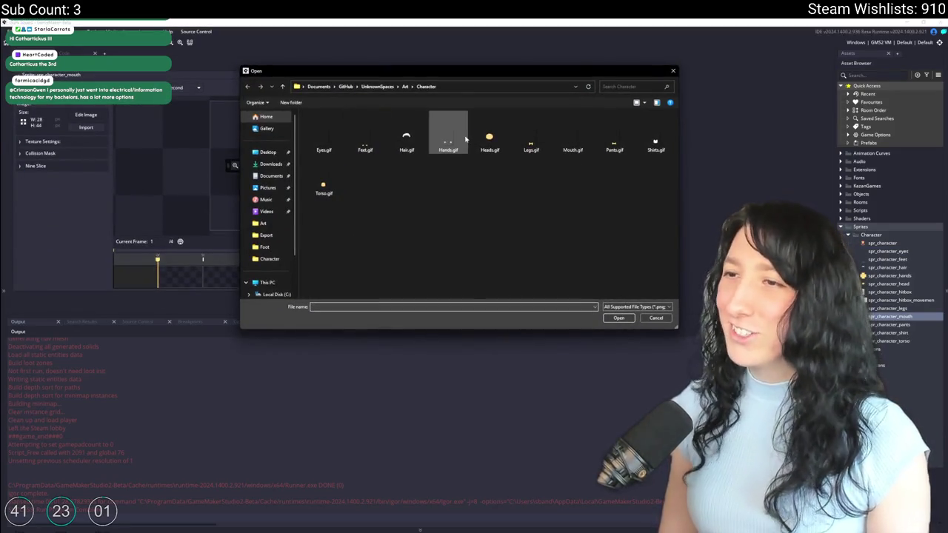
pyautogui.doubleClick(568, 141)
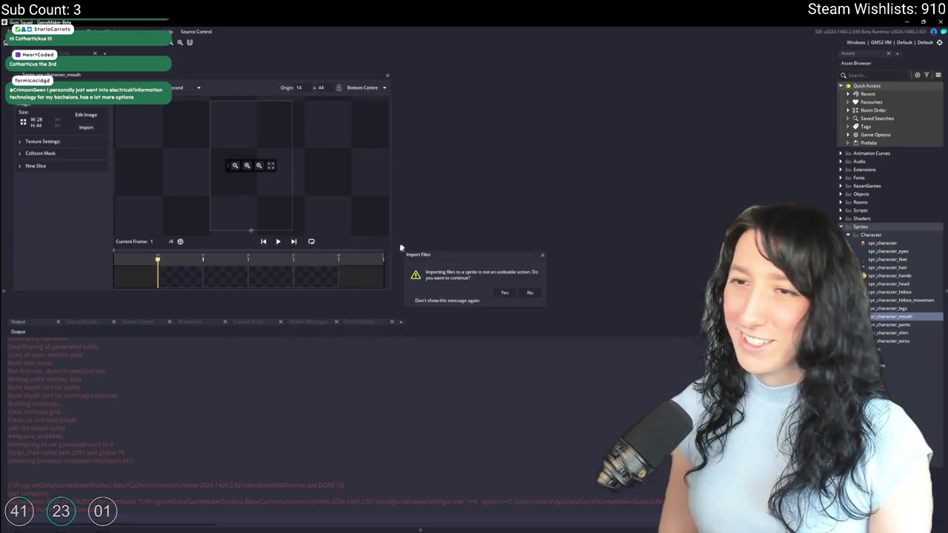
pyautogui.click(507, 293)
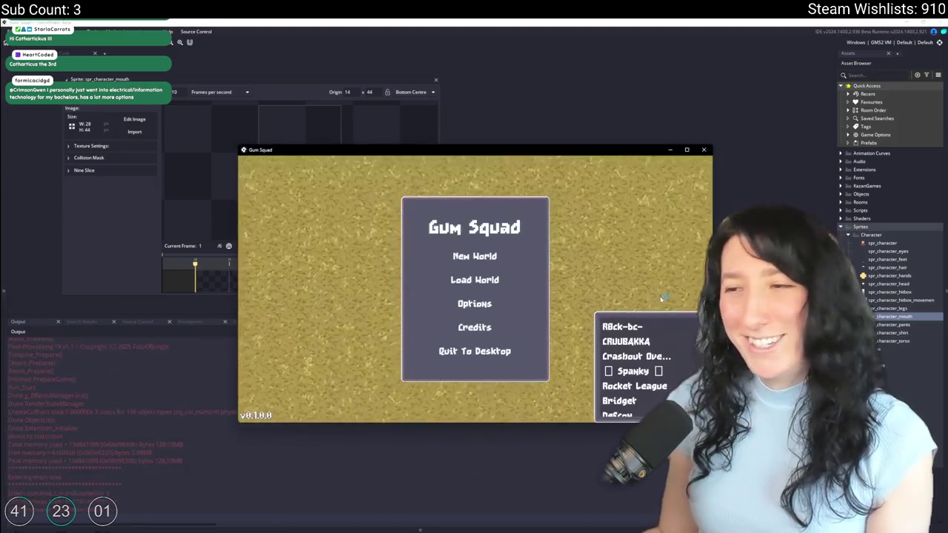
# Launch the updated Gum Squad build, host a lobby, and check the character customizer.
pyautogui.click(462, 249)
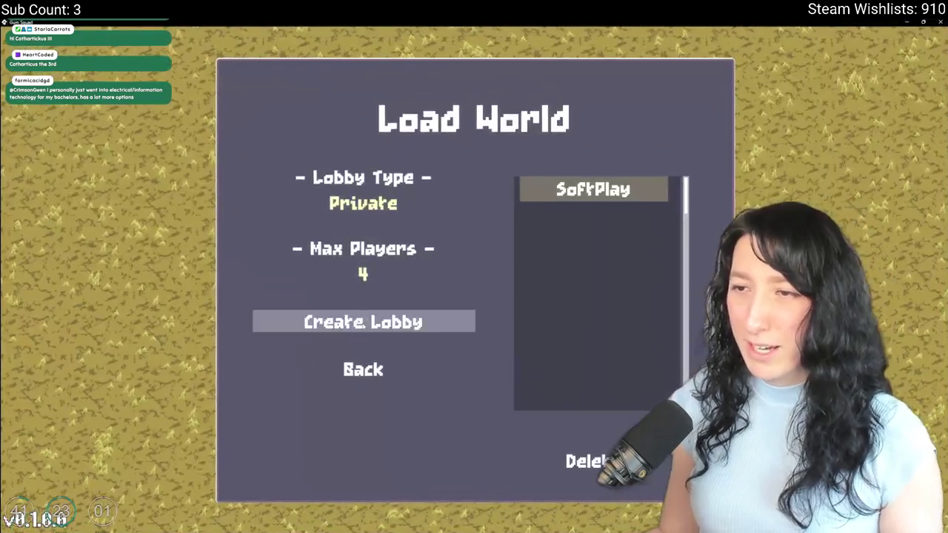
pyautogui.click(363, 323)
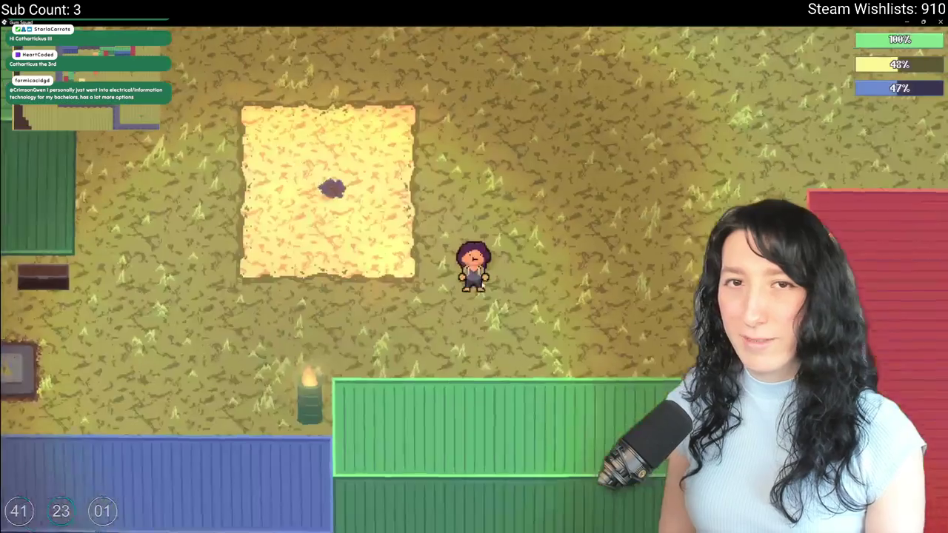
pyautogui.press('Tab')
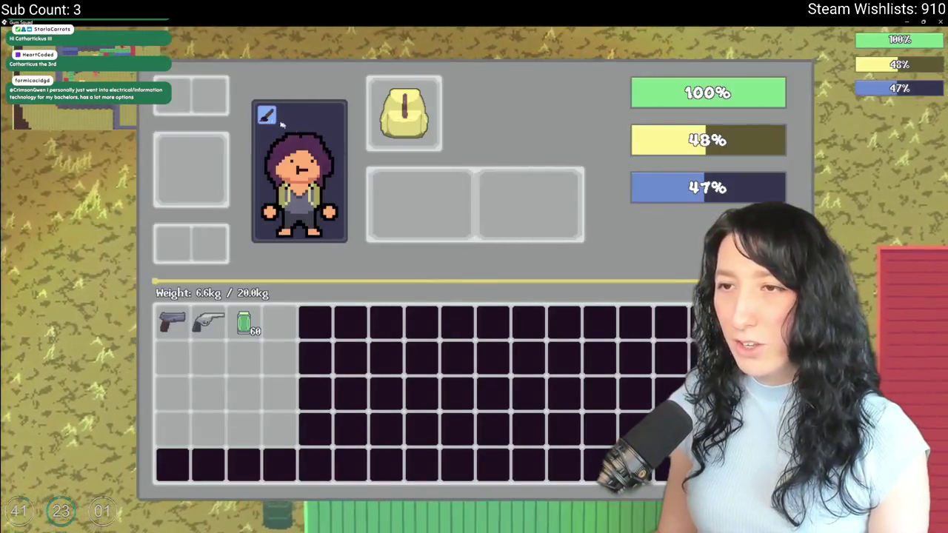
pyautogui.press('c')
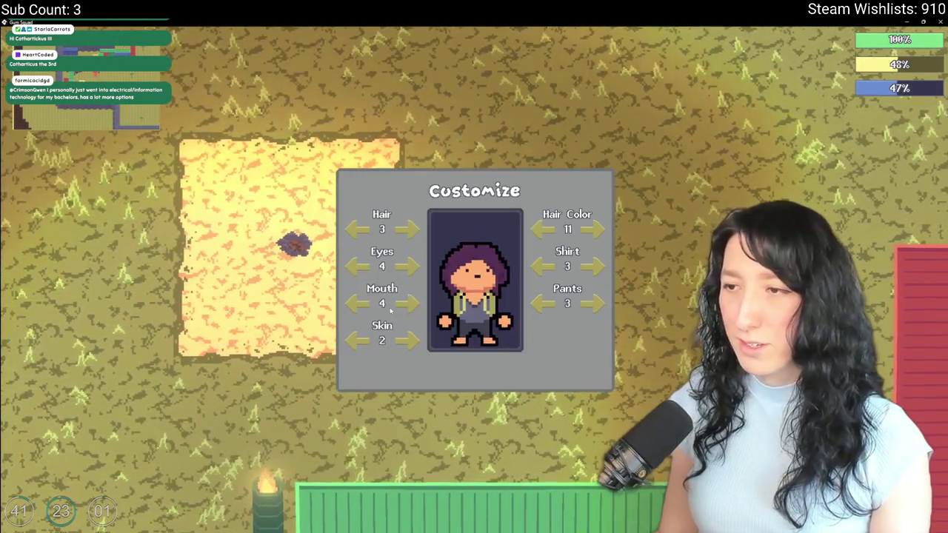
pyautogui.press('Tab')
# In the customizer, set mouth 2 and the previous hairstyle, then walk the character up and right.
pyautogui.press('Tab')
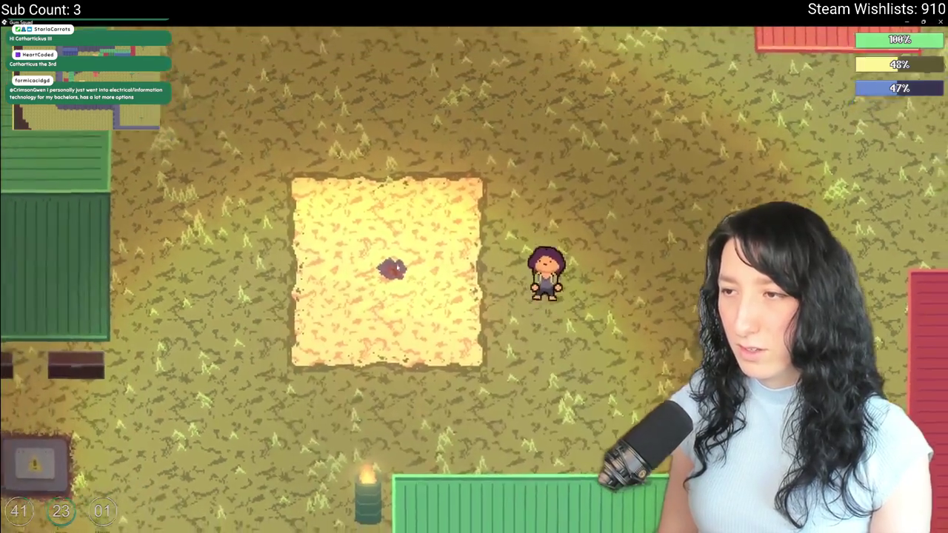
pyautogui.press('w')
pyautogui.press('Tab')
pyautogui.press('c')
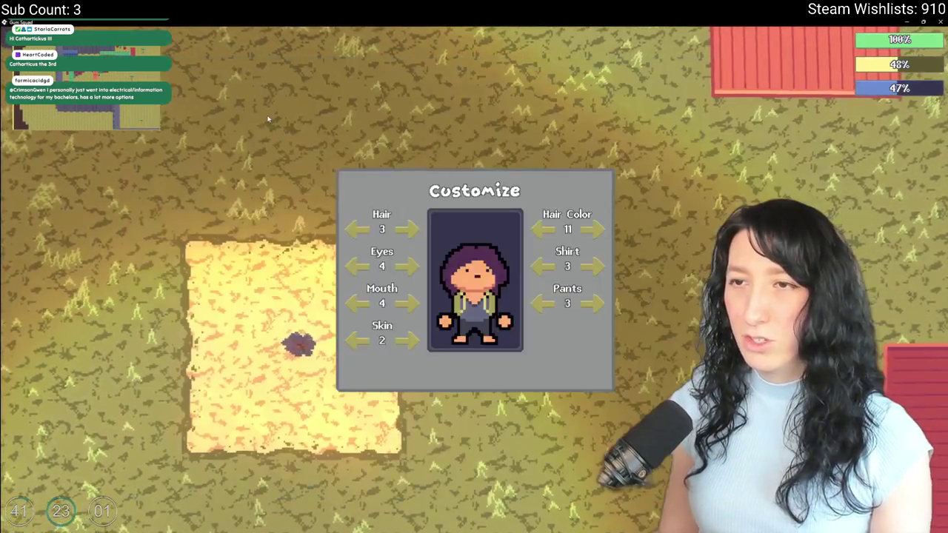
pyautogui.click(406, 305)
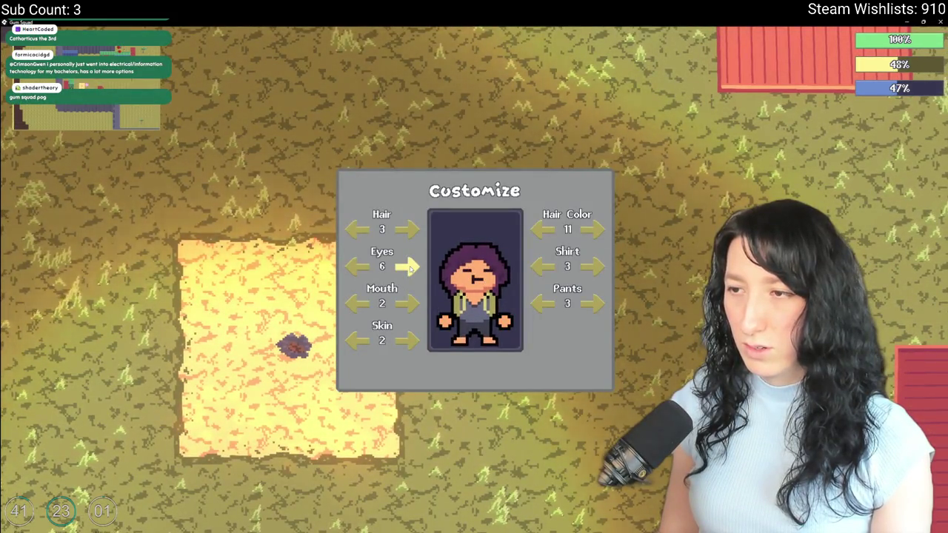
pyautogui.click(359, 232)
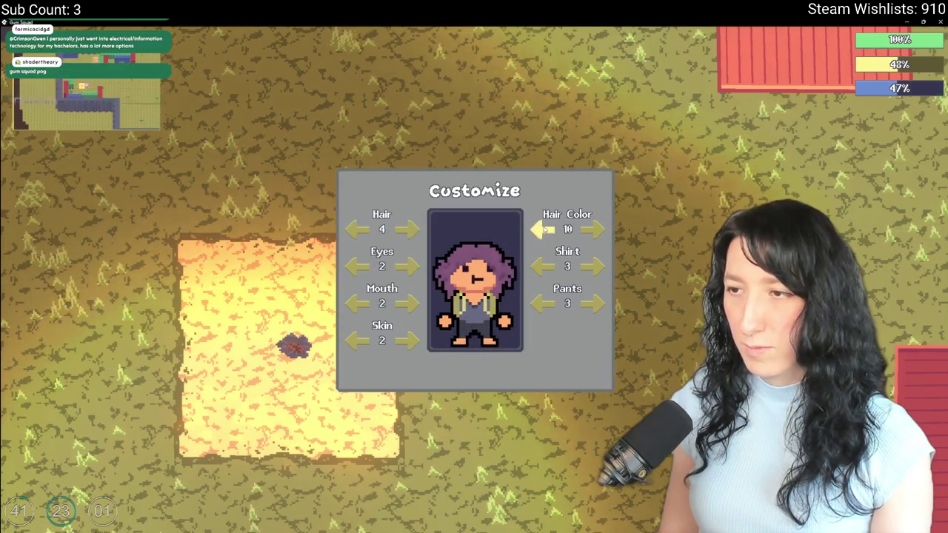
pyautogui.press('Escape')
pyautogui.press('Escape')
pyautogui.press('w')
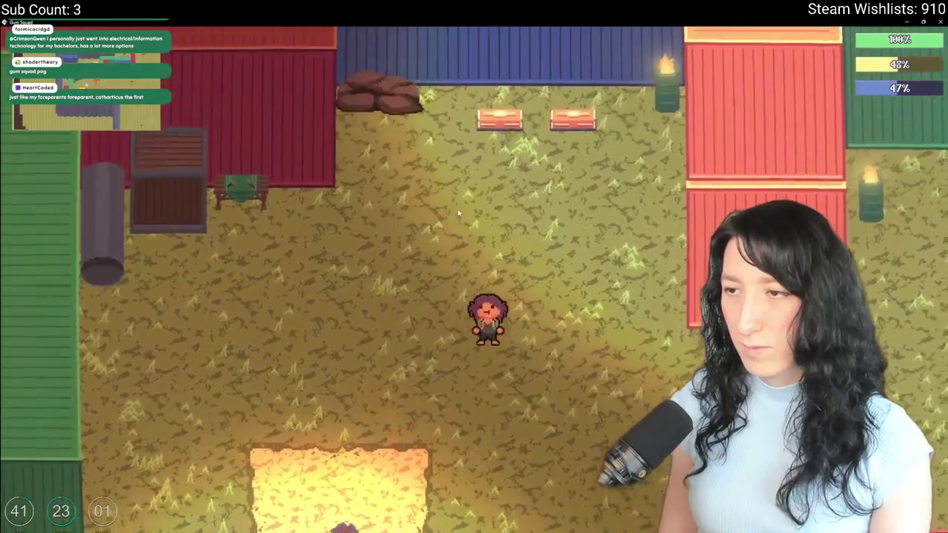
pyautogui.press('d')
pyautogui.press('d')
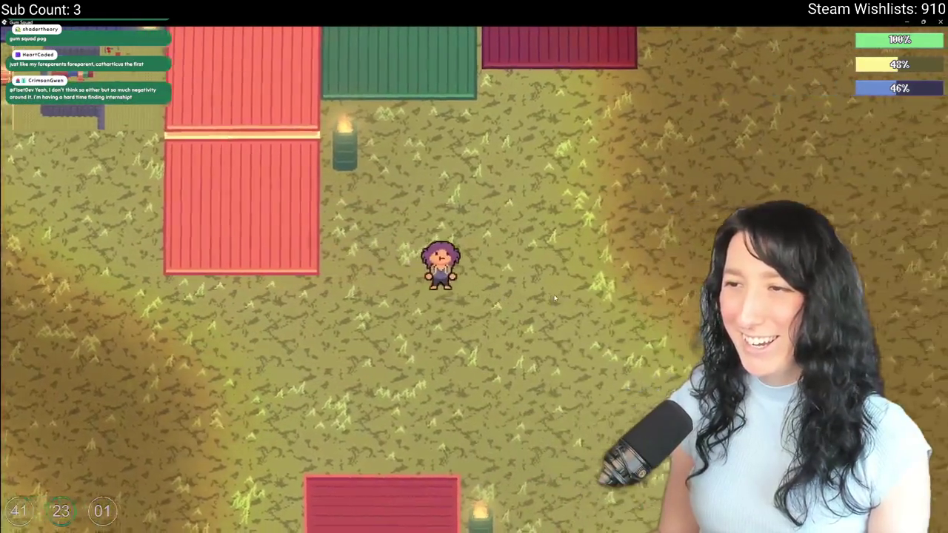
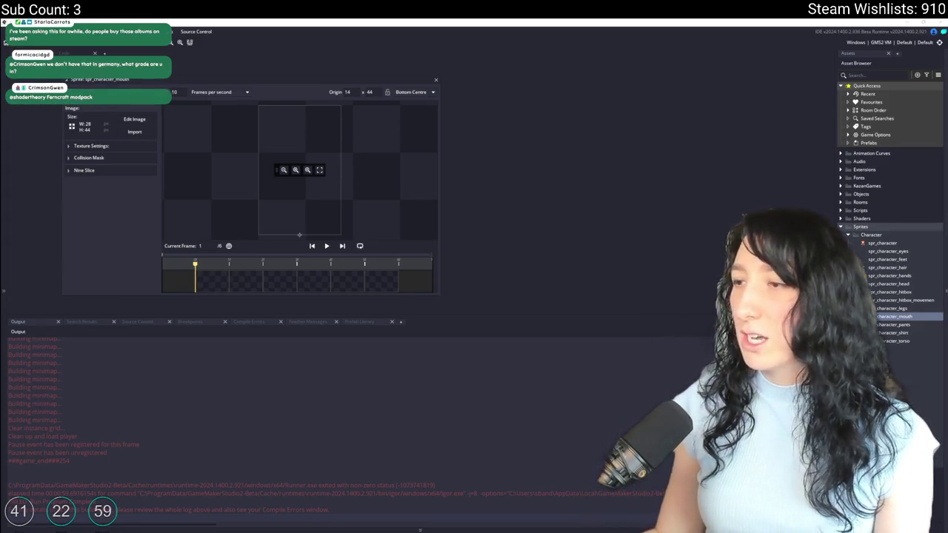
# Bring the browser forward, start a partner-site address, then cancel it.
pyautogui.hotkey('alt', 'Tab')
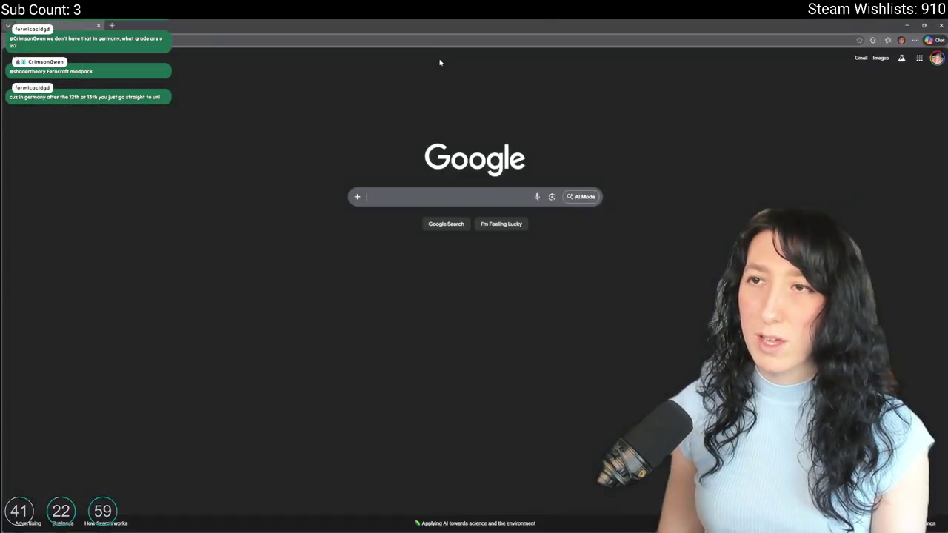
pyautogui.click(438, 42)
pyautogui.write('ner')
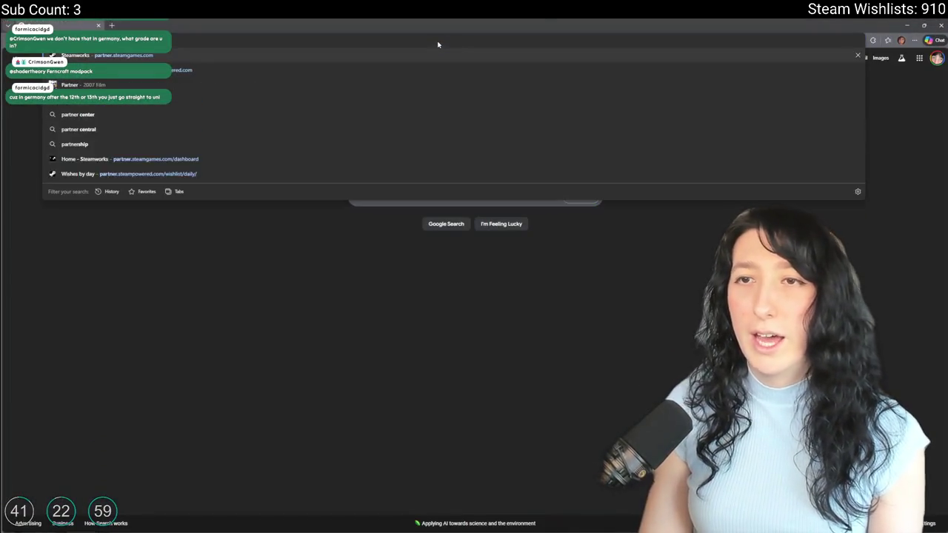
pyautogui.press('Escape')
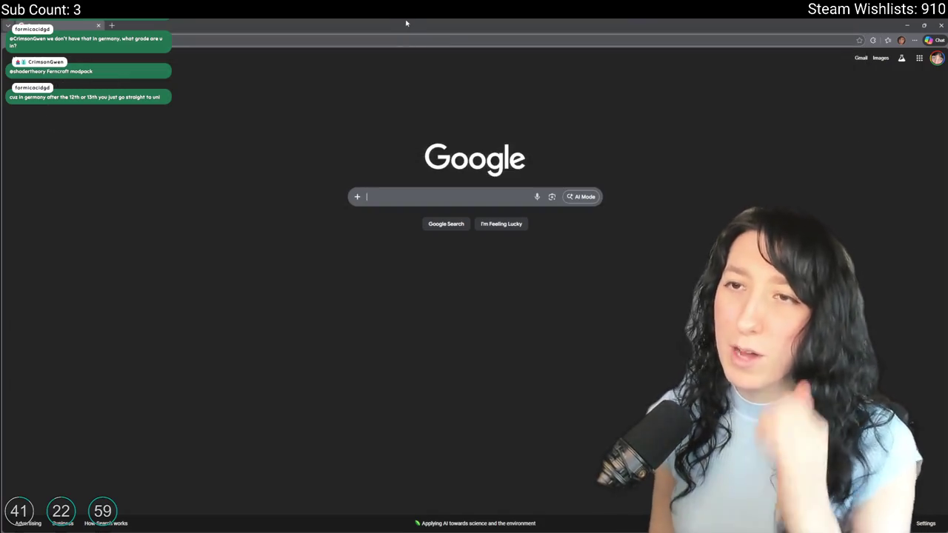
pyautogui.hotkey('alt', 'Tab')
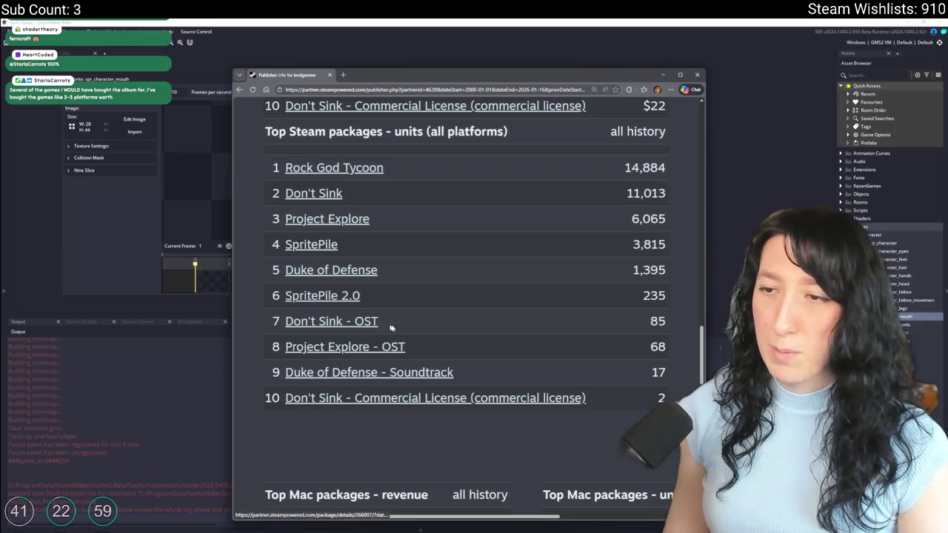
# Highlight the Top Steam packages unit counts, including the Project Explore OST row.
pyautogui.doubleClick(658, 347)
pyautogui.click(668, 321)
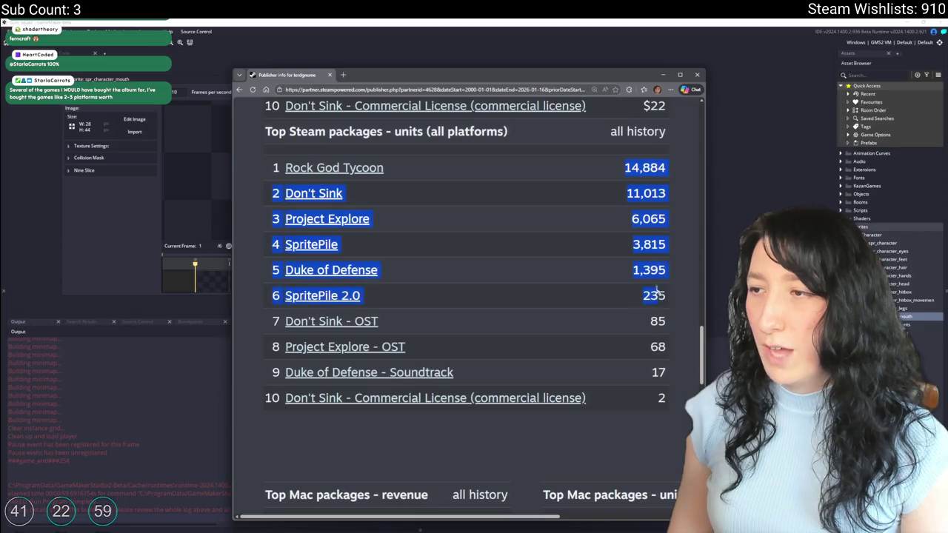
pyautogui.moveTo(624, 170); pyautogui.dragTo(670, 403)
pyautogui.click(527, 377)
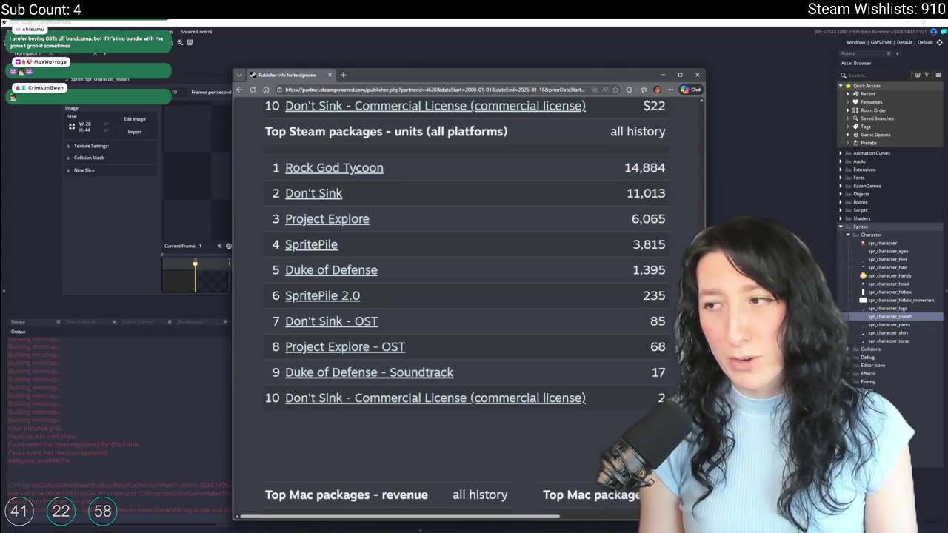
pyautogui.click(500, 400)
# Scroll through the Don't Sink – Commercial License package's sales statistics.
pyautogui.scroll(1, 423, 345)
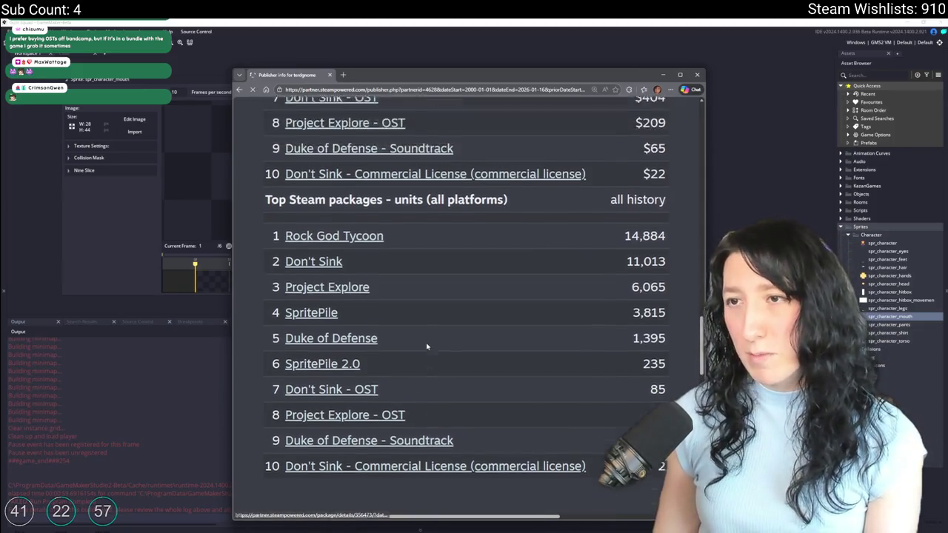
pyautogui.scroll(-3, 449, 298)
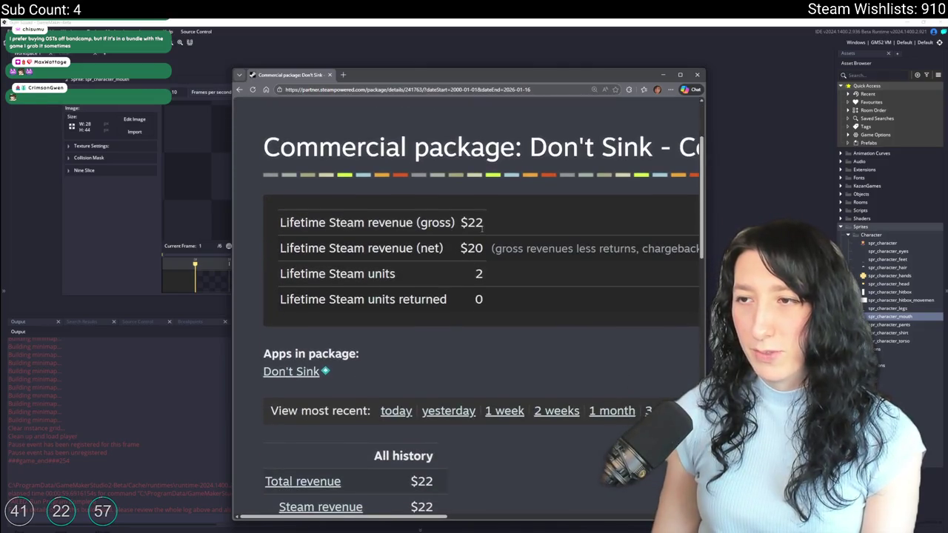
pyautogui.click(464, 280)
pyautogui.scroll(-2, 464, 281)
pyautogui.scroll(-2, 464, 281)
pyautogui.scroll(-3, 465, 281)
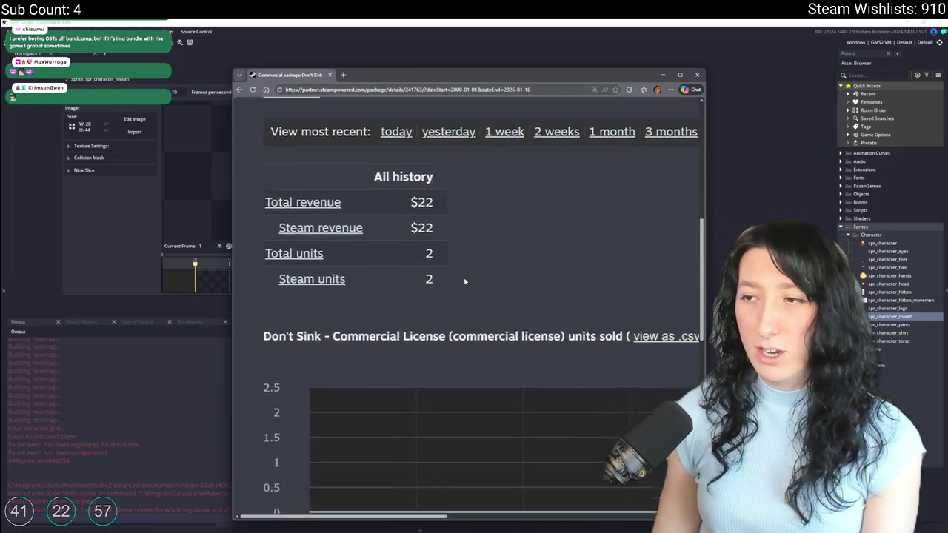
pyautogui.scroll(-5, 465, 281)
pyautogui.scroll(-3, 464, 282)
pyautogui.scroll(6, 464, 282)
pyautogui.scroll(3, 464, 282)
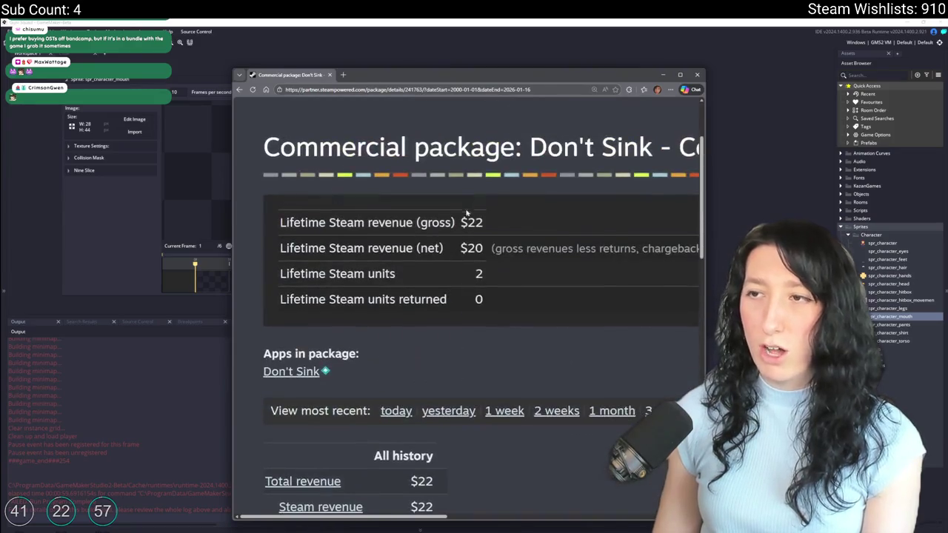
pyautogui.scroll(-3, 510, 269)
pyautogui.scroll(-1, 510, 264)
pyautogui.scroll(-2, 513, 258)
# Maximize the browser window and return to the GameMaker spr_character_mouth editor.
pyautogui.scroll(2, 514, 258)
pyautogui.scroll(2, 514, 258)
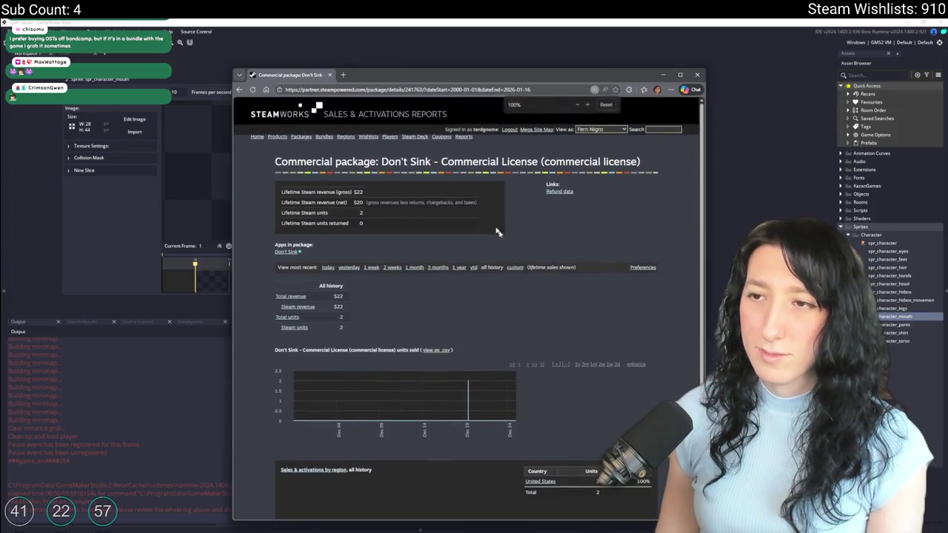
pyautogui.press('super+Up')
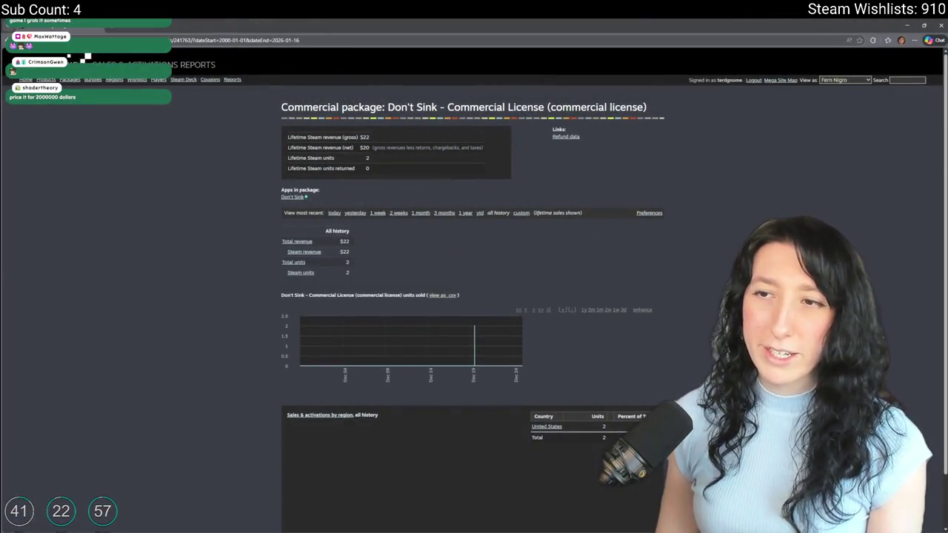
pyautogui.hotkey('alt', 'Tab')
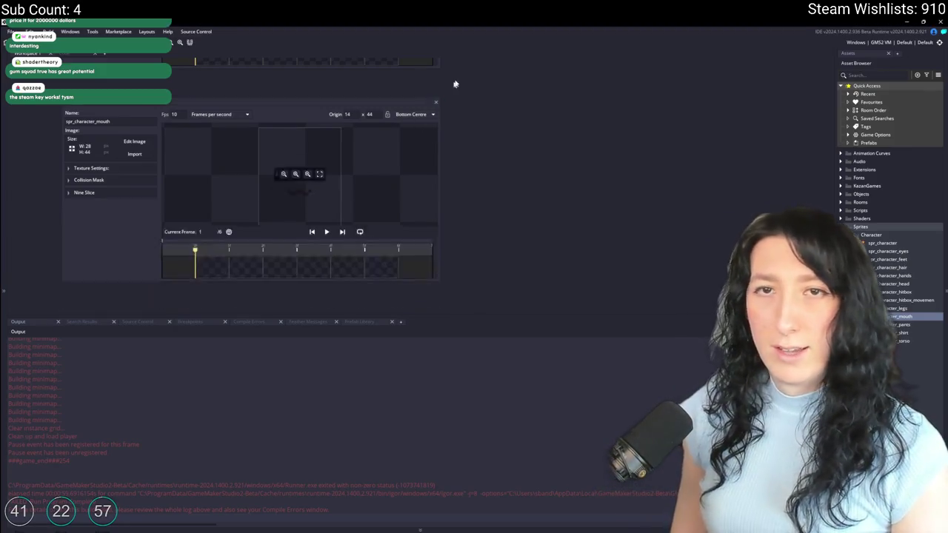
# Close the obj_ui_customize editor and search project assets for 'rm_pla'.
pyautogui.scroll(-2, 474, 148)
pyautogui.scroll(5, 489, 207)
pyautogui.scroll(2, 485, 244)
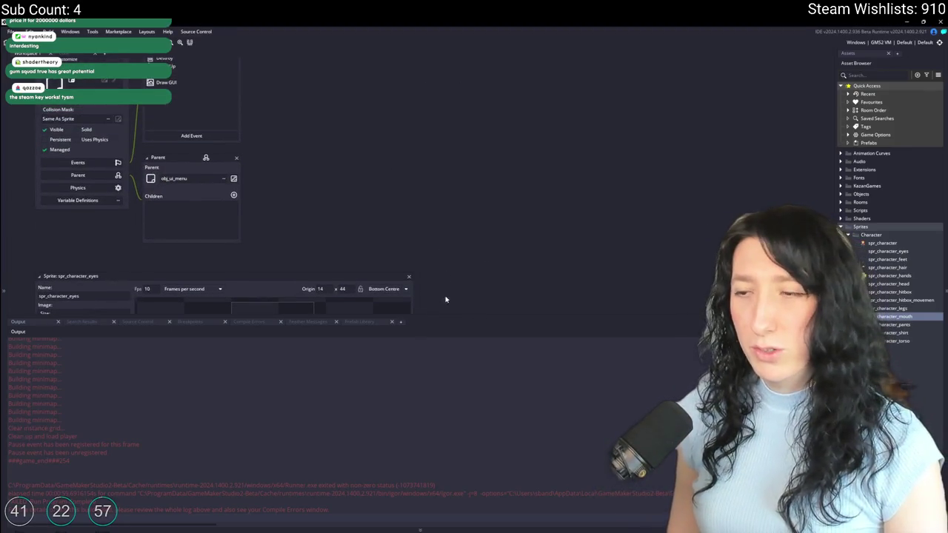
pyautogui.scroll(3, 387, 186)
pyautogui.hscroll(-1, 400, 226)
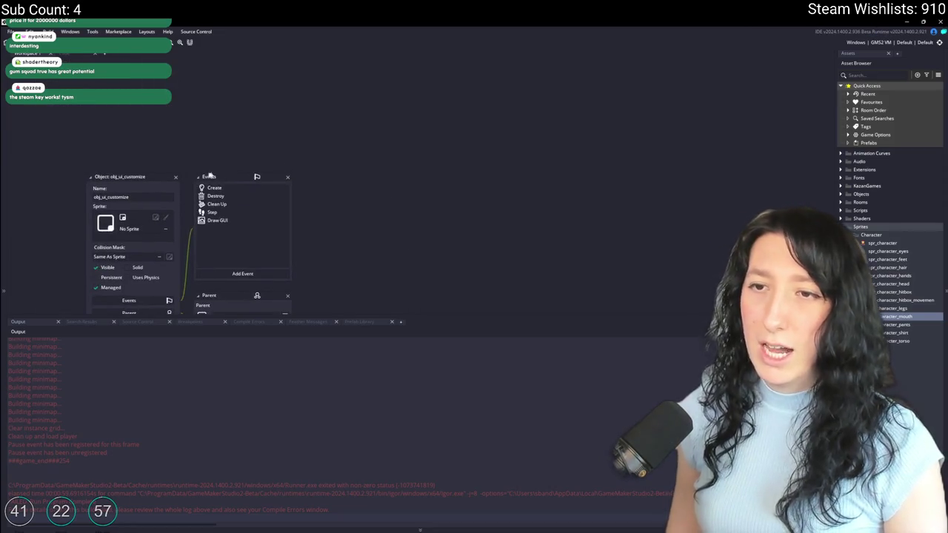
pyautogui.click(175, 180)
pyautogui.hotkey('ctrl', 't')
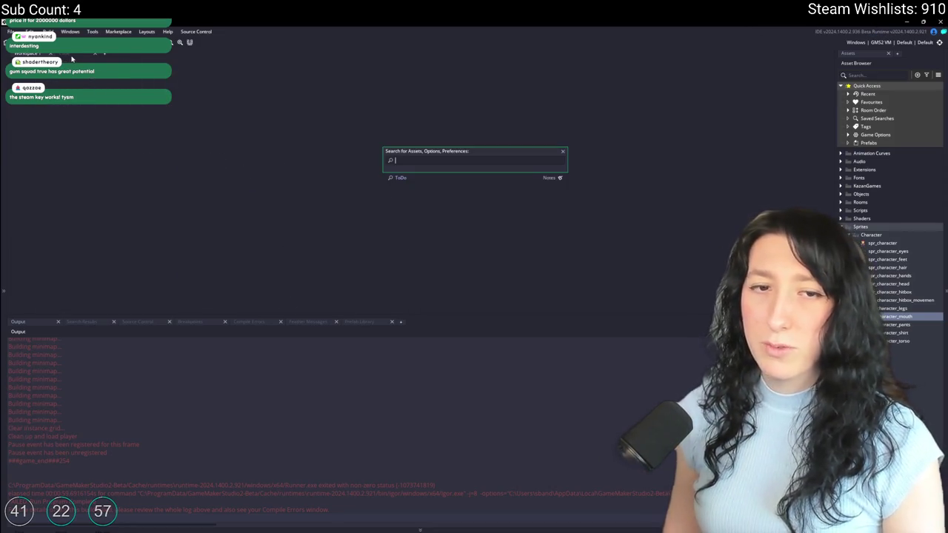
pyautogui.write('rm_pla')
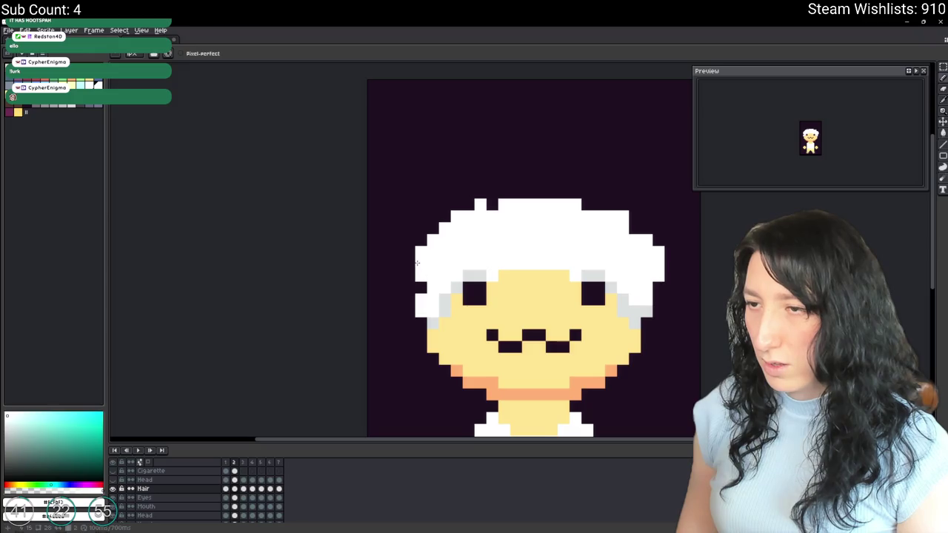
# Remove a stray pixel at the white hair's upper-left edge.
pyautogui.scroll(-3, 411, 275)
pyautogui.scroll(2, 417, 285)
pyautogui.scroll(-5, 408, 284)
pyautogui.scroll(3, 405, 288)
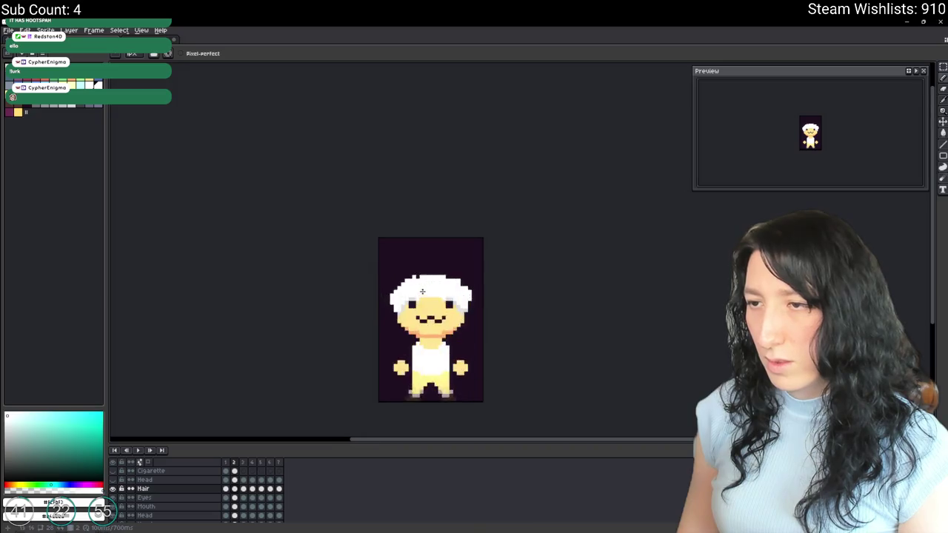
pyautogui.scroll(2, 399, 296)
pyautogui.press('e')
pyautogui.press('b')
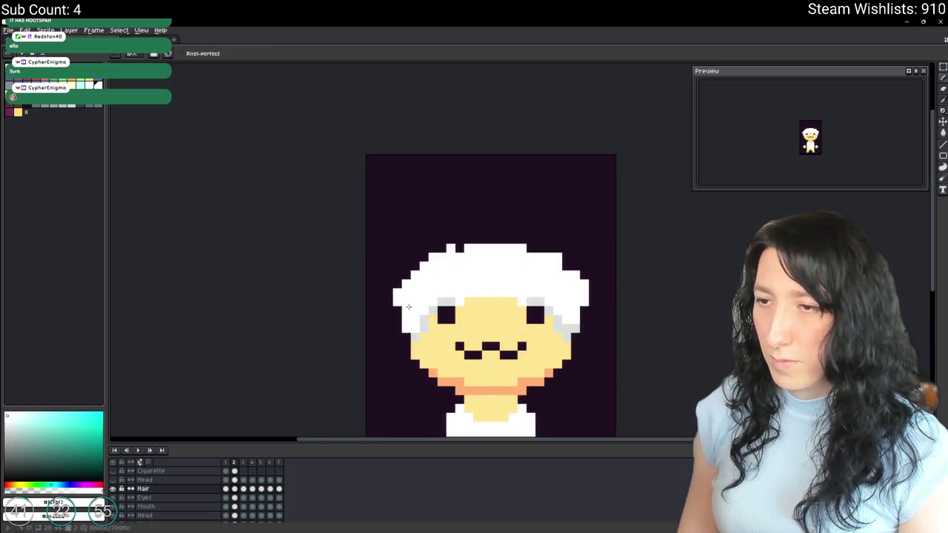
pyautogui.scroll(-5, 407, 306)
pyautogui.scroll(6, 374, 361)
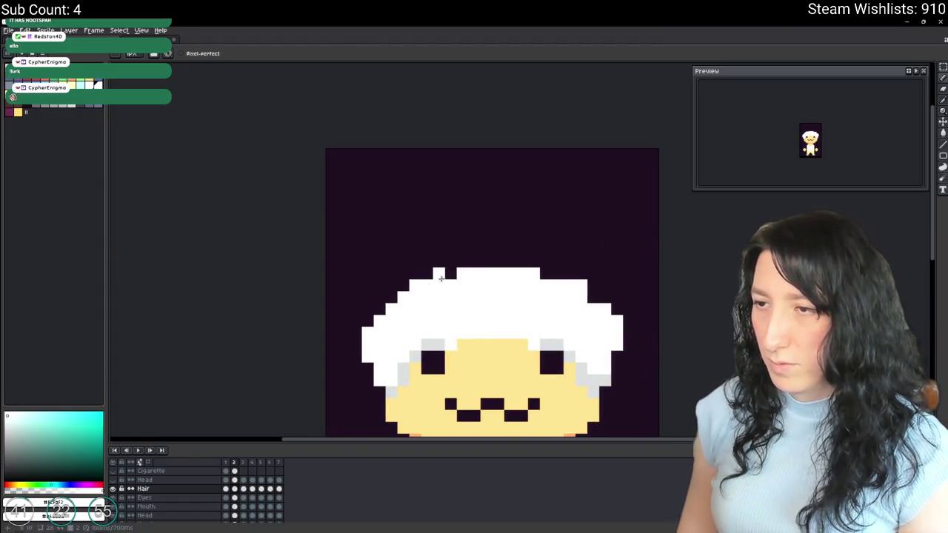
pyautogui.click(398, 288)
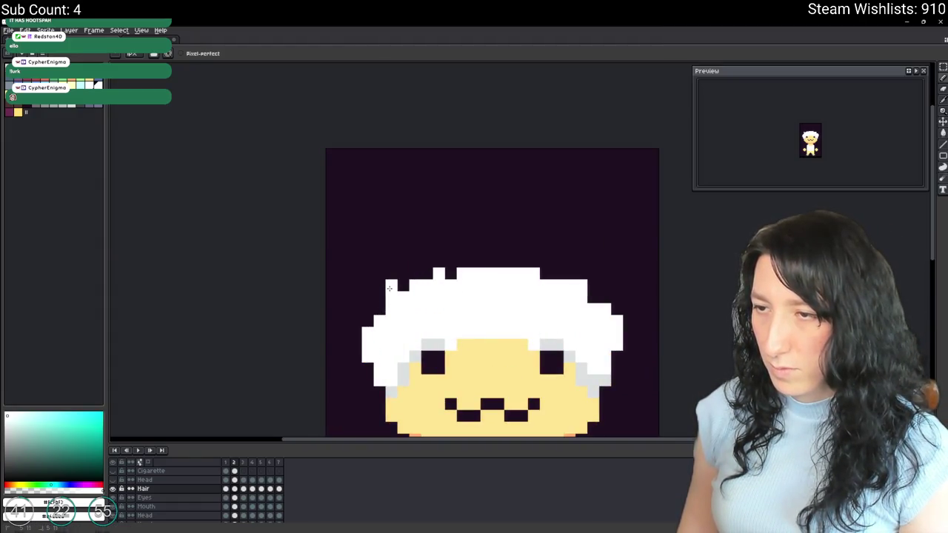
# Toggle Head and Hair layer visibility on frame 2 to compare the hair, then select Head.
pyautogui.scroll(-5, 388, 275)
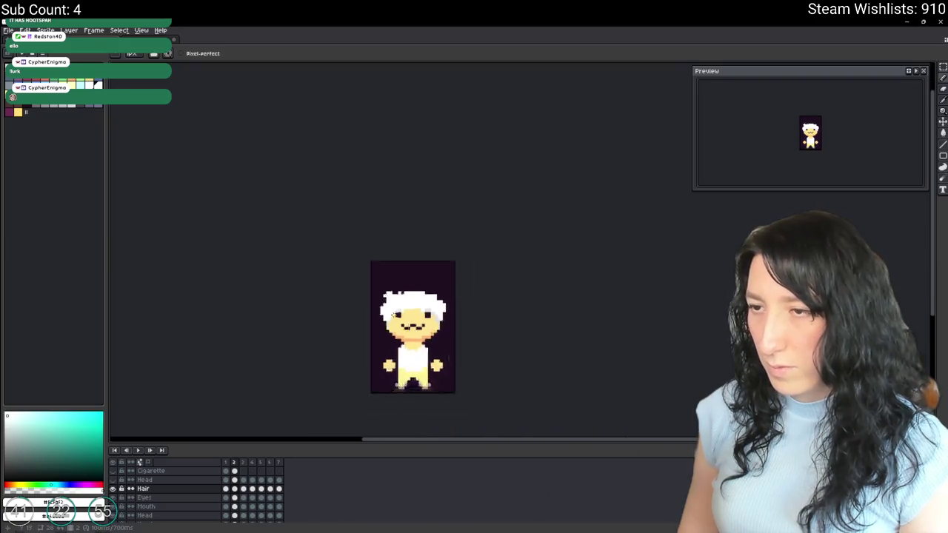
pyautogui.scroll(5, 364, 304)
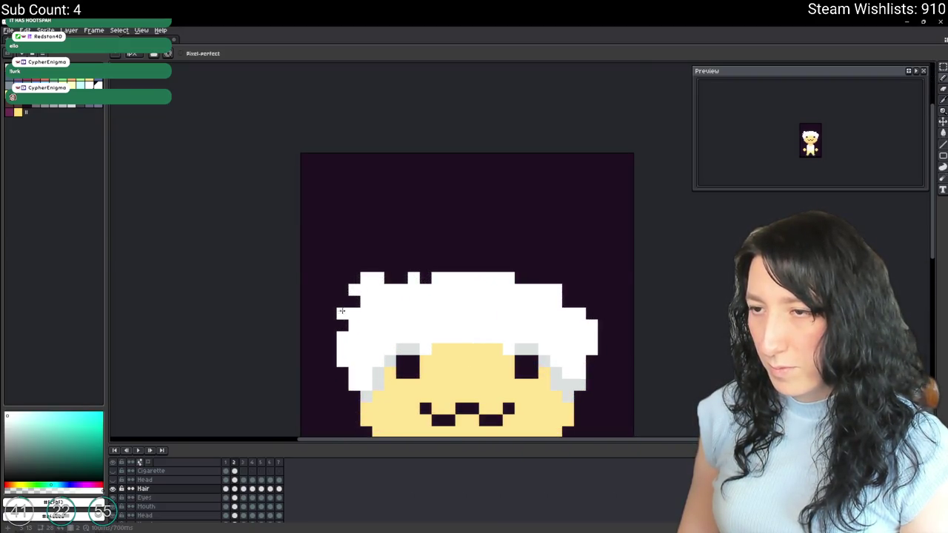
pyautogui.scroll(-5, 342, 309)
pyautogui.scroll(3, 370, 326)
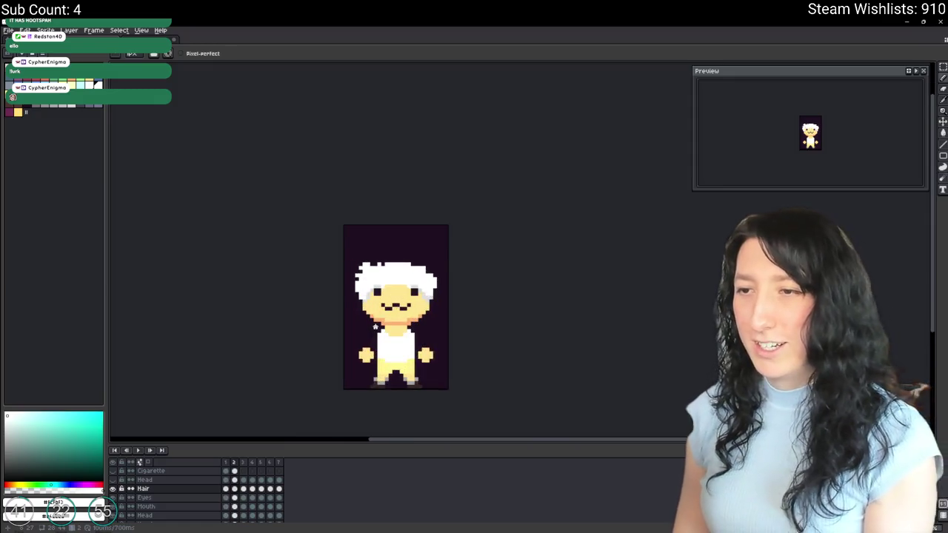
pyautogui.scroll(-2, 376, 327)
pyautogui.scroll(1, 319, 385)
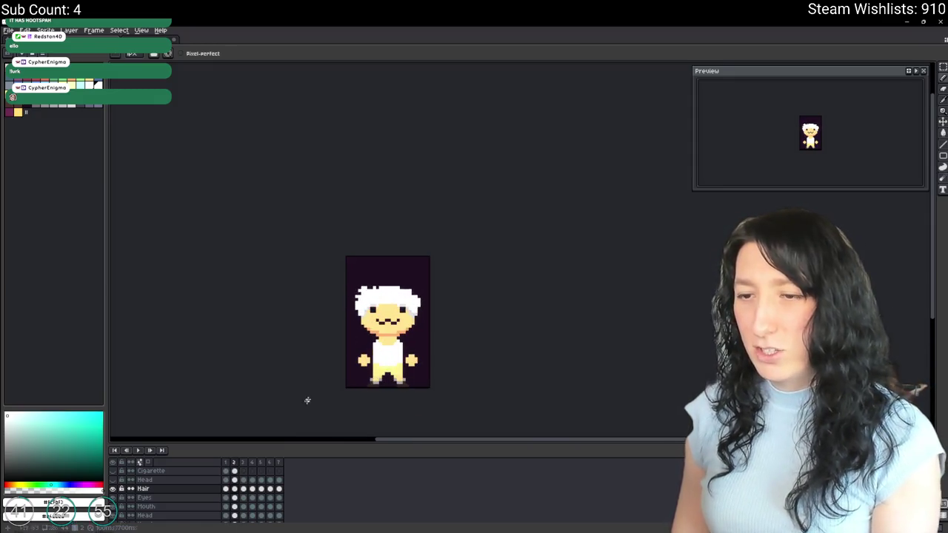
pyautogui.click(113, 480)
pyautogui.click(113, 480)
pyautogui.click(234, 489)
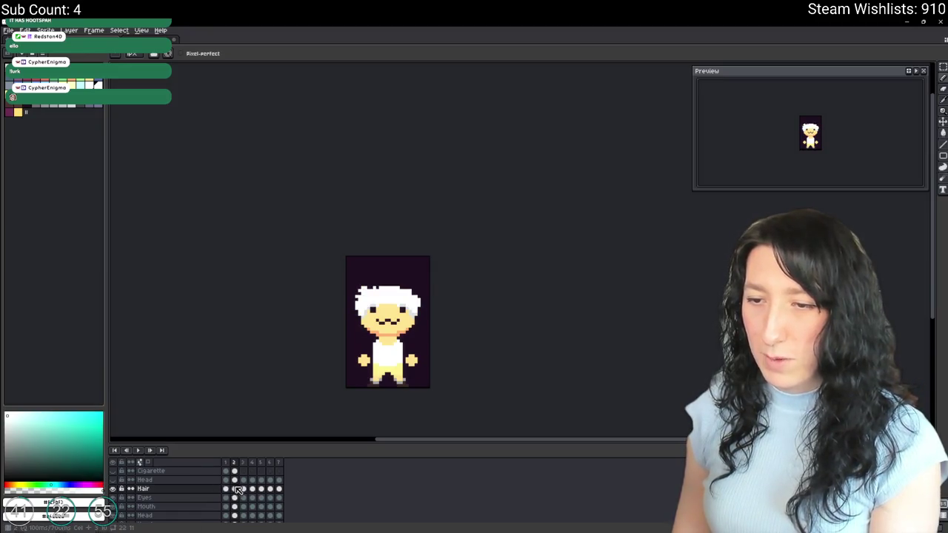
pyautogui.click(113, 489)
pyautogui.click(144, 480)
# Select the Hair layer on frame 2 and centre the view on the hat and face.
pyautogui.scroll(3, 354, 302)
pyautogui.press('e')
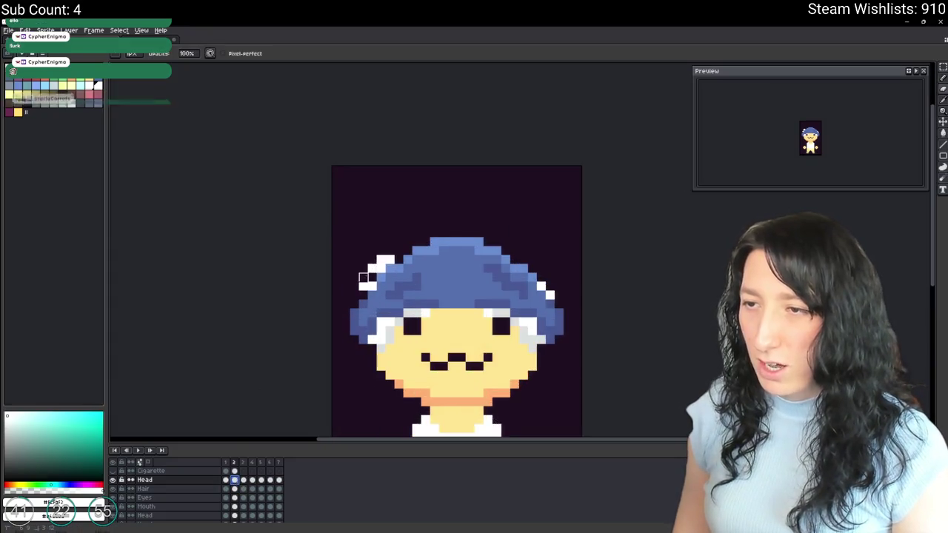
pyautogui.click(236, 490)
pyautogui.scroll(1, 348, 296)
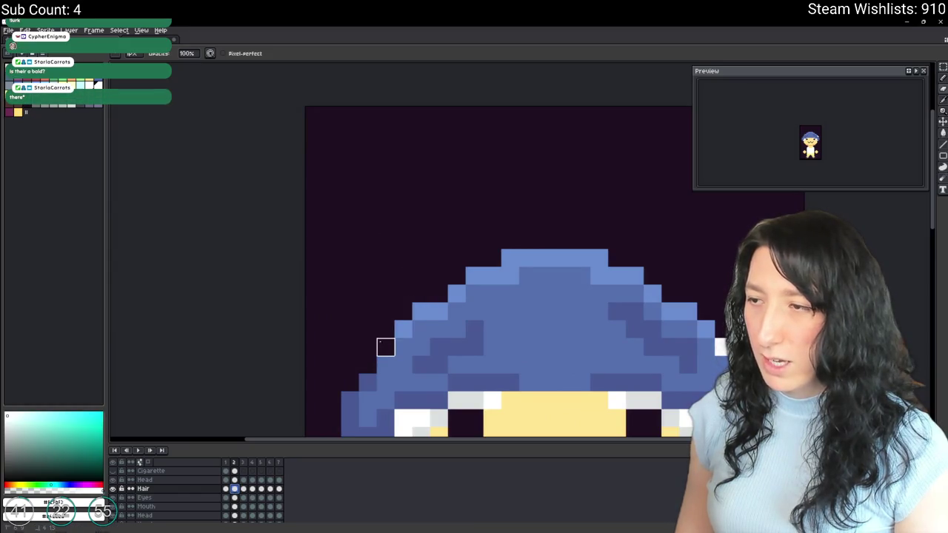
pyautogui.moveTo(705, 345)
pyautogui.mouseDown()
pyautogui.moveTo(627, 303)
pyautogui.moveTo(526, 274)
pyautogui.mouseUp()
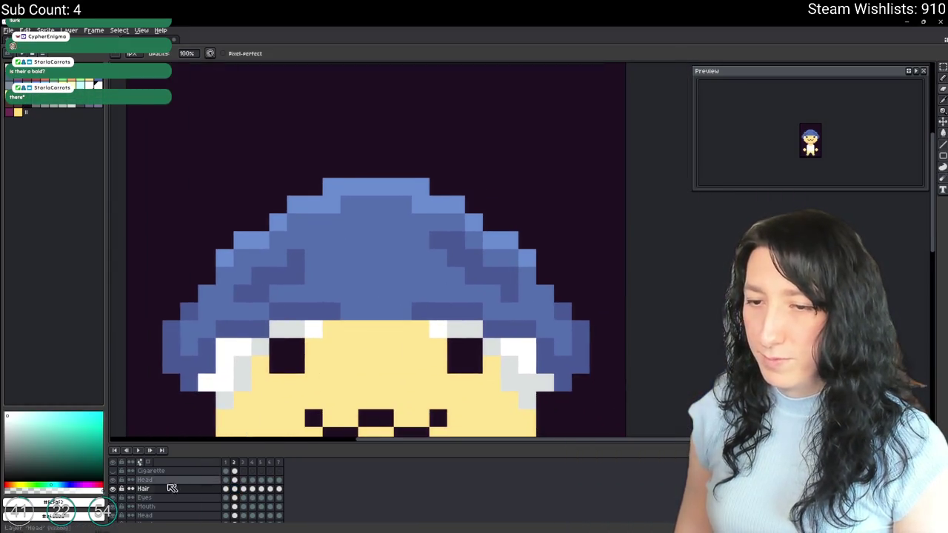
# Step through the frames, hide the Head layer's blue hat, and play the animation.
pyautogui.press('Right')
pyautogui.press('Right')
pyautogui.press('Right')
pyautogui.scroll(-3, 331, 300)
pyautogui.press('Left')
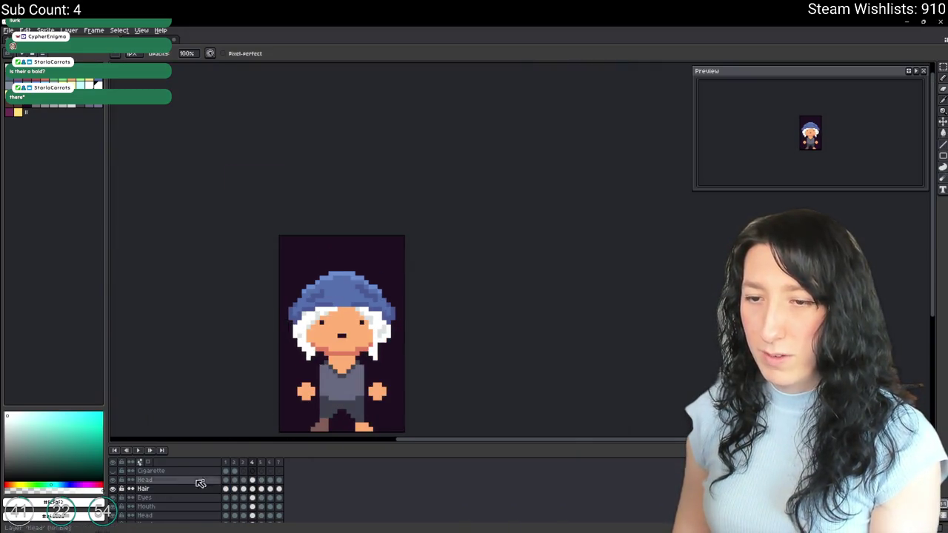
pyautogui.click(116, 489)
pyautogui.click(117, 488)
pyautogui.click(115, 481)
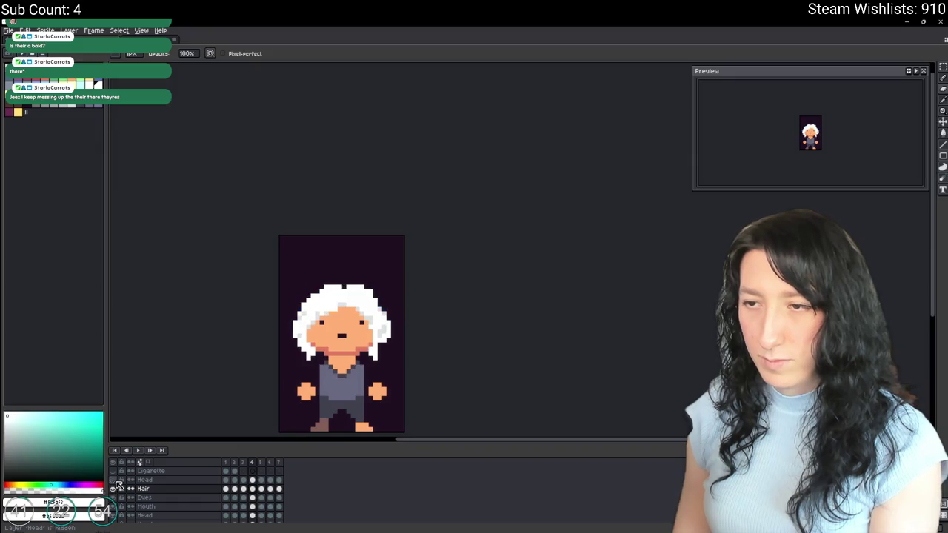
pyautogui.press('Return')
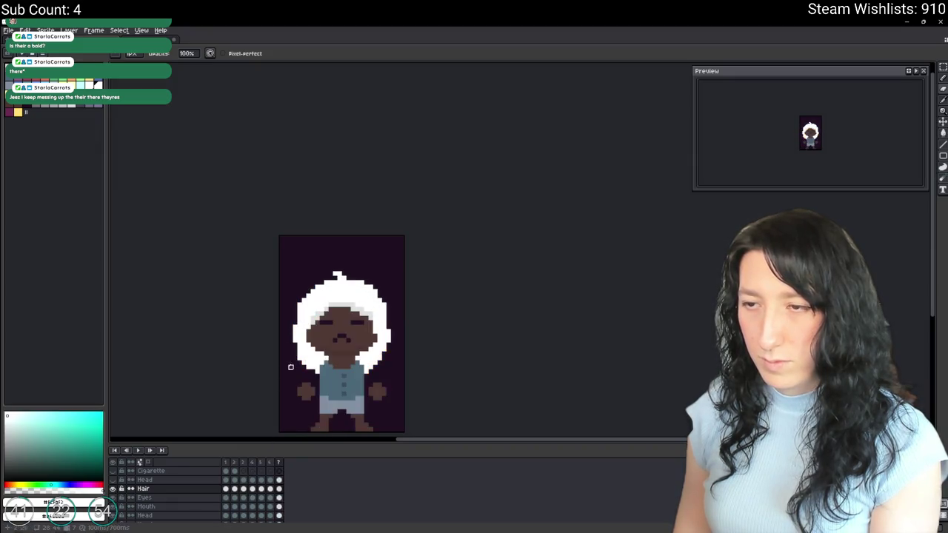
pyautogui.scroll(3, 343, 303)
pyautogui.scroll(-2, 343, 303)
pyautogui.scroll(2, 479, 277)
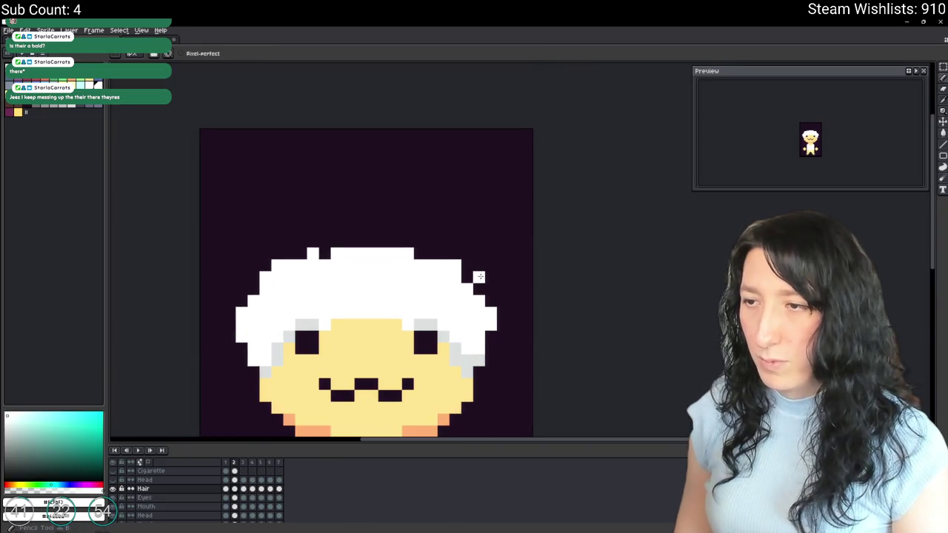
pyautogui.scroll(-5, 482, 282)
pyautogui.scroll(3, 474, 289)
pyautogui.scroll(2, 471, 293)
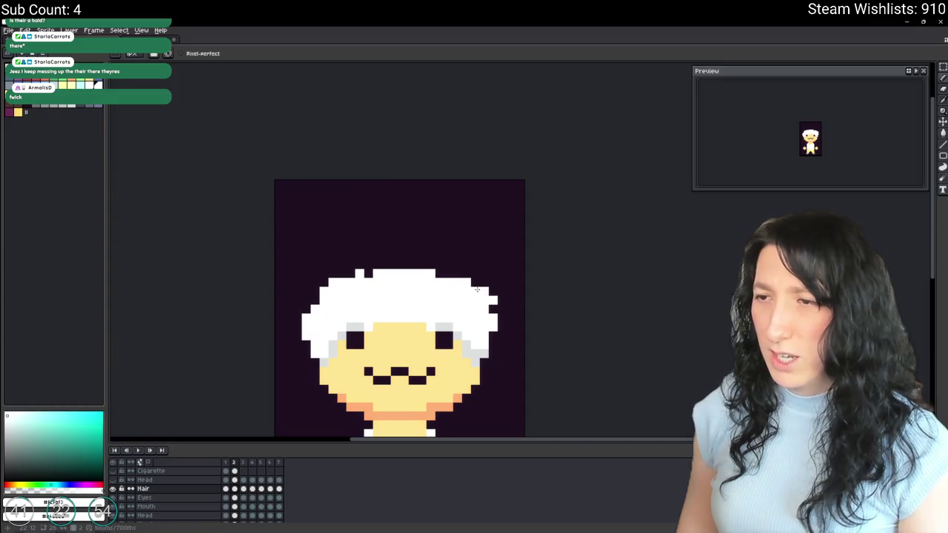
pyautogui.scroll(-2, 477, 289)
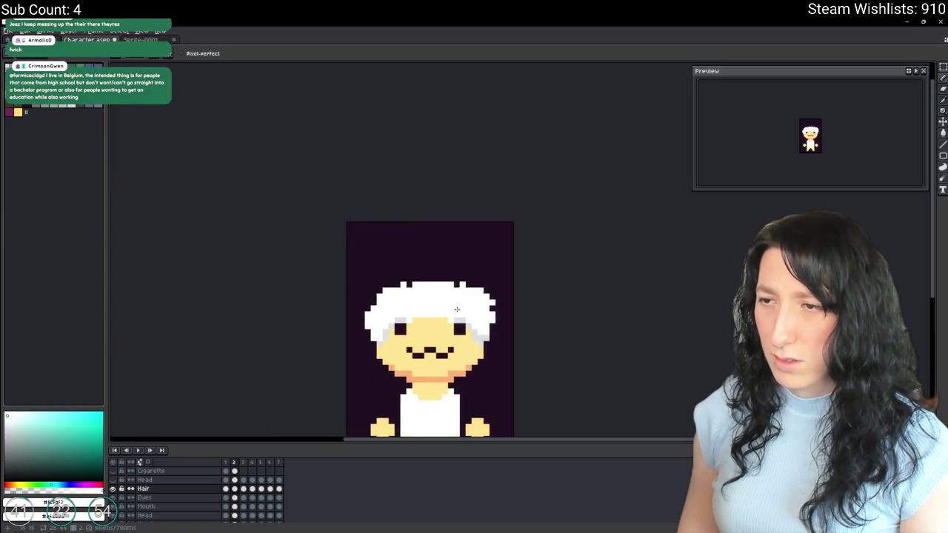
pyautogui.scroll(-4, 457, 305)
pyautogui.scroll(-1, 445, 306)
pyautogui.scroll(5, 435, 306)
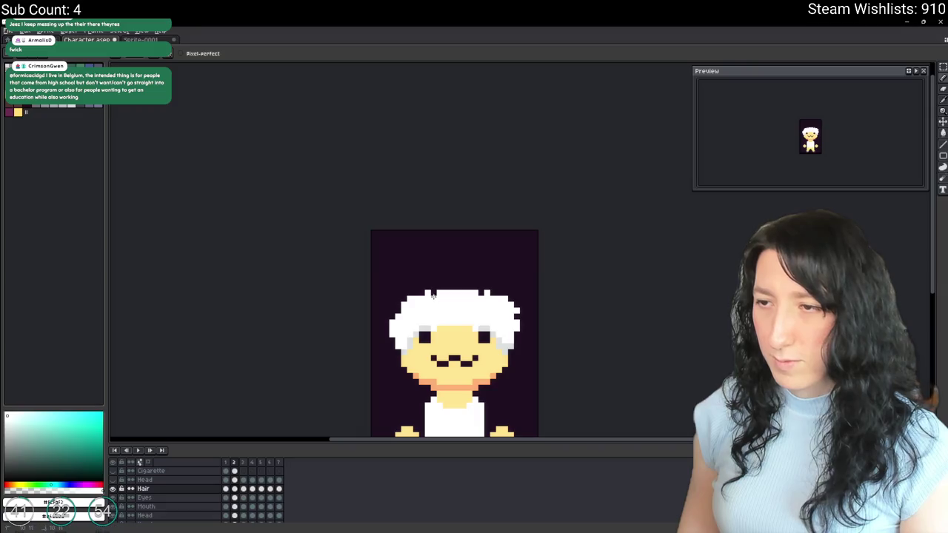
pyautogui.scroll(-3, 434, 296)
pyautogui.moveTo(437, 325); pyautogui.dragTo(439, 298)
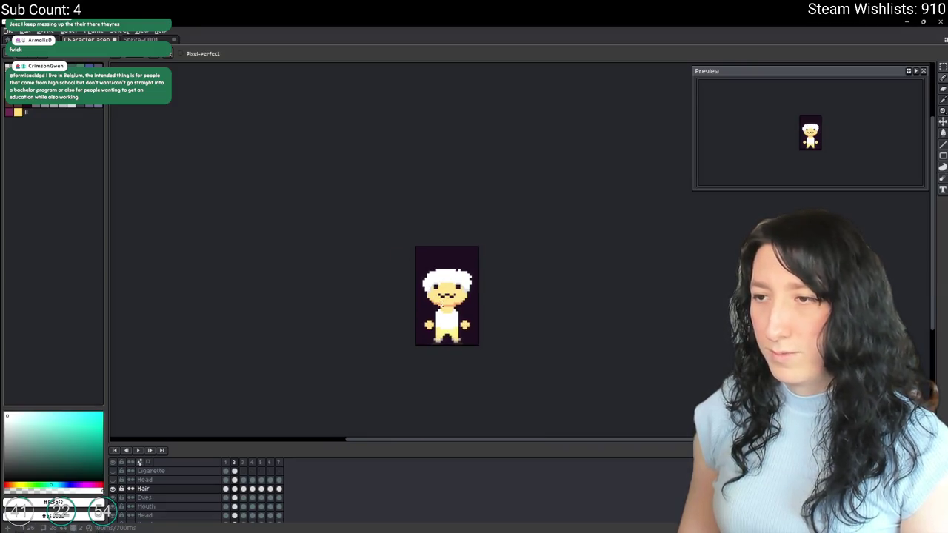
pyautogui.scroll(3, 451, 293)
pyautogui.scroll(2, 460, 286)
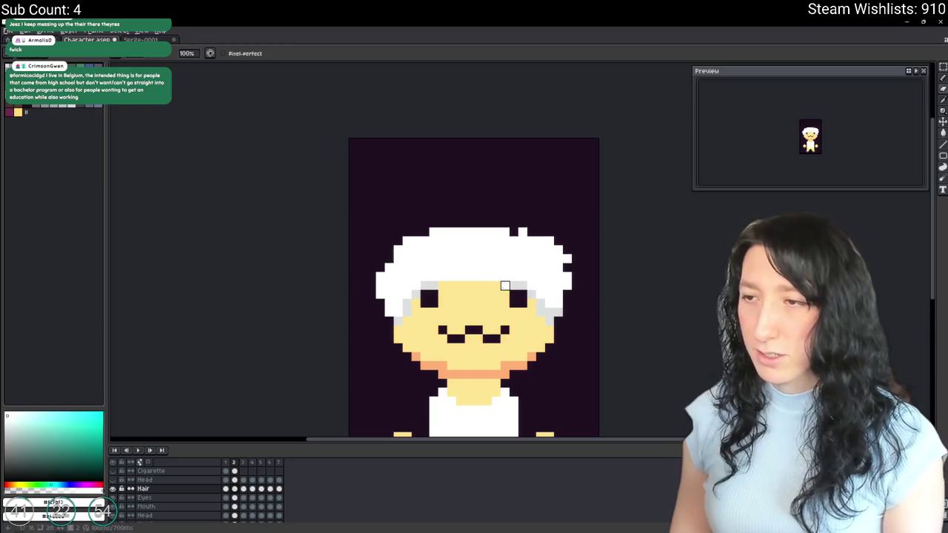
pyautogui.scroll(-3, 496, 296)
pyautogui.scroll(-1, 483, 328)
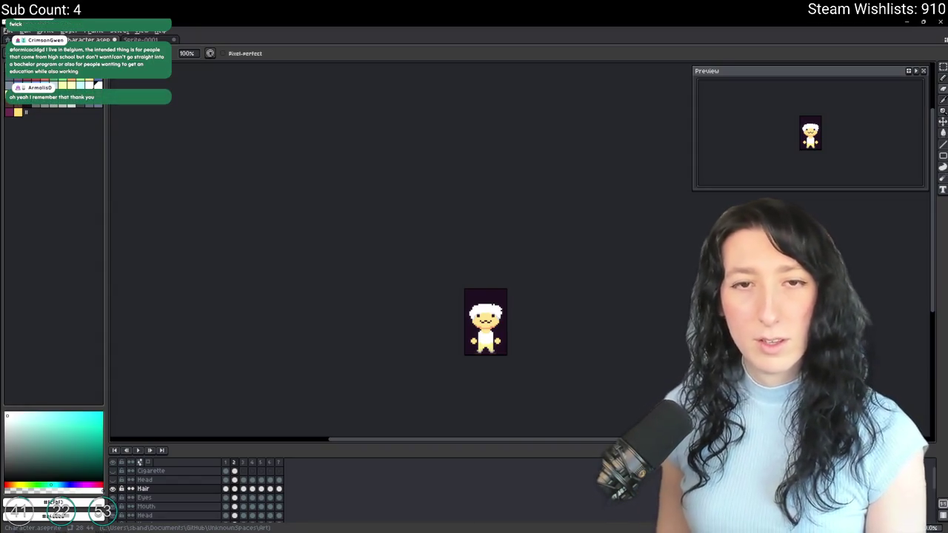
pyautogui.scroll(1, 434, 302)
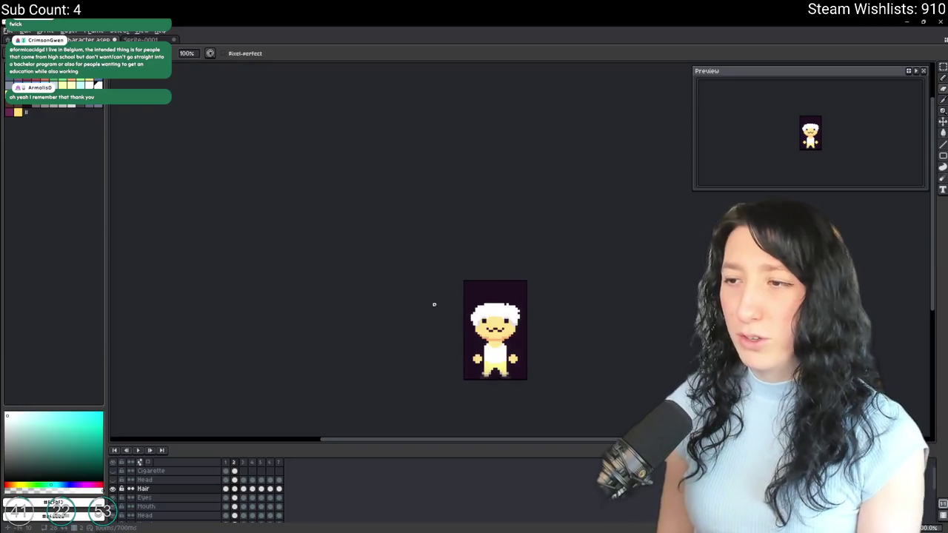
pyautogui.click(113, 479)
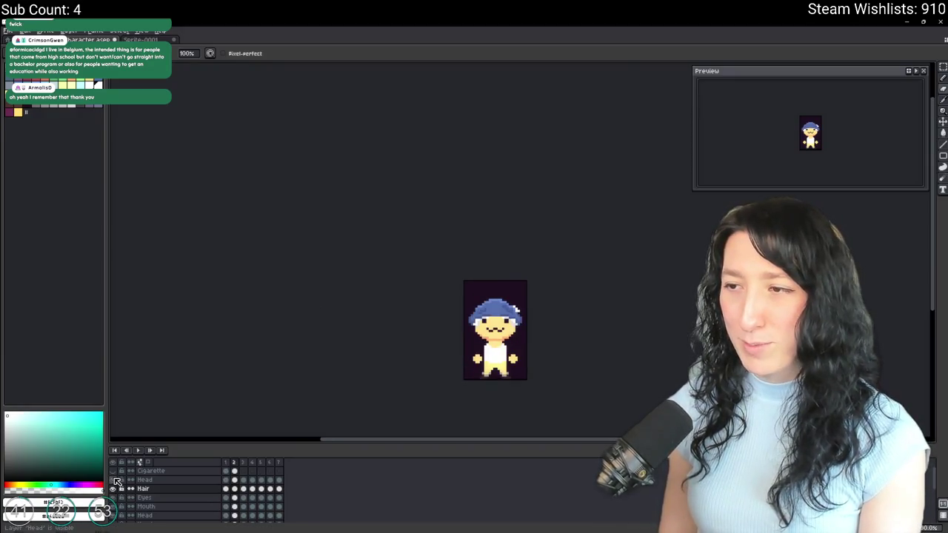
pyautogui.click(113, 480)
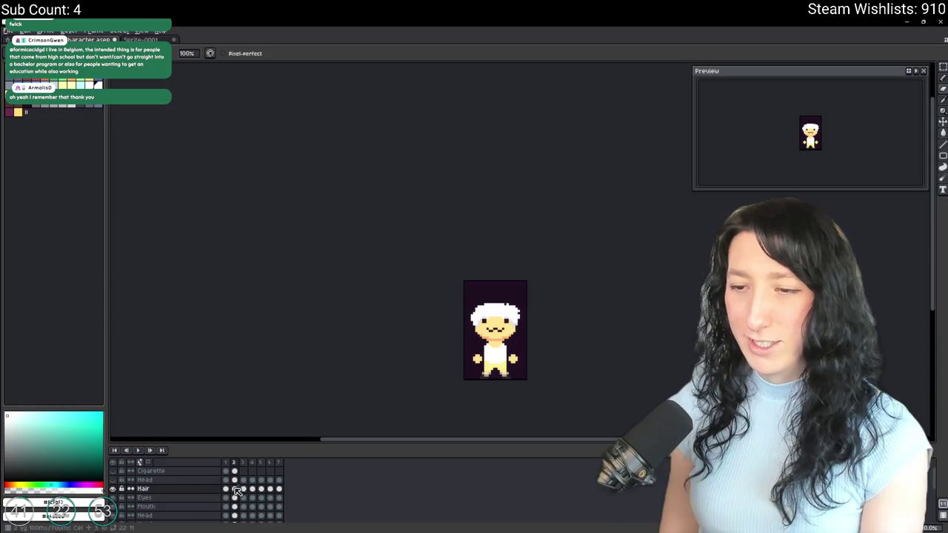
pyautogui.scroll(2, 548, 296)
pyautogui.scroll(3, 500, 303)
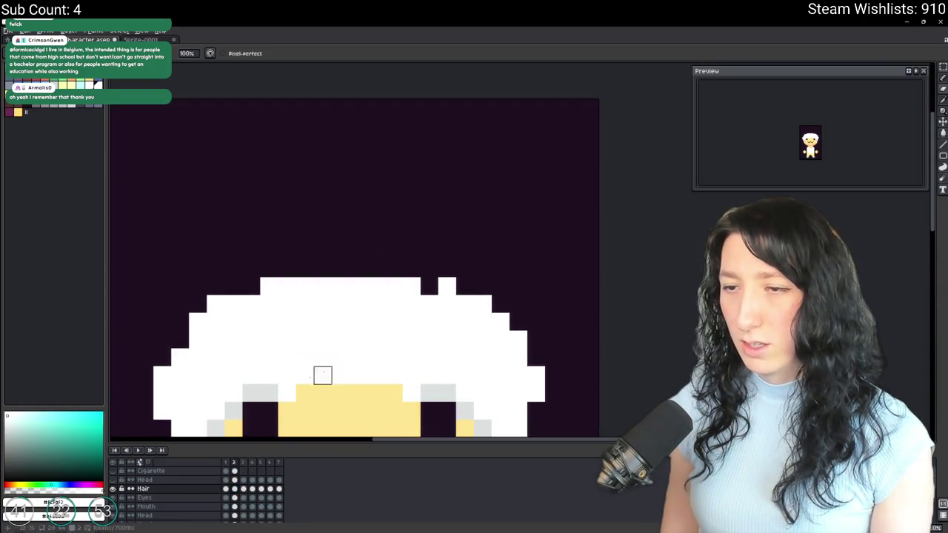
pyautogui.click(113, 480)
pyautogui.click(114, 481)
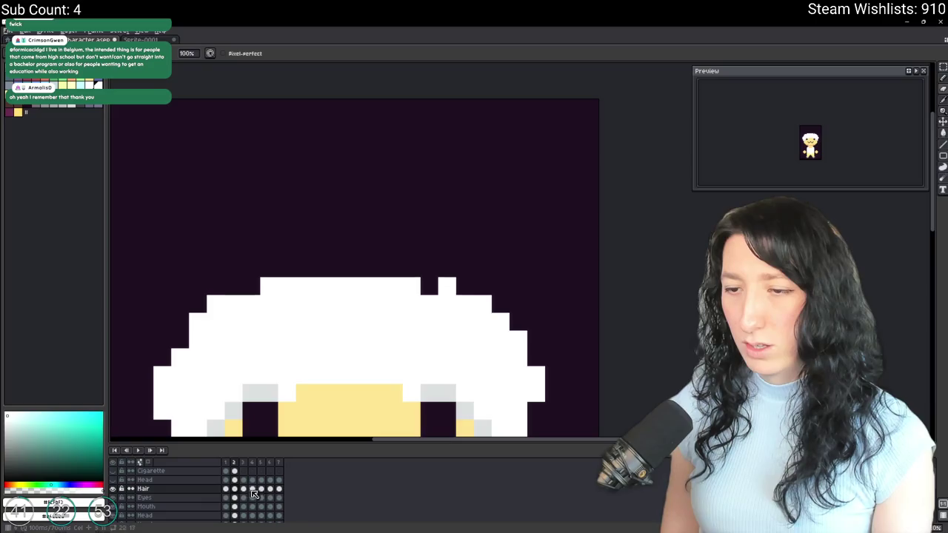
pyautogui.click(113, 480)
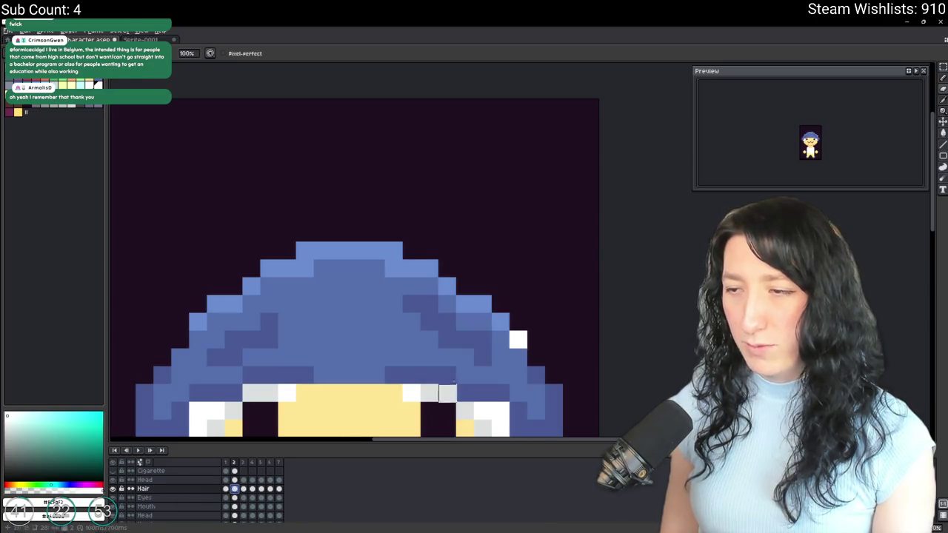
pyautogui.press('e')
pyautogui.scroll(-3, 514, 345)
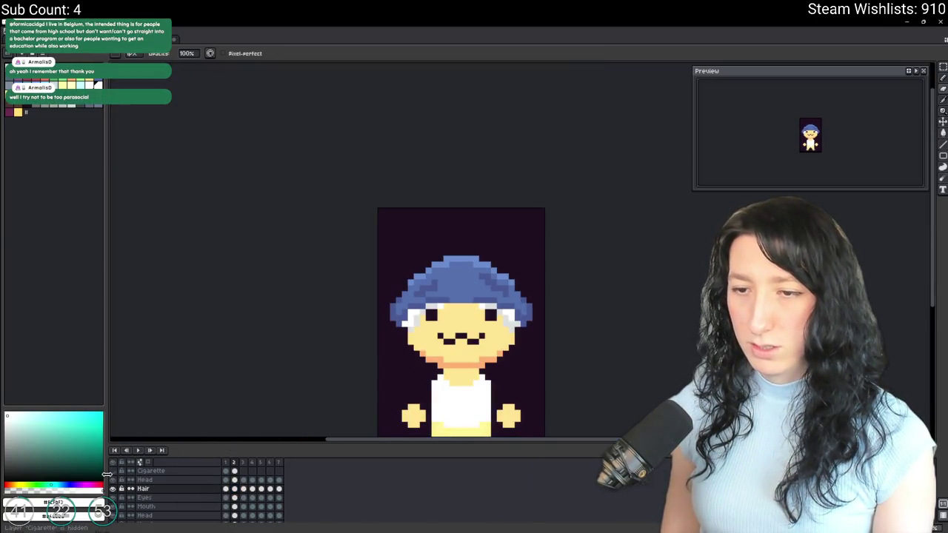
pyautogui.click(114, 480)
pyautogui.scroll(-3, 321, 353)
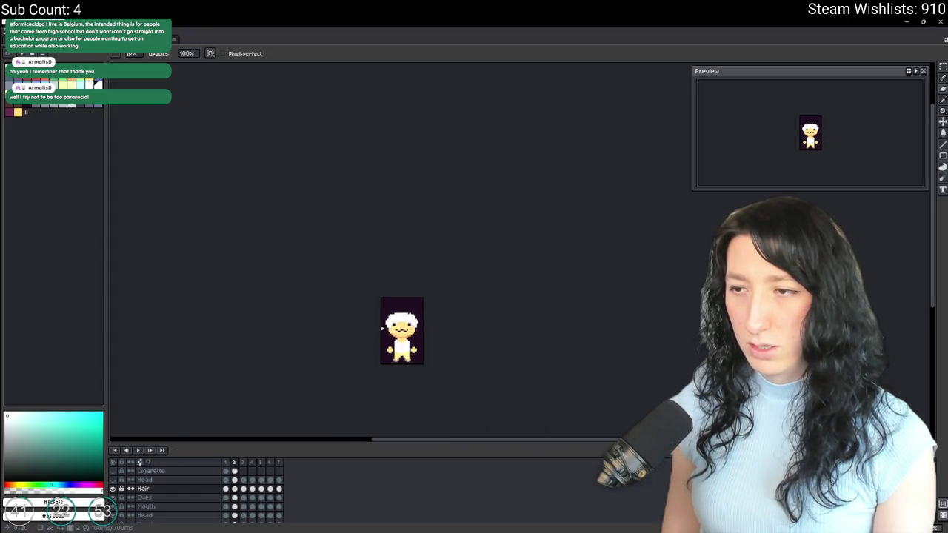
pyautogui.scroll(2, 282, 361)
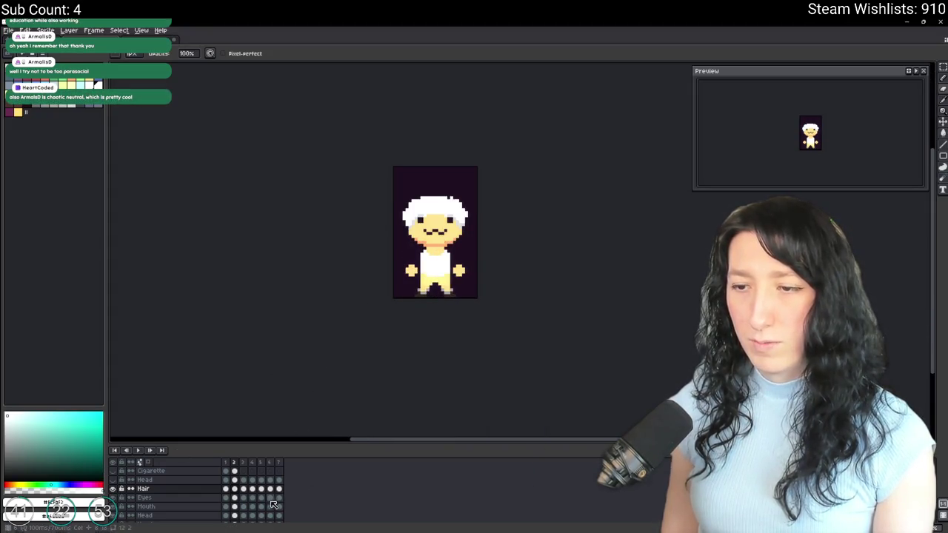
pyautogui.click(225, 489)
pyautogui.click(234, 489)
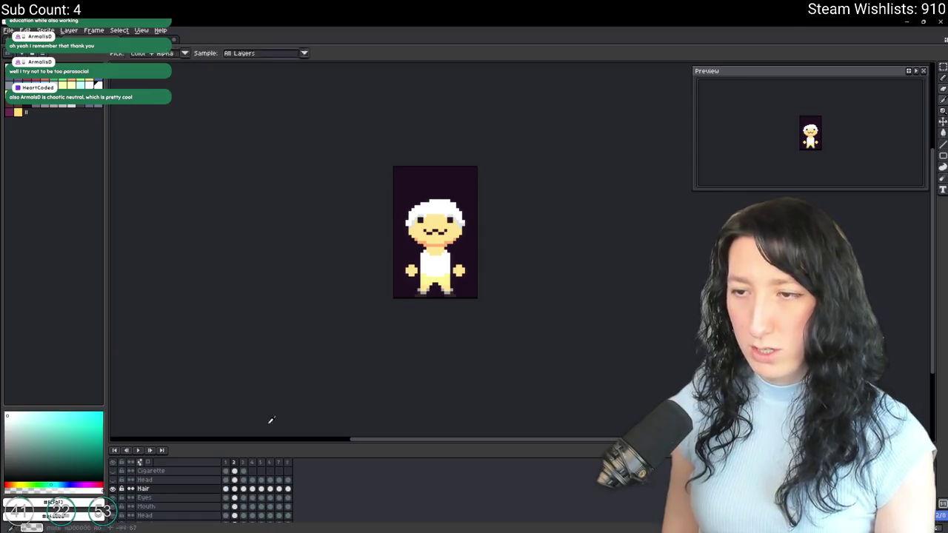
pyautogui.scroll(2, 444, 216)
pyautogui.scroll(3, 444, 207)
pyautogui.press('w')
# Try removing the white hair on frame 2, compare with frame 1, then undo it.
pyautogui.click(447, 201)
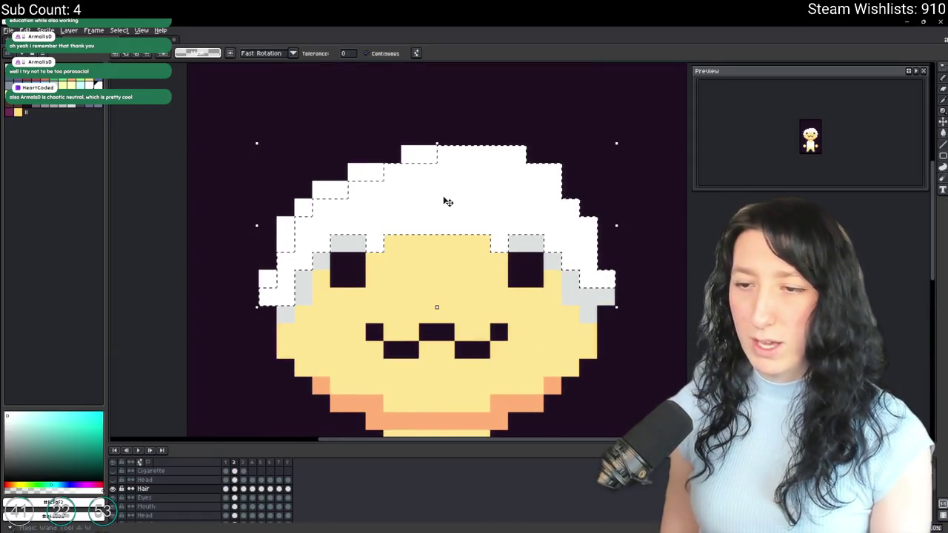
pyautogui.press('Delete')
pyautogui.press('e')
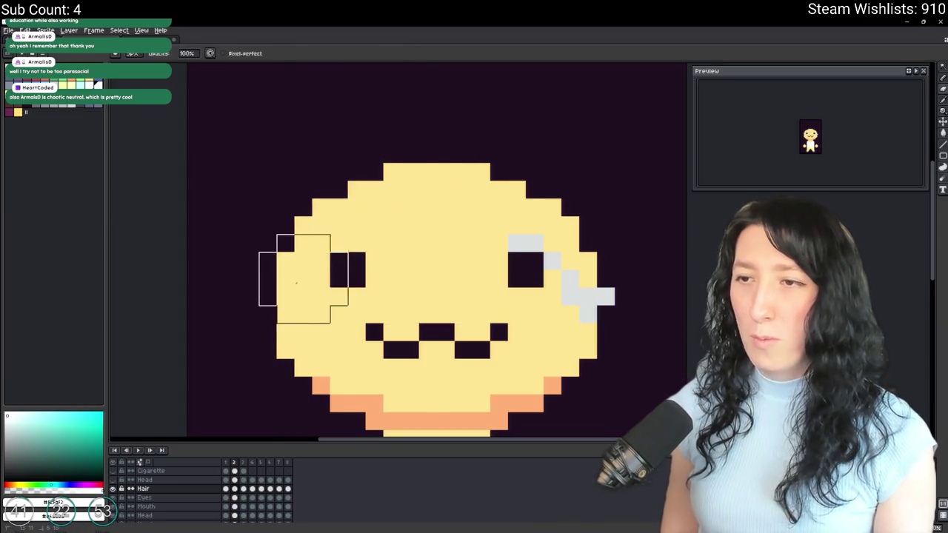
pyautogui.scroll(-5, 637, 318)
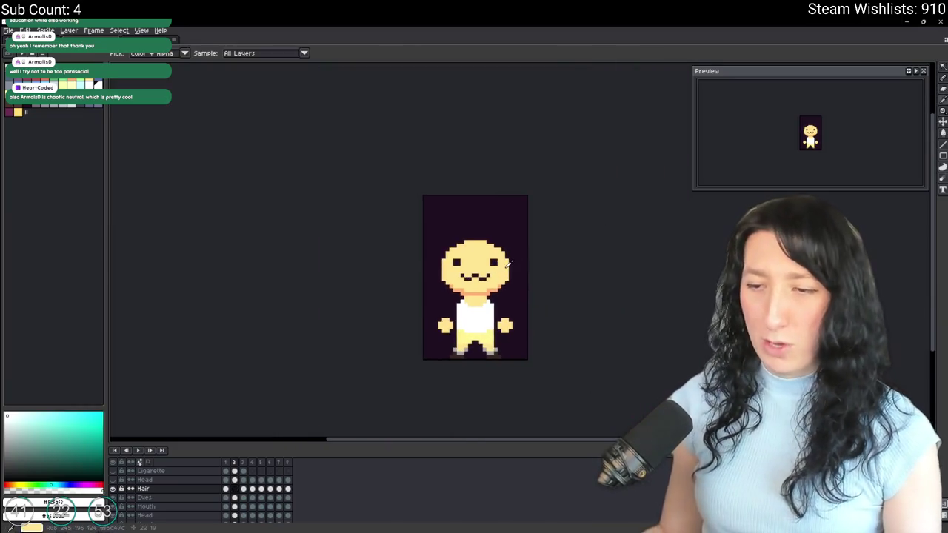
pyautogui.click(226, 490)
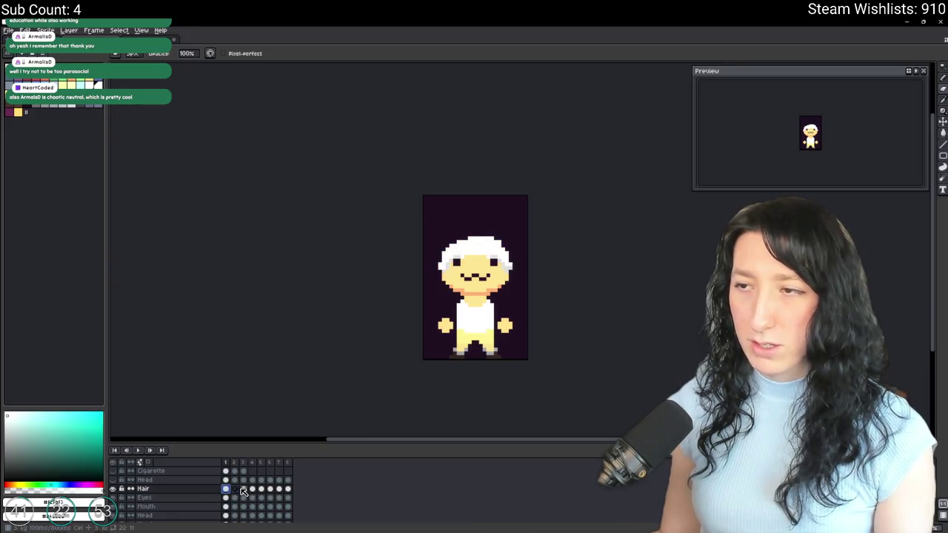
pyautogui.click(234, 489)
pyautogui.click(226, 489)
pyautogui.click(234, 489)
pyautogui.hotkey('ctrl', 'z')
pyautogui.hotkey('ctrl', 'z')
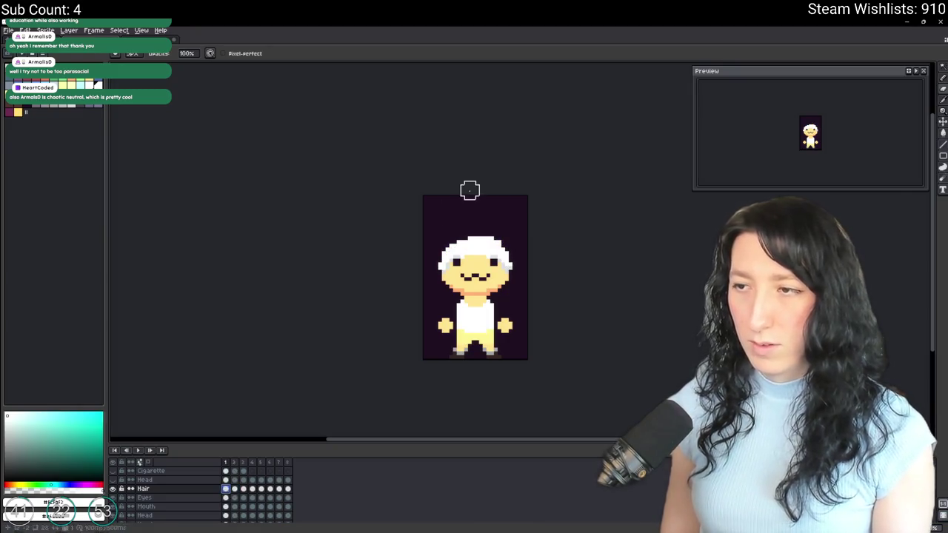
pyautogui.moveTo(455, 261); pyautogui.dragTo(515, 276)
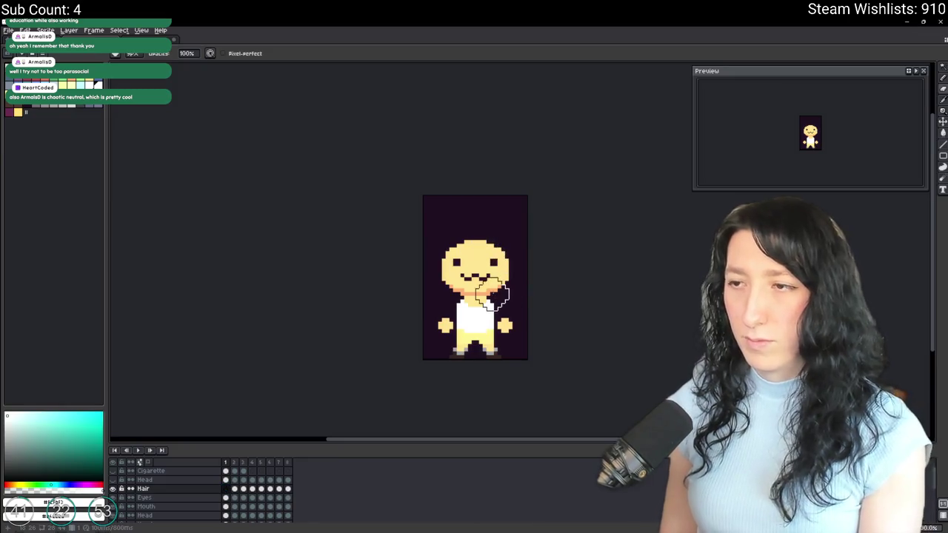
pyautogui.hotkey('ctrl', 'z')
# Add a new frame for the balding hairstyle and ready the eraser and eyedropper.
pyautogui.hotkey('alt', 'n')
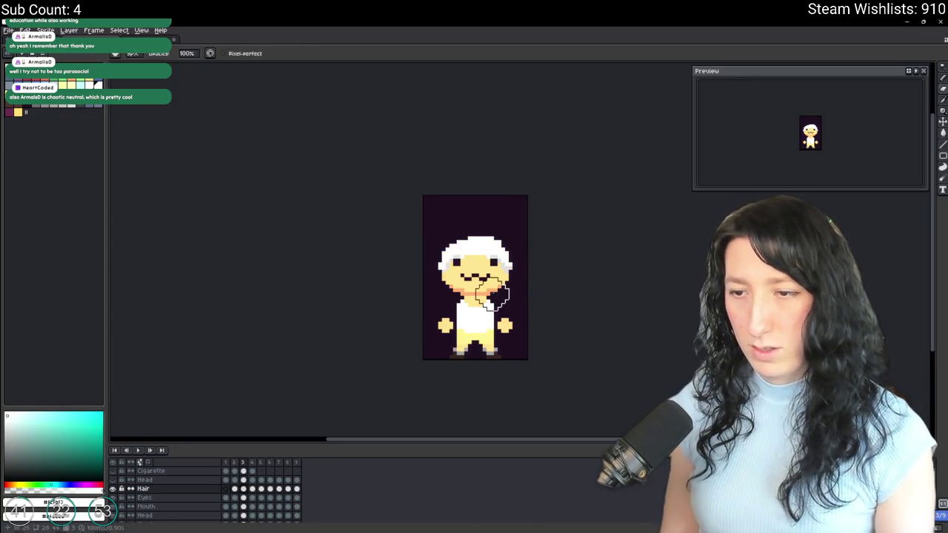
pyautogui.scroll(3, 434, 249)
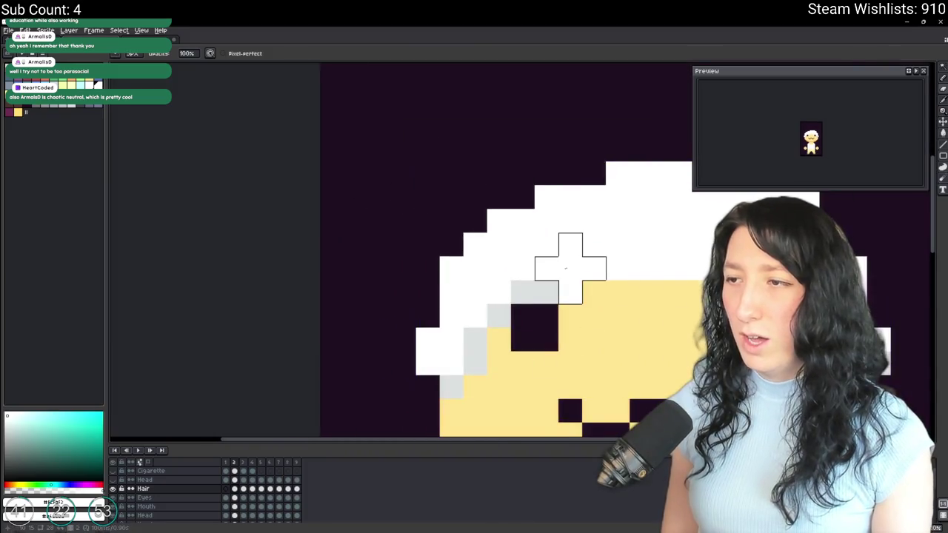
pyautogui.scroll(-3, 450, 273)
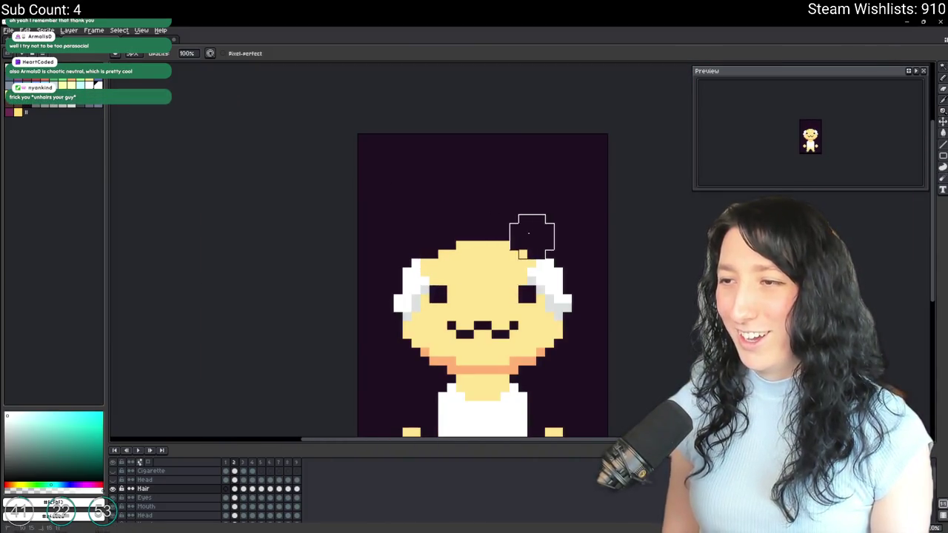
pyautogui.scroll(-1, 526, 233)
pyautogui.scroll(1, 516, 237)
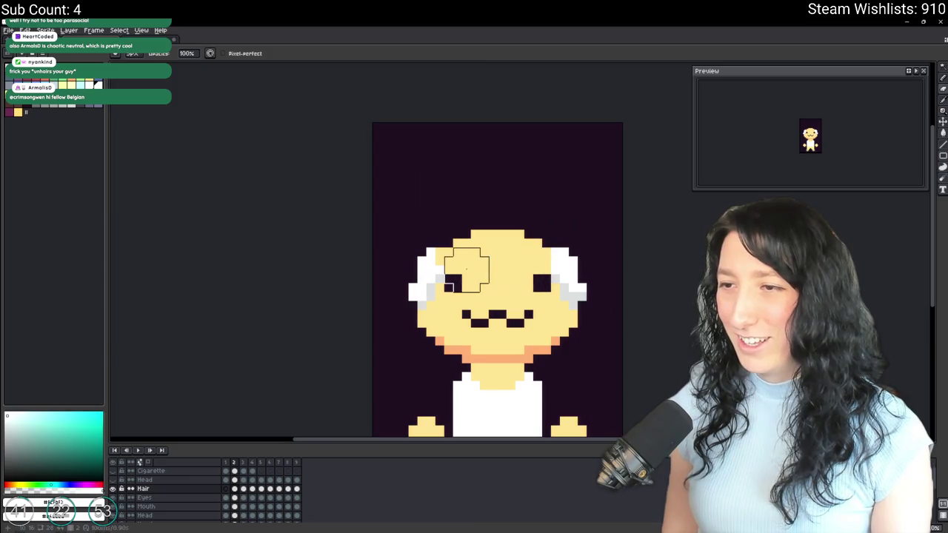
pyautogui.scroll(-2, 458, 270)
pyautogui.scroll(-1, 452, 267)
pyautogui.scroll(2, 415, 259)
pyautogui.scroll(1, 402, 255)
pyautogui.press('e')
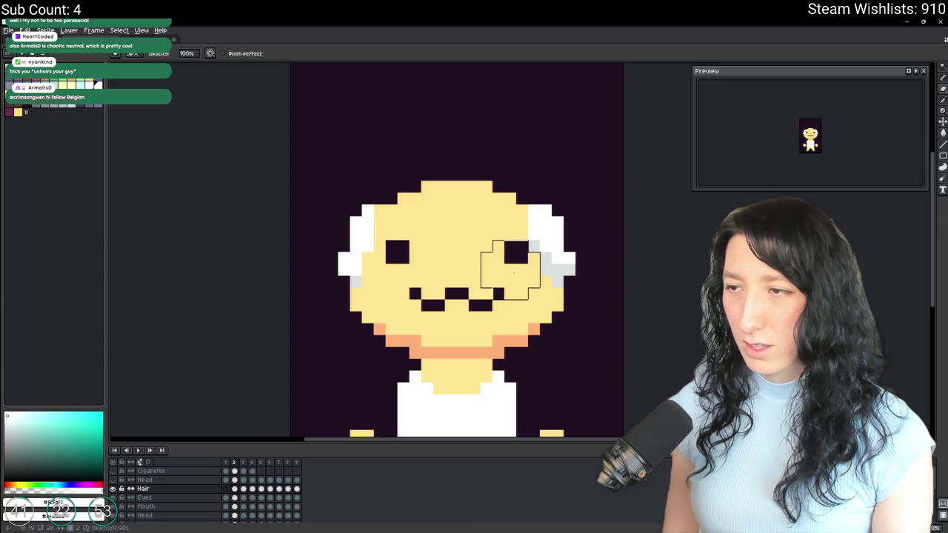
pyautogui.press('i')
# Touch up the hair with the pencil, leaving white tufts only at the head's sides.
pyautogui.scroll(3, 363, 234)
pyautogui.press('b')
pyautogui.scroll(-2, 385, 196)
pyautogui.scroll(1, 500, 222)
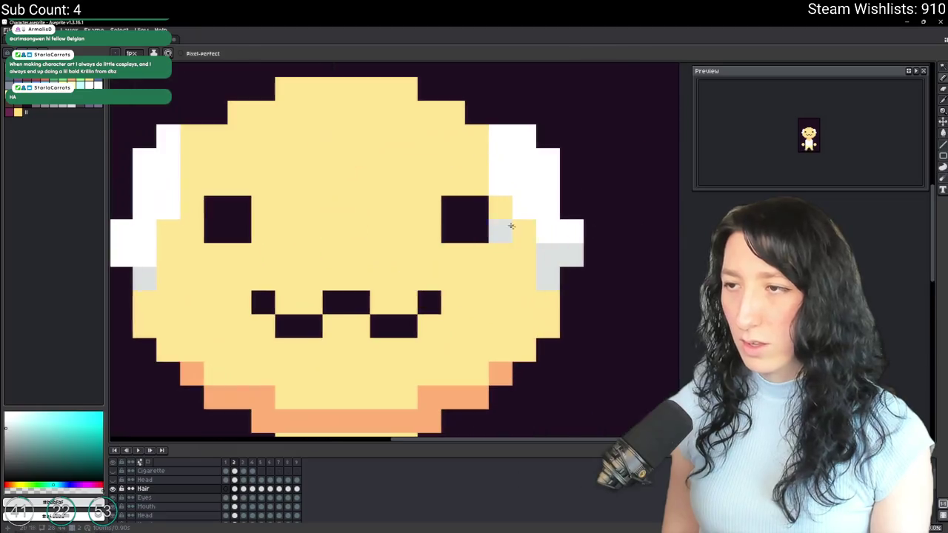
pyautogui.scroll(-1, 370, 237)
pyautogui.scroll(-2, 402, 276)
pyautogui.scroll(-1, 402, 276)
pyautogui.scroll(3, 422, 258)
pyautogui.scroll(-2, 392, 255)
pyautogui.scroll(2, 362, 252)
pyautogui.scroll(-3, 353, 249)
pyautogui.scroll(-1, 353, 244)
pyautogui.scroll(2, 350, 230)
pyautogui.scroll(2, 348, 218)
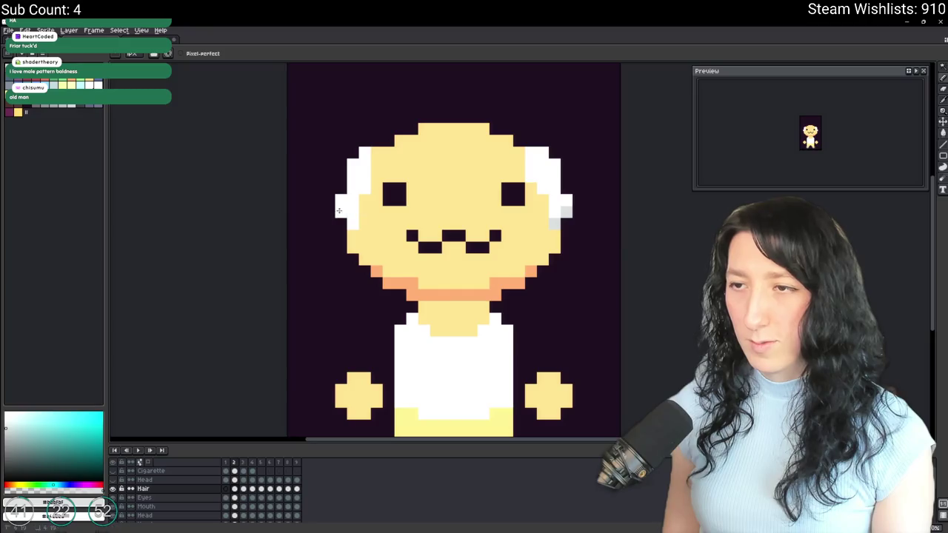
pyautogui.scroll(-2, 556, 215)
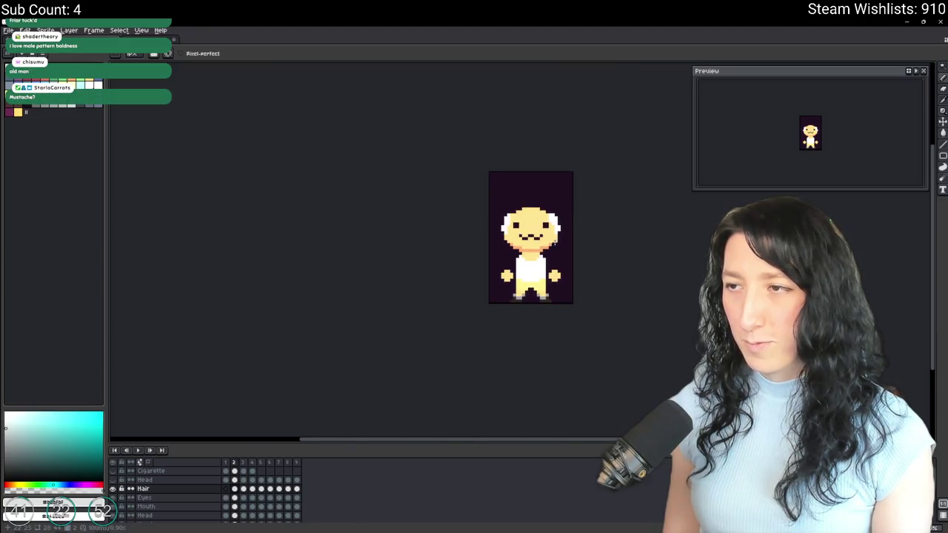
pyautogui.scroll(3, 508, 215)
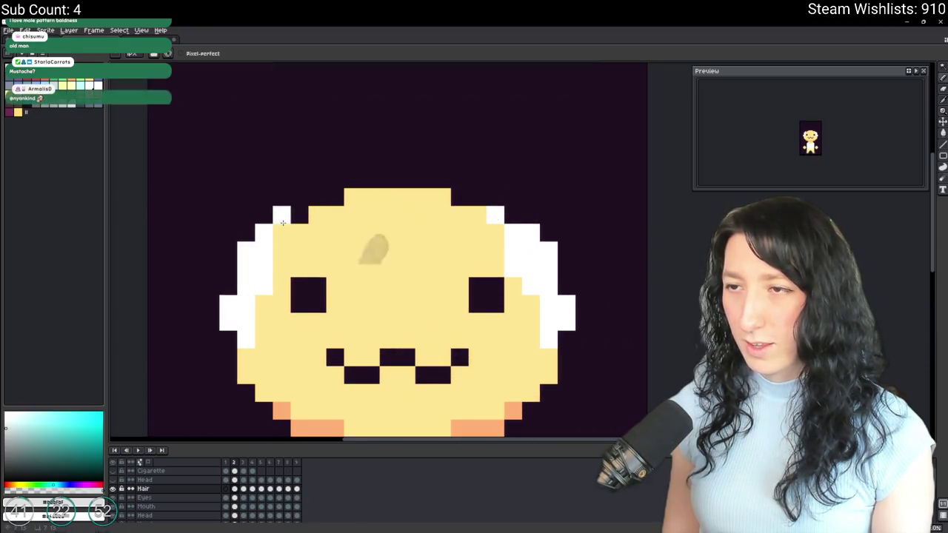
pyautogui.scroll(-3, 325, 222)
pyautogui.scroll(2, 274, 222)
pyautogui.scroll(-2, 274, 222)
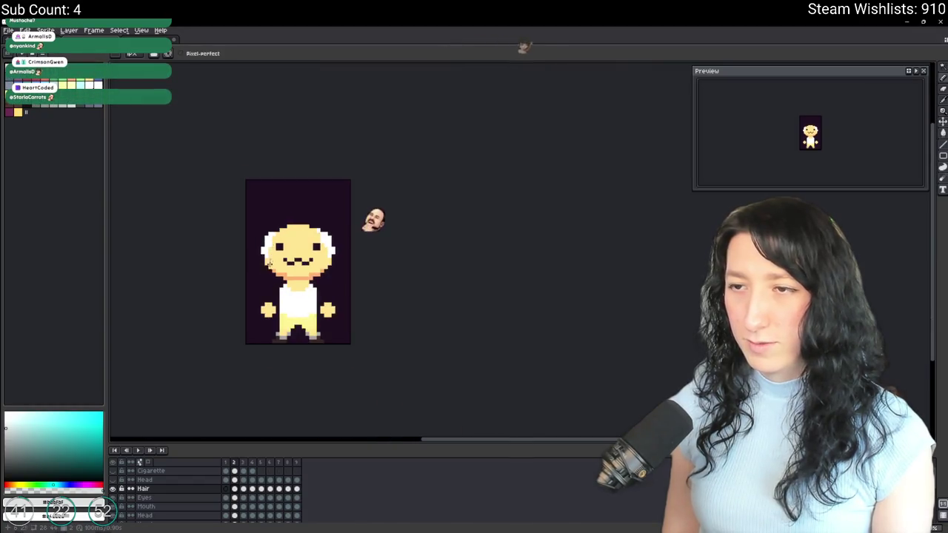
pyautogui.scroll(3, 385, 199)
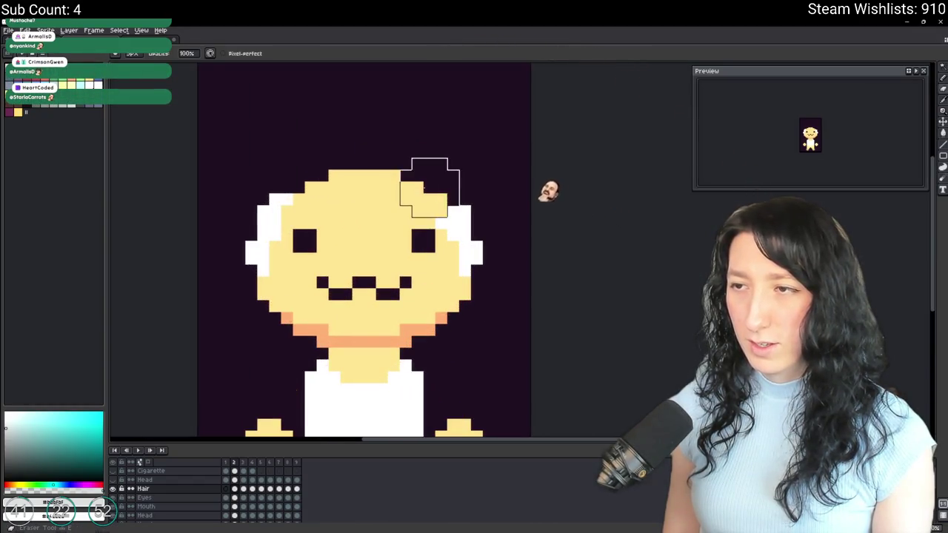
pyautogui.scroll(2, 455, 198)
pyautogui.scroll(-2, 456, 220)
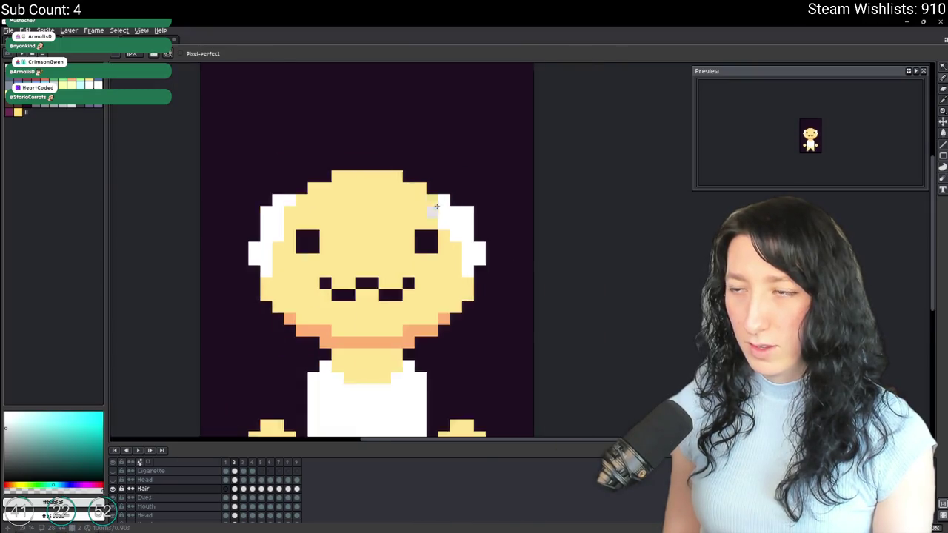
pyautogui.scroll(-1, 366, 217)
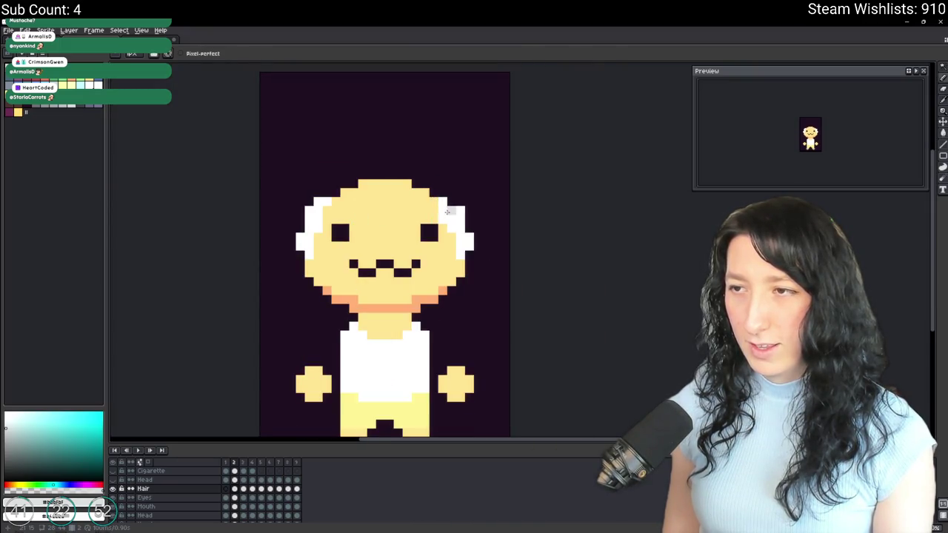
pyautogui.scroll(-1, 429, 237)
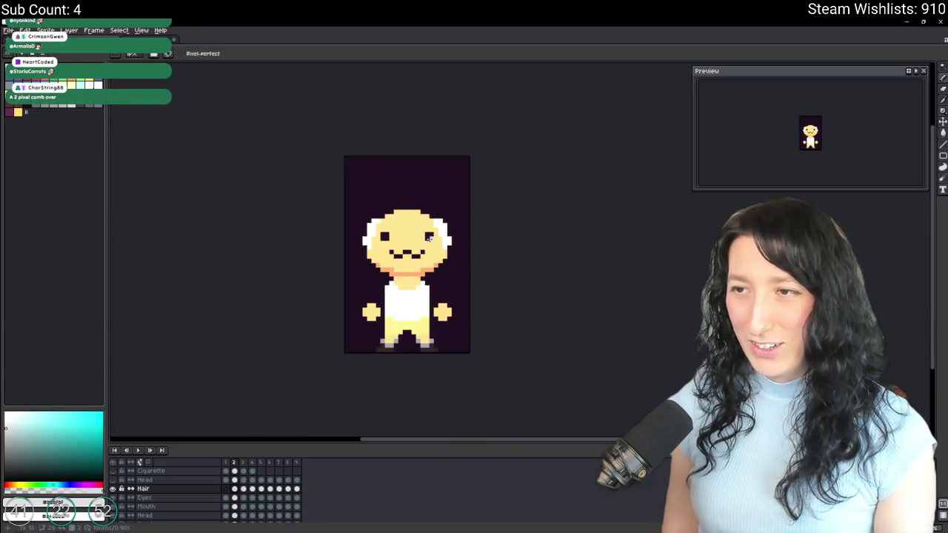
pyautogui.scroll(-1, 429, 237)
pyautogui.scroll(-1, 514, 290)
pyautogui.scroll(4, 371, 237)
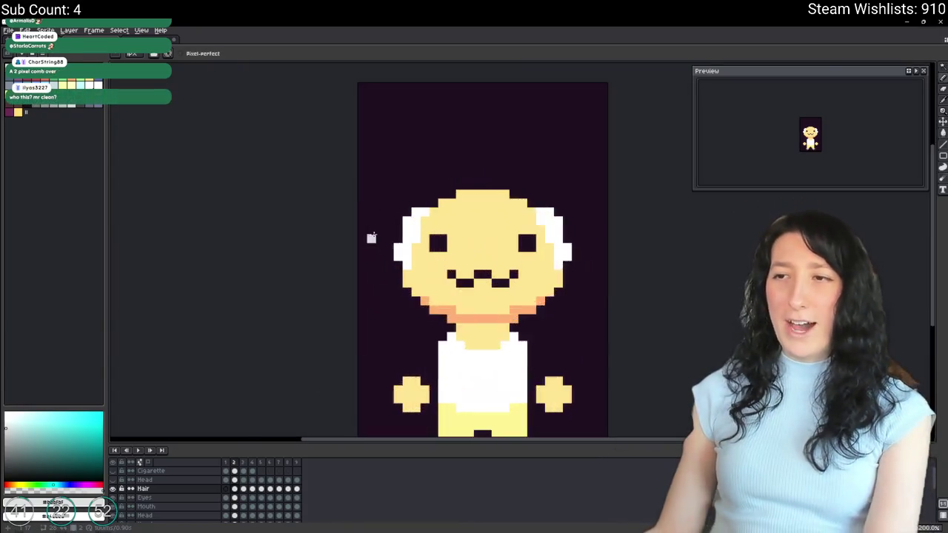
pyautogui.scroll(2, 371, 237)
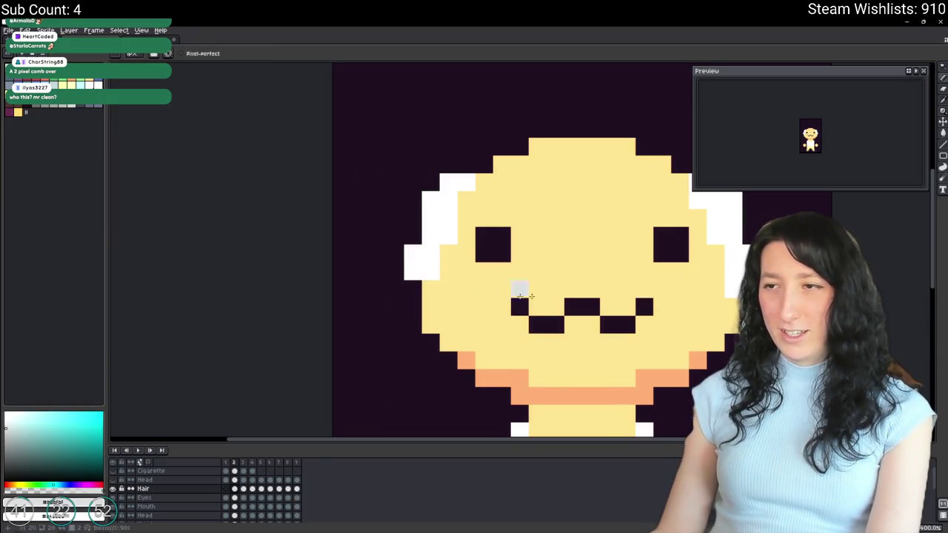
pyautogui.scroll(-2, 673, 303)
pyautogui.scroll(-2, 698, 338)
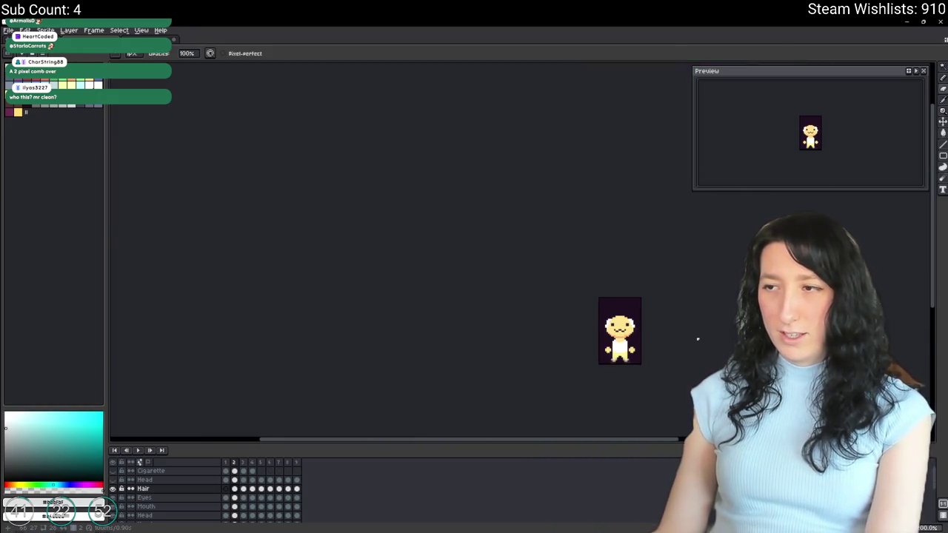
pyautogui.moveTo(699, 339); pyautogui.dragTo(616, 324)
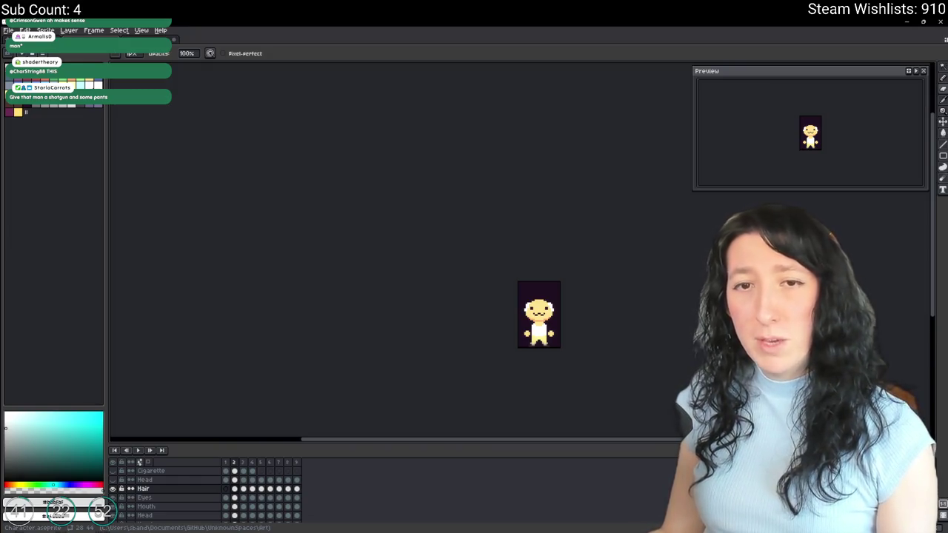
# Save Character.aseprite with the balding hairstyle and pan the canvas up-left.
pyautogui.hotkey('ctrl', 's')
pyautogui.moveTo(347, 278); pyautogui.dragTo(303, 238)
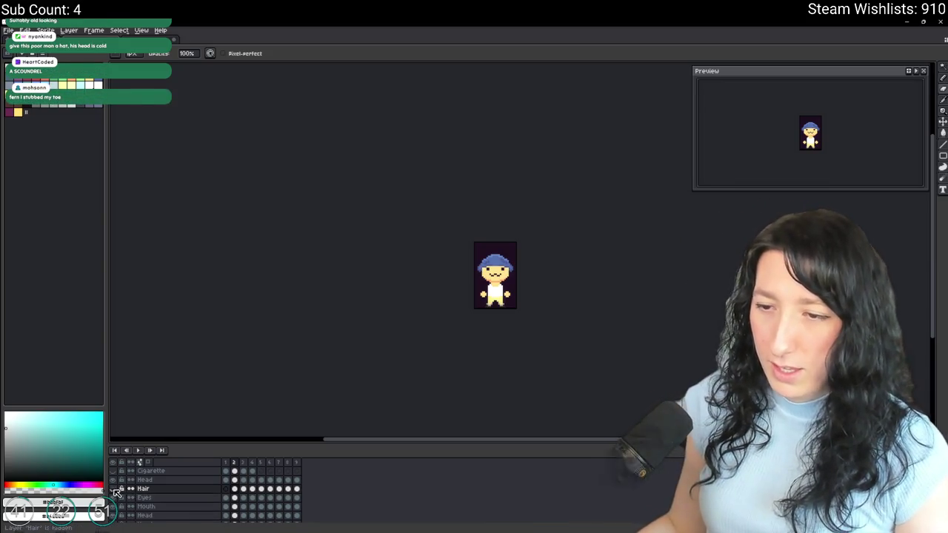
# Add a new animation frame for another hairstyle, starting from the frame 2 Hair cel.
pyautogui.click(226, 488)
pyautogui.click(234, 489)
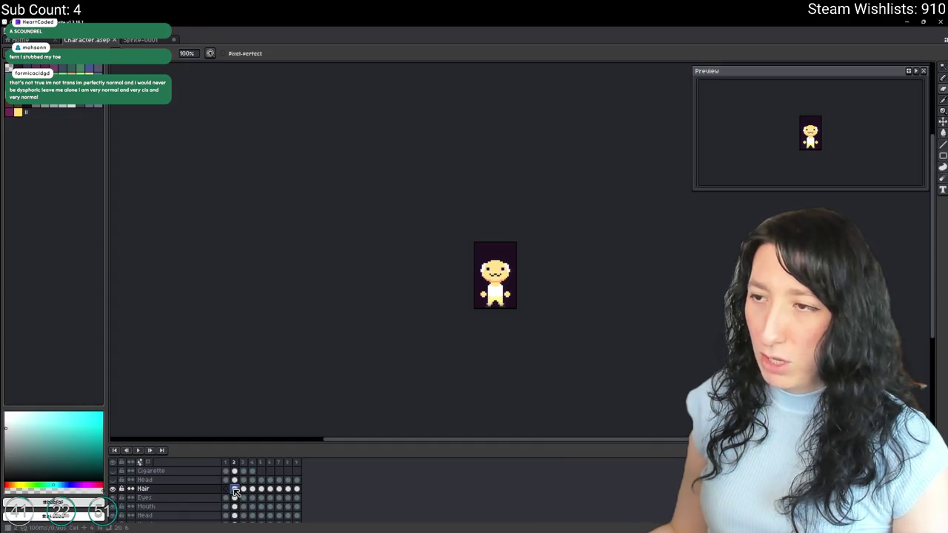
pyautogui.hotkey('alt', 'n')
pyautogui.scroll(2, 446, 276)
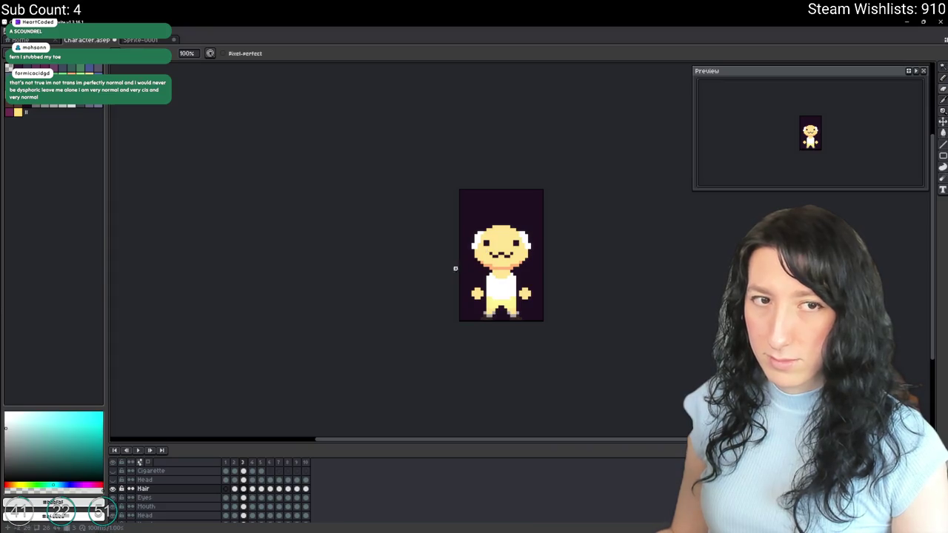
pyautogui.scroll(2, 346, 292)
pyautogui.scroll(3, 370, 266)
pyautogui.scroll(2, 324, 302)
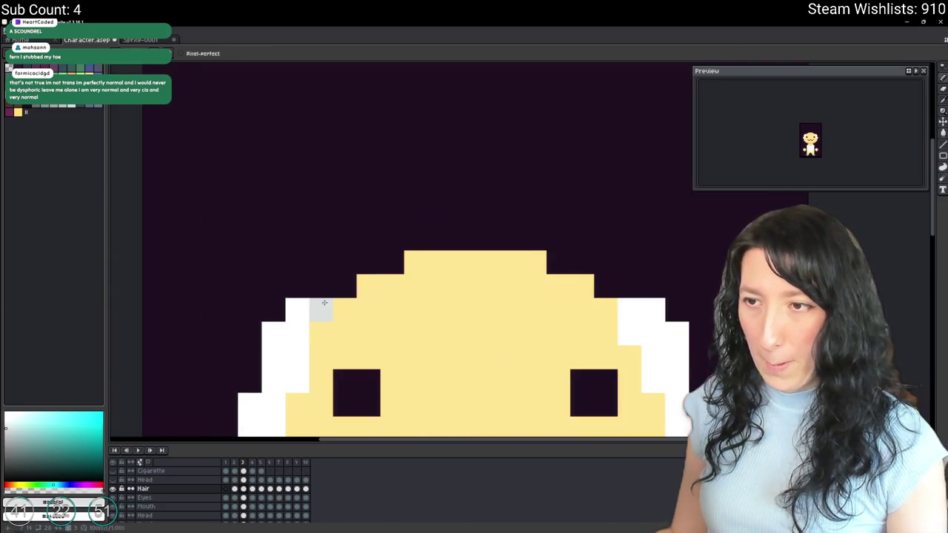
# Paint white hair pixels across the top row of the character's head.
pyautogui.click(344, 287)
pyautogui.click(601, 288)
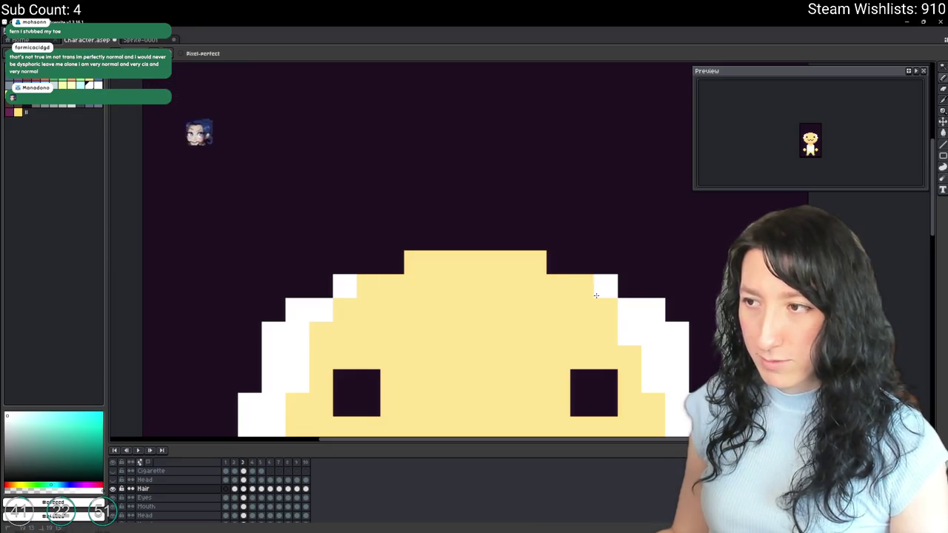
pyautogui.scroll(-4, 596, 296)
pyautogui.scroll(3, 614, 297)
pyautogui.scroll(1, 619, 296)
pyautogui.moveTo(619, 296); pyautogui.dragTo(411, 303)
pyautogui.scroll(-2, 415, 305)
pyautogui.scroll(-2, 426, 367)
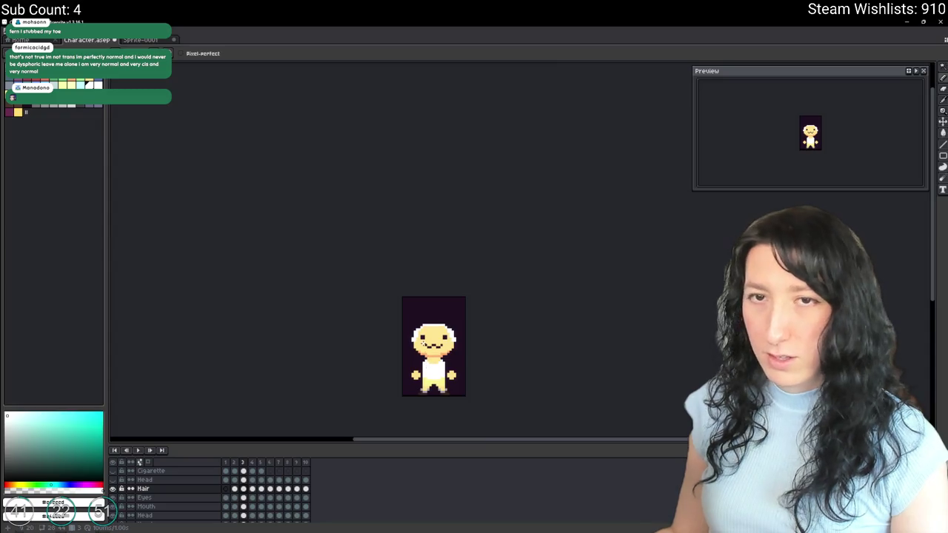
# Draw a white cap shape above the head and fill its dark gap white.
pyautogui.moveTo(419, 341); pyautogui.dragTo(409, 305)
pyautogui.scroll(2, 427, 274)
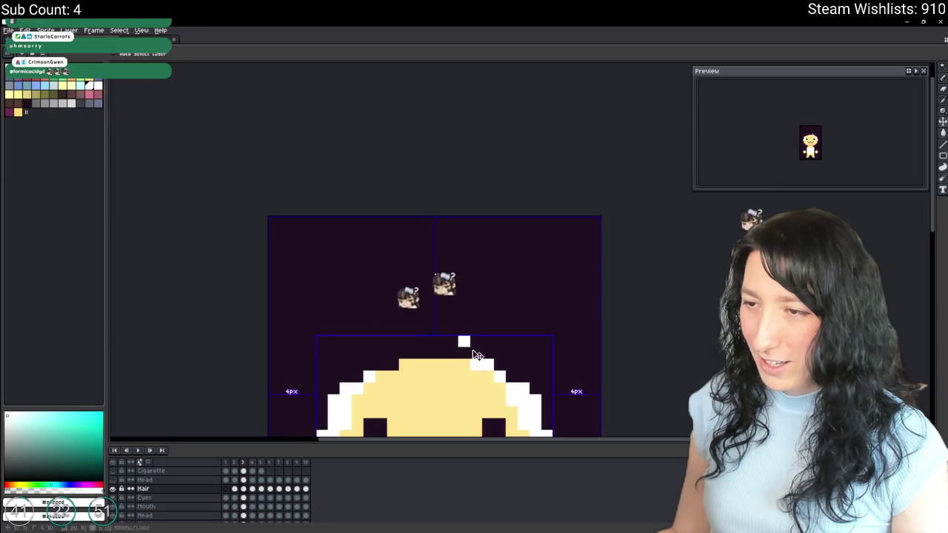
pyautogui.moveTo(478, 353)
pyautogui.mouseDown()
pyautogui.moveTo(396, 353)
pyautogui.moveTo(364, 370)
pyautogui.mouseUp()
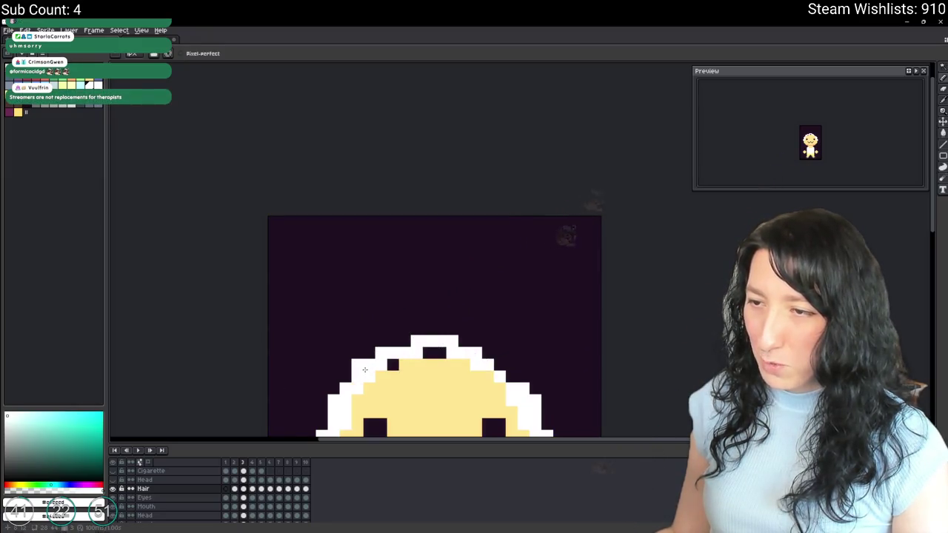
pyautogui.click(440, 353)
pyautogui.moveTo(457, 347); pyautogui.dragTo(507, 293)
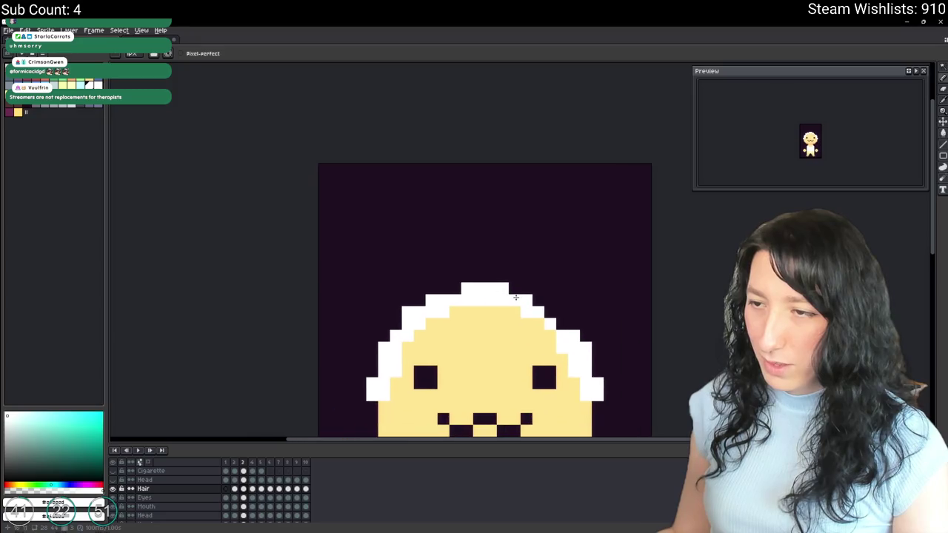
pyautogui.scroll(-5, 412, 343)
pyautogui.scroll(-1, 474, 326)
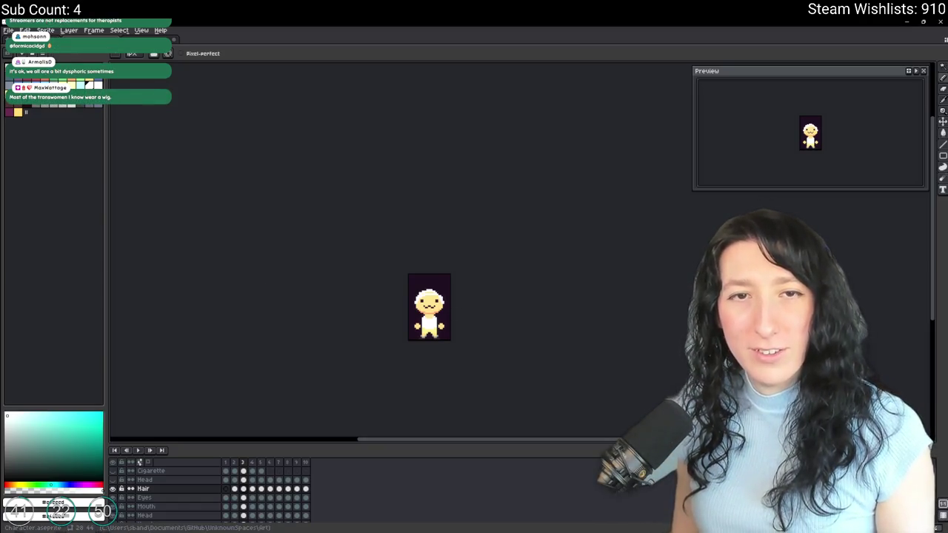
# Pick the skin yellow and draw a yellow streak across the top of frame 3's white hair.
pyautogui.scroll(1, 378, 313)
pyautogui.scroll(1, 379, 314)
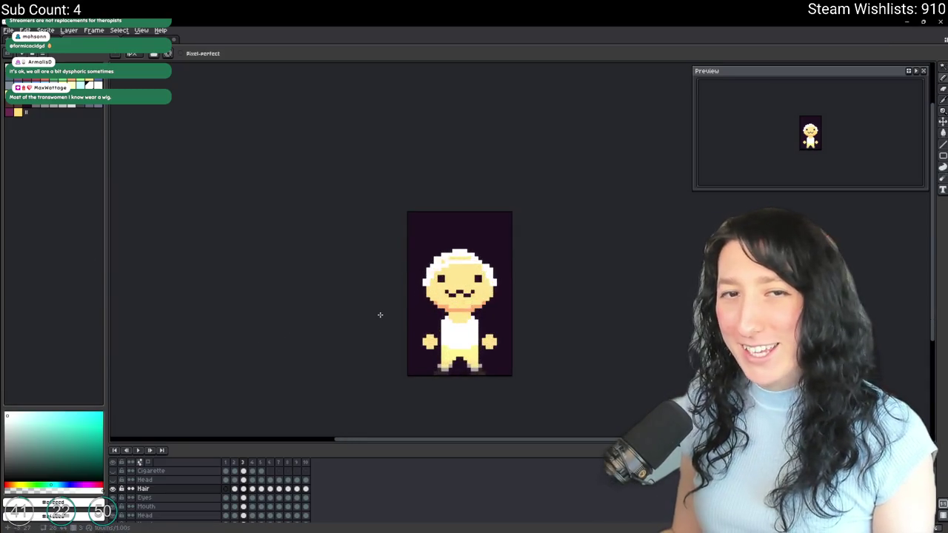
pyautogui.scroll(1, 378, 296)
pyautogui.scroll(2, 391, 285)
pyautogui.moveTo(404, 277); pyautogui.dragTo(364, 283)
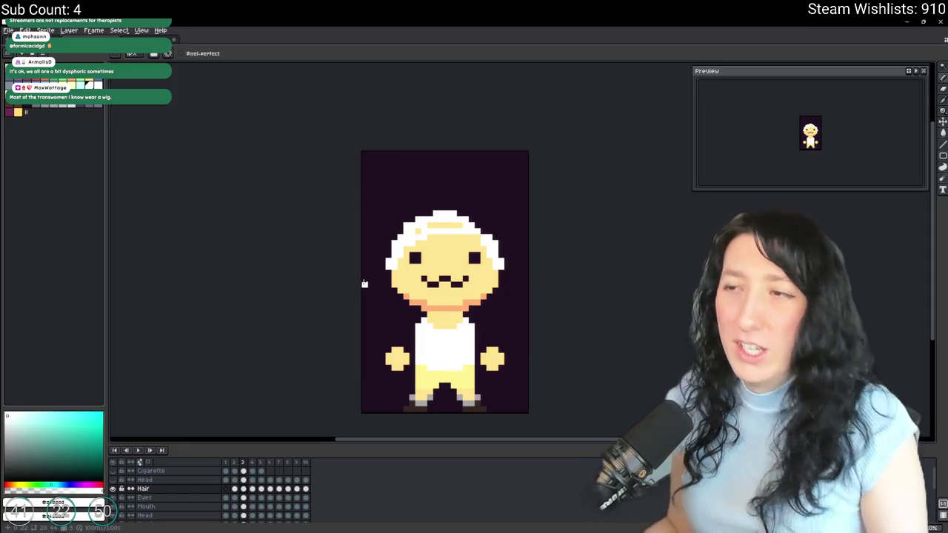
pyautogui.scroll(2, 385, 270)
pyautogui.press('i')
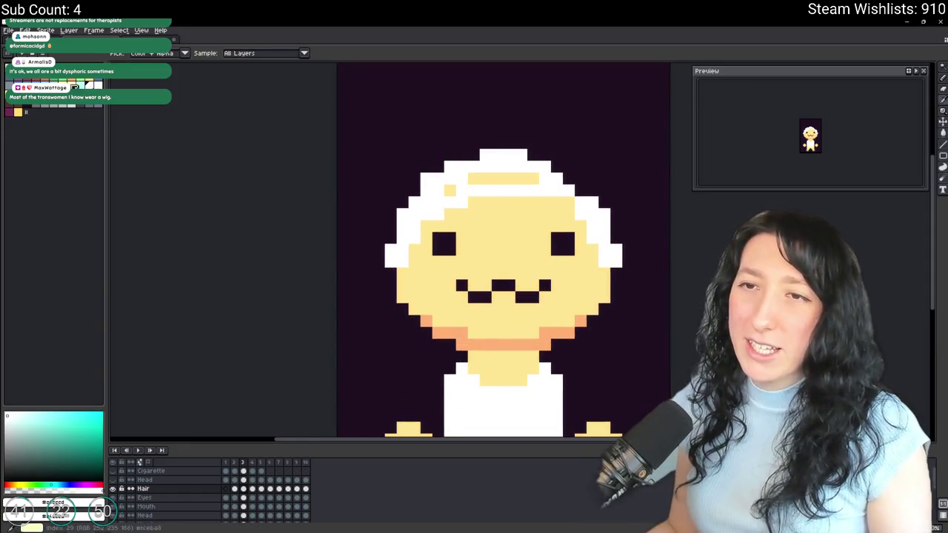
pyautogui.press('b')
pyautogui.scroll(2, 470, 164)
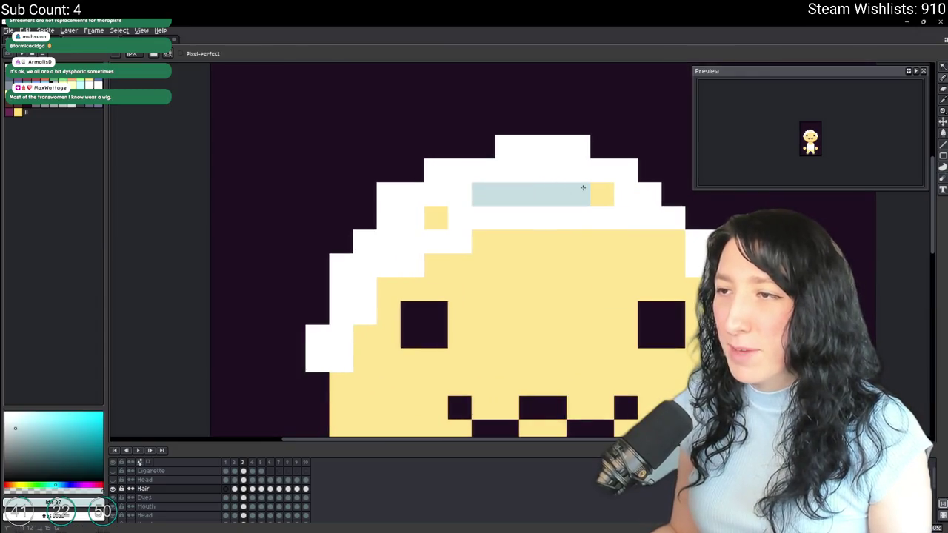
pyautogui.moveTo(583, 187); pyautogui.dragTo(582, 187)
pyautogui.moveTo(435, 265)
pyautogui.mouseDown()
pyautogui.moveTo(465, 248)
pyautogui.moveTo(402, 275)
pyautogui.mouseUp()
pyautogui.scroll(-2, 400, 271)
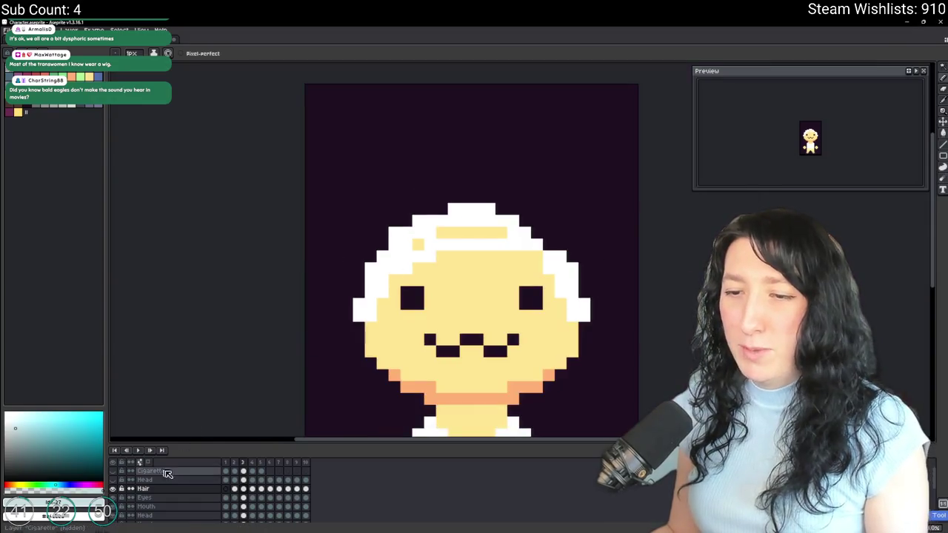
# Compare with frame 4's hair, then tidy frame 3's hair edge pixels, undoing a stray stroke.
pyautogui.click(252, 488)
pyautogui.press('i')
pyautogui.scroll(2, 416, 280)
pyautogui.scroll(3, 416, 280)
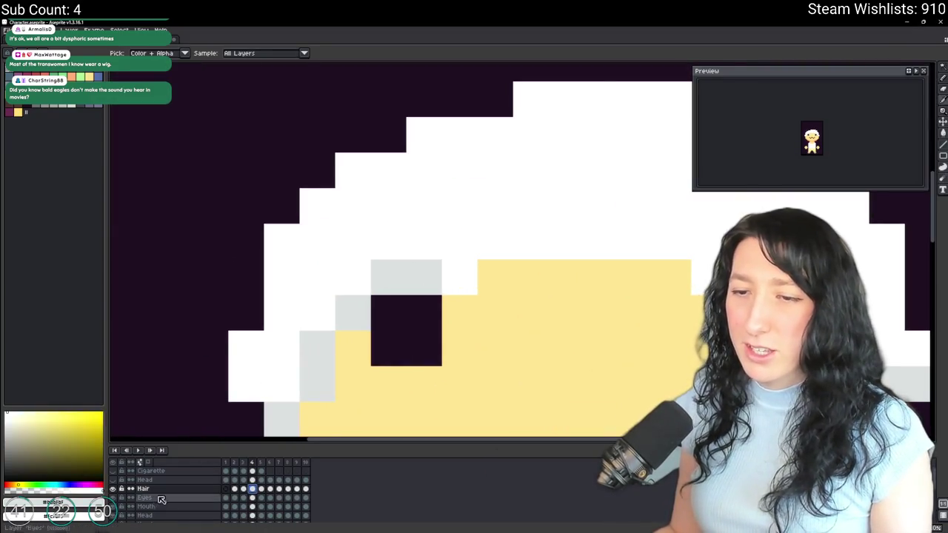
pyautogui.click(244, 488)
pyautogui.scroll(-4, 567, 247)
pyautogui.press('b')
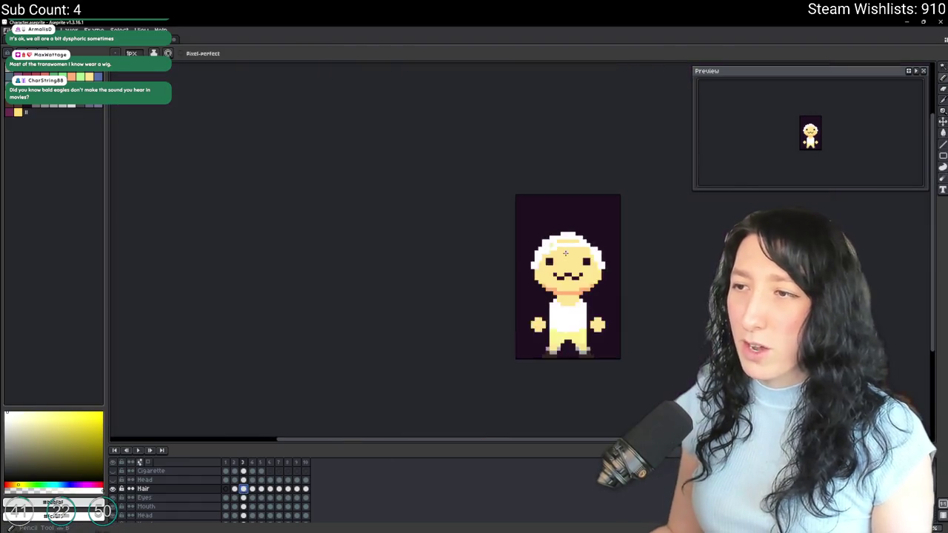
pyautogui.scroll(3, 504, 244)
pyautogui.scroll(1, 505, 243)
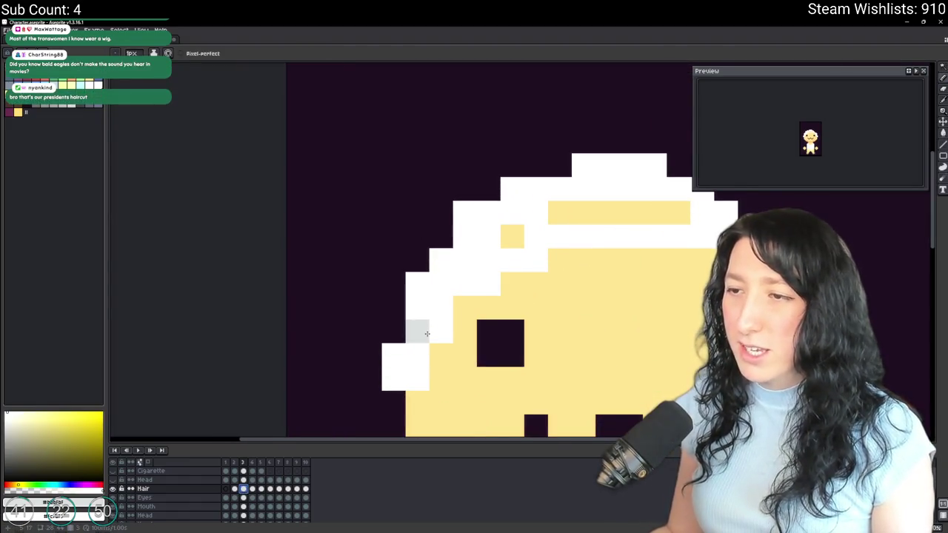
pyautogui.hotkey('ctrl', 'z')
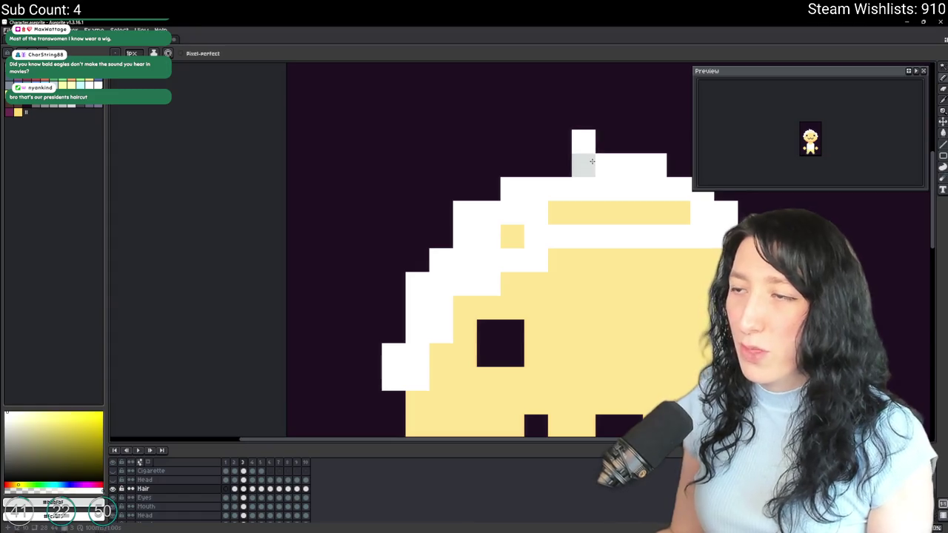
pyautogui.scroll(-4, 592, 161)
pyautogui.scroll(2, 518, 188)
pyautogui.scroll(1, 510, 191)
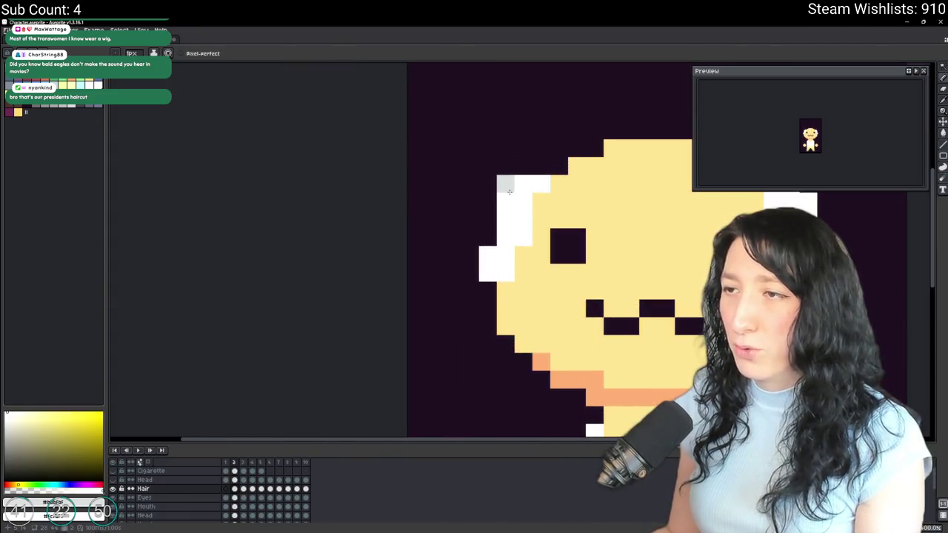
pyautogui.moveTo(505, 219); pyautogui.dragTo(403, 258)
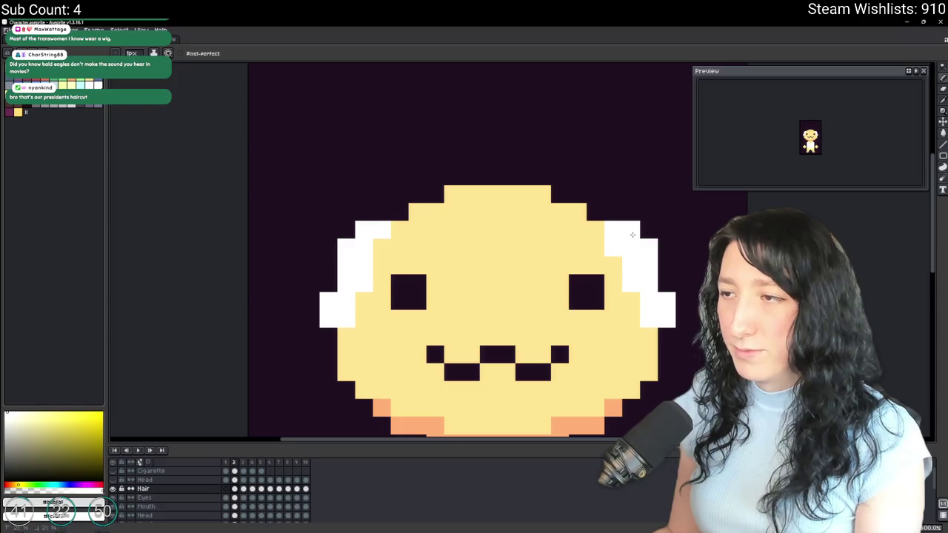
pyautogui.scroll(-4, 647, 251)
pyautogui.scroll(1, 573, 280)
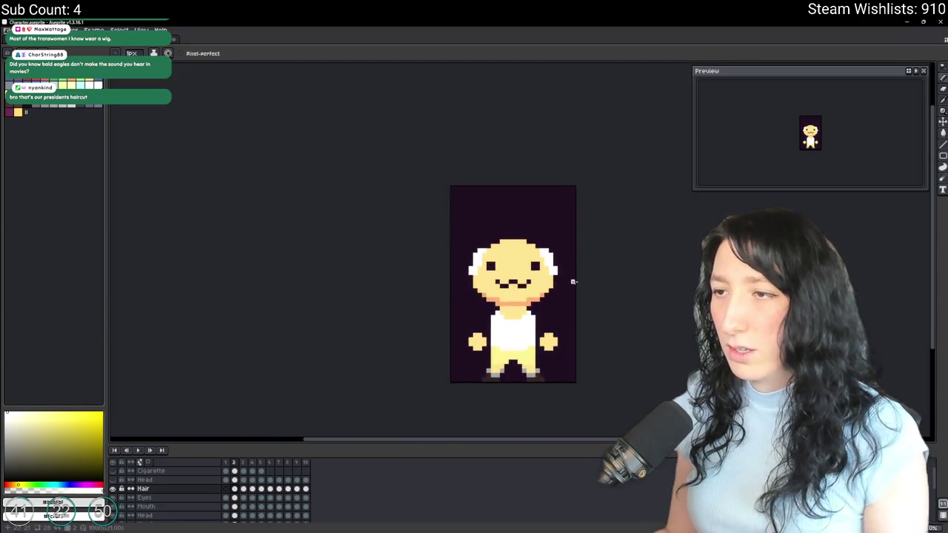
pyautogui.press('v')
pyautogui.scroll(3, 564, 277)
pyautogui.scroll(2, 466, 254)
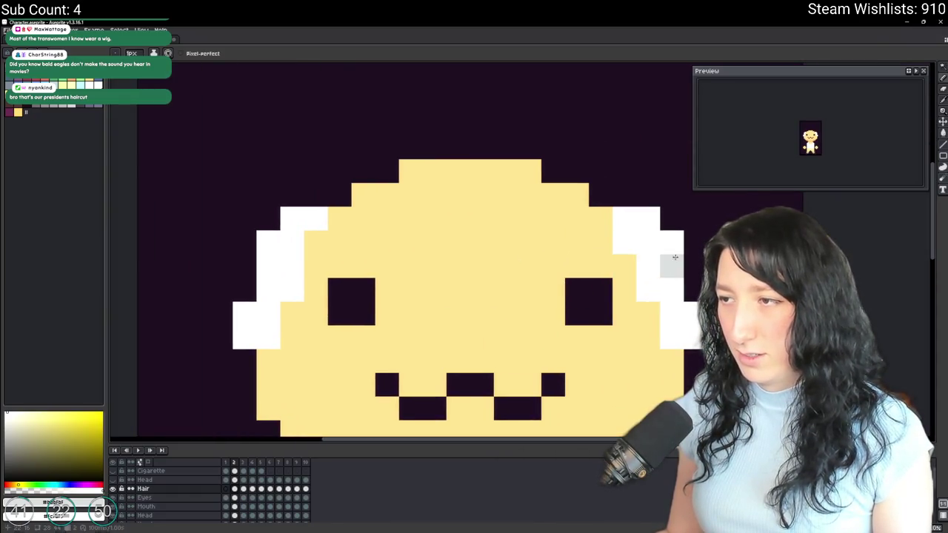
pyautogui.scroll(-3, 692, 304)
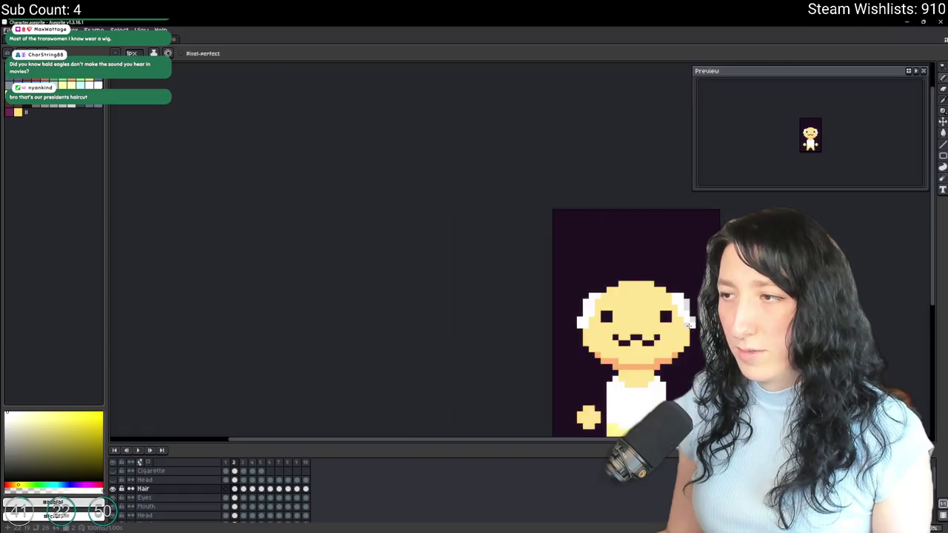
pyautogui.scroll(-2, 688, 323)
pyautogui.scroll(1, 620, 316)
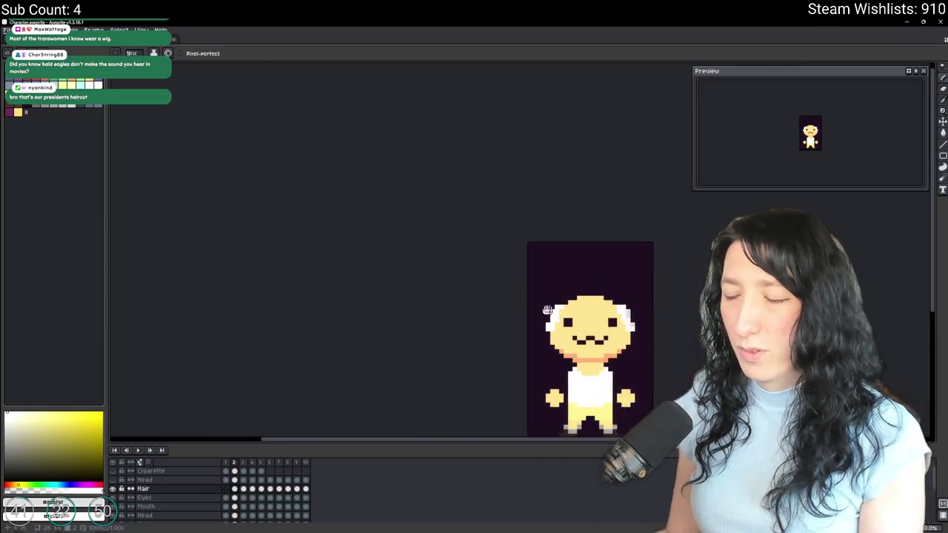
pyautogui.scroll(2, 597, 311)
pyautogui.moveTo(598, 311); pyautogui.dragTo(400, 290)
pyautogui.scroll(-2, 399, 290)
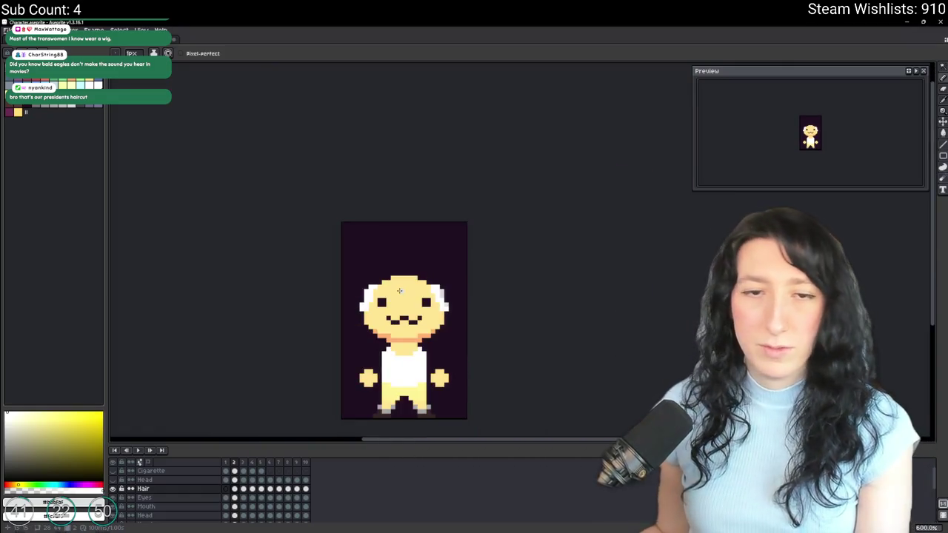
pyautogui.scroll(2, 403, 289)
pyautogui.scroll(2, 444, 274)
pyautogui.press('g')
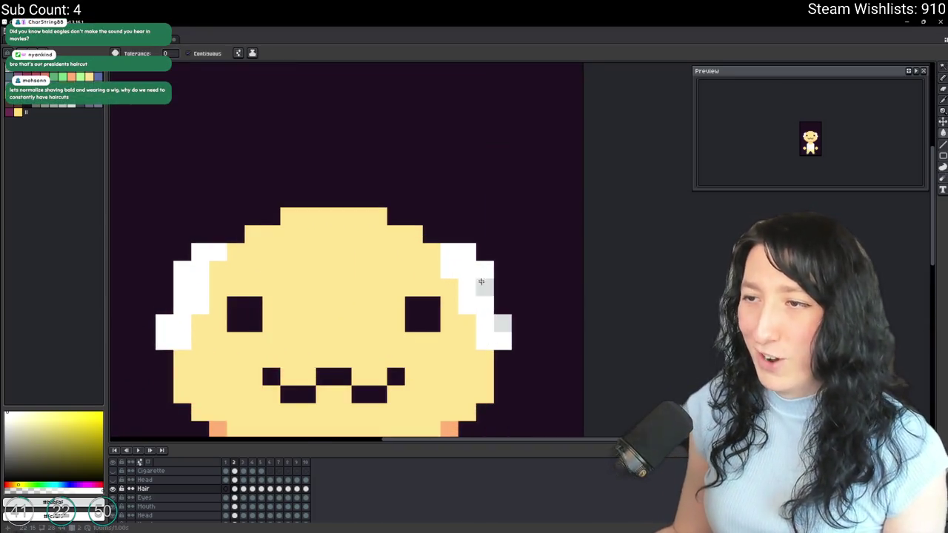
pyautogui.scroll(-2, 503, 326)
pyautogui.scroll(-1, 496, 331)
pyautogui.scroll(-1, 485, 339)
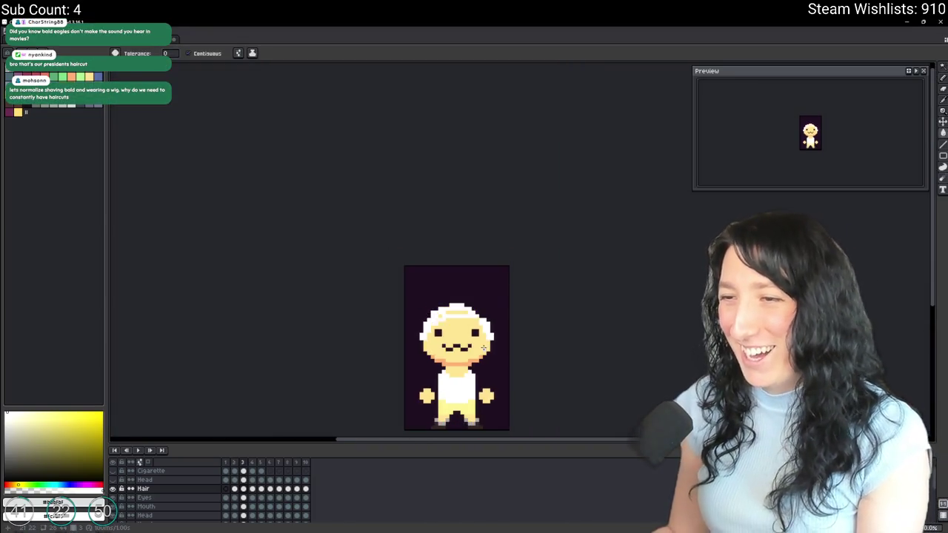
pyautogui.scroll(-1, 476, 346)
pyautogui.scroll(-1, 476, 346)
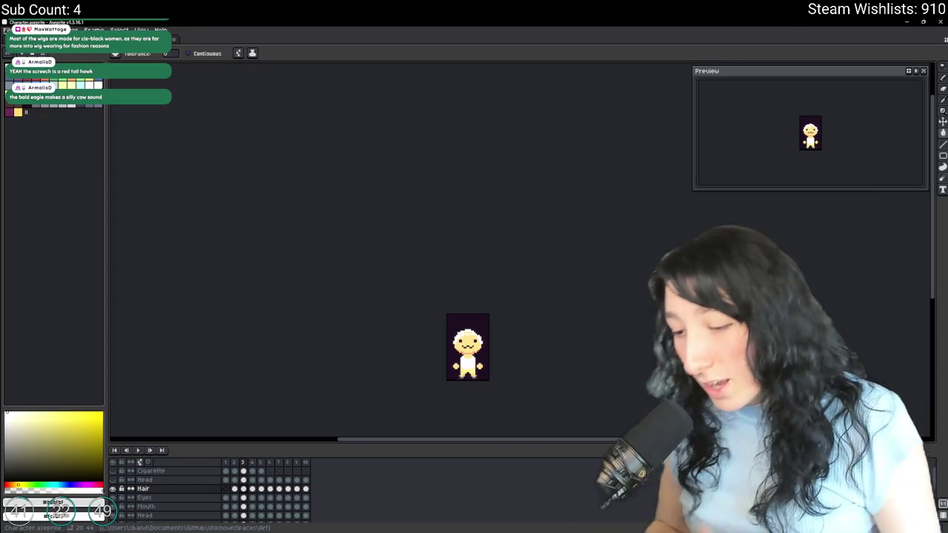
pyautogui.scroll(2, 475, 292)
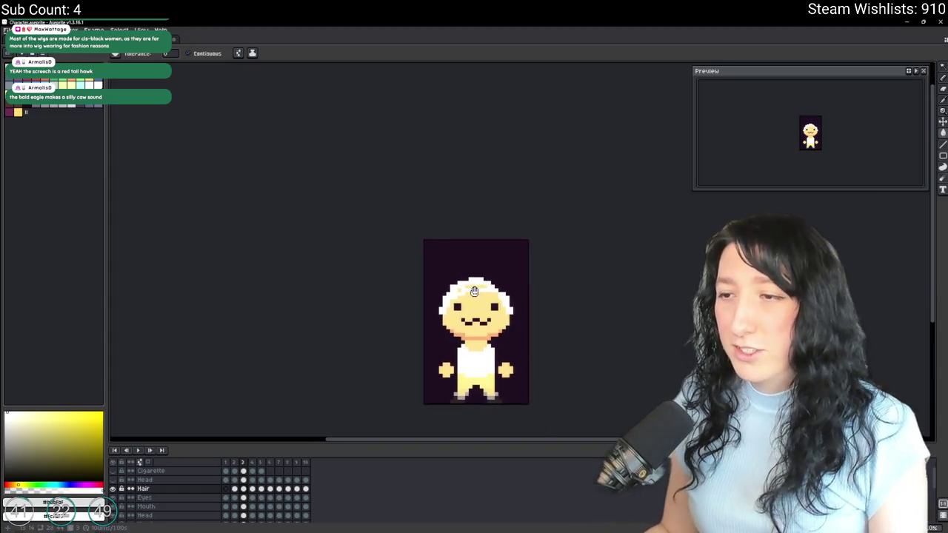
pyautogui.scroll(-2, 475, 291)
pyautogui.scroll(4, 471, 285)
pyautogui.scroll(3, 459, 266)
pyautogui.press('i')
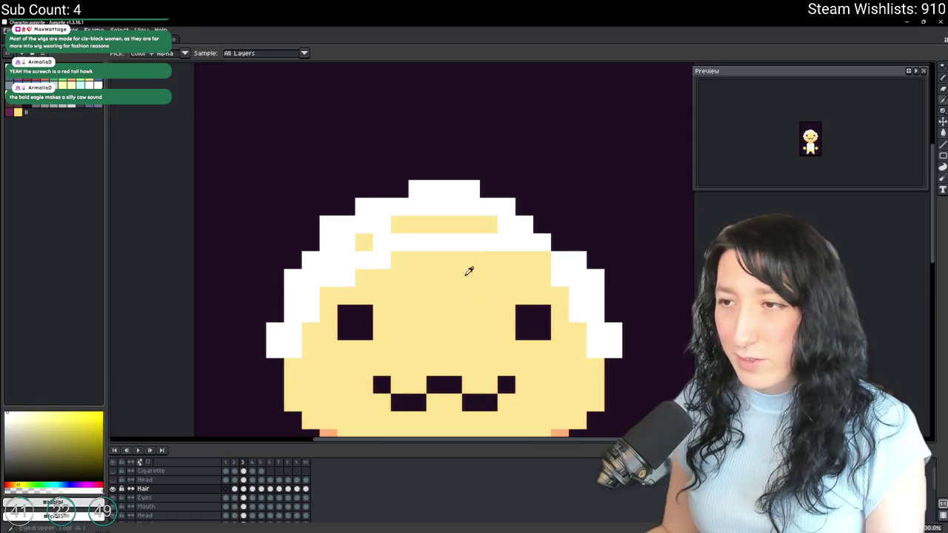
pyautogui.click(540, 244)
pyautogui.press('b')
pyautogui.scroll(-4, 546, 256)
pyautogui.scroll(1, 519, 278)
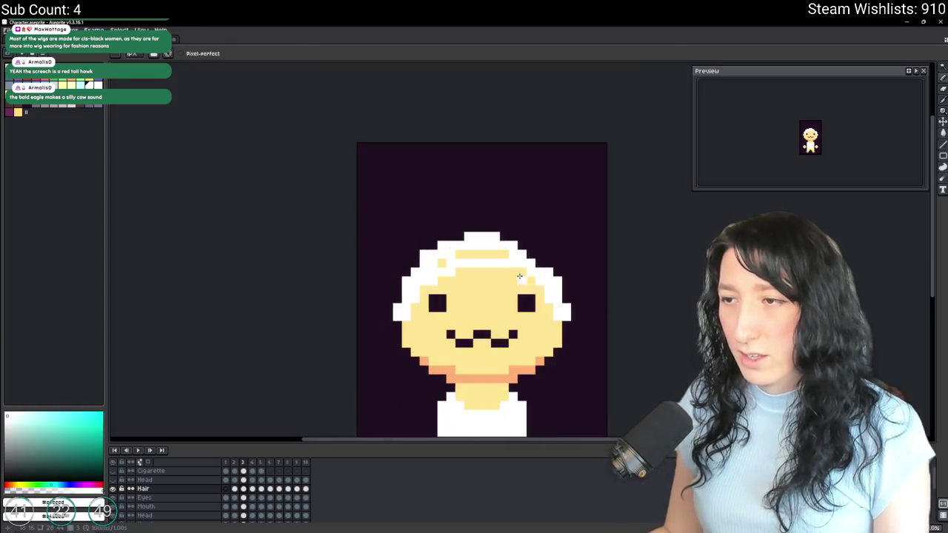
pyautogui.scroll(1, 470, 334)
pyautogui.scroll(1, 430, 274)
pyautogui.scroll(-2, 403, 285)
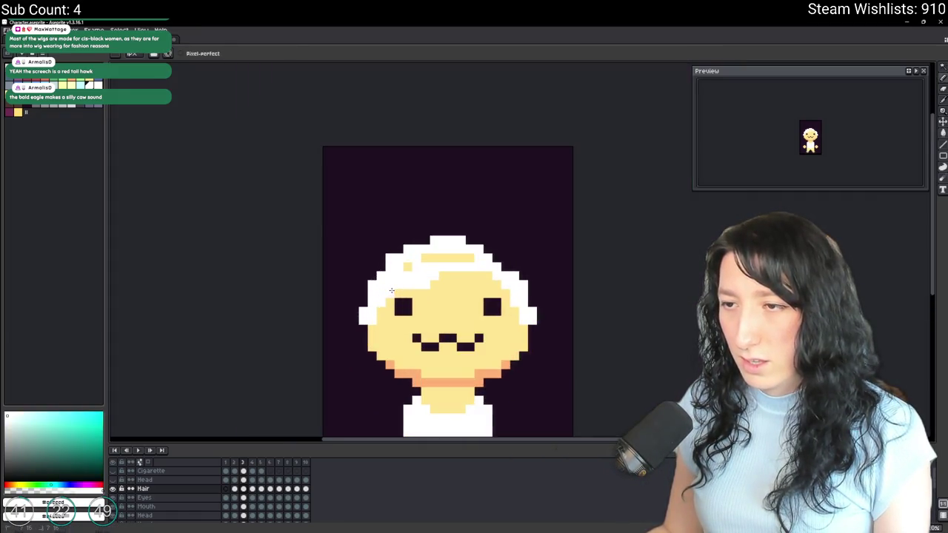
pyautogui.scroll(-4, 391, 290)
pyautogui.scroll(-1, 400, 289)
pyautogui.scroll(5, 420, 286)
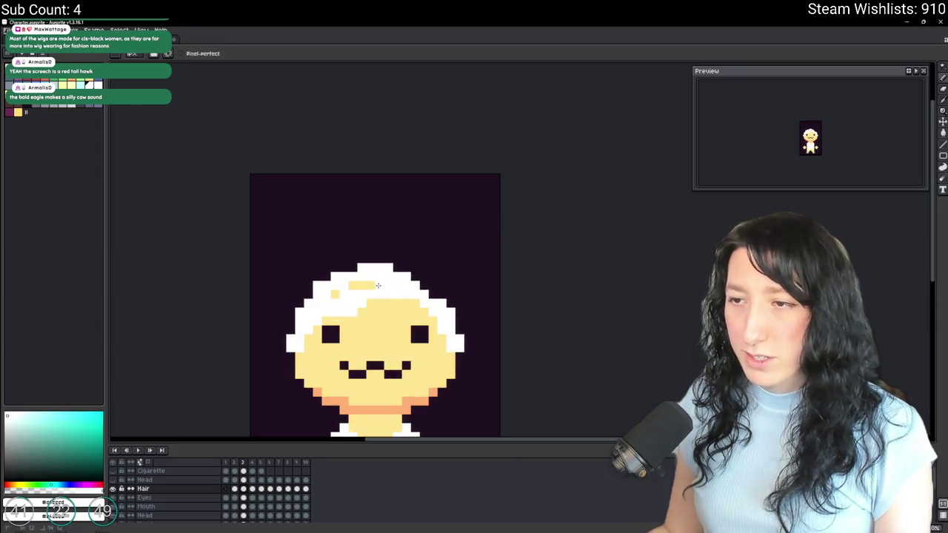
pyautogui.scroll(-3, 379, 285)
pyautogui.scroll(-1, 371, 292)
pyautogui.scroll(2, 355, 302)
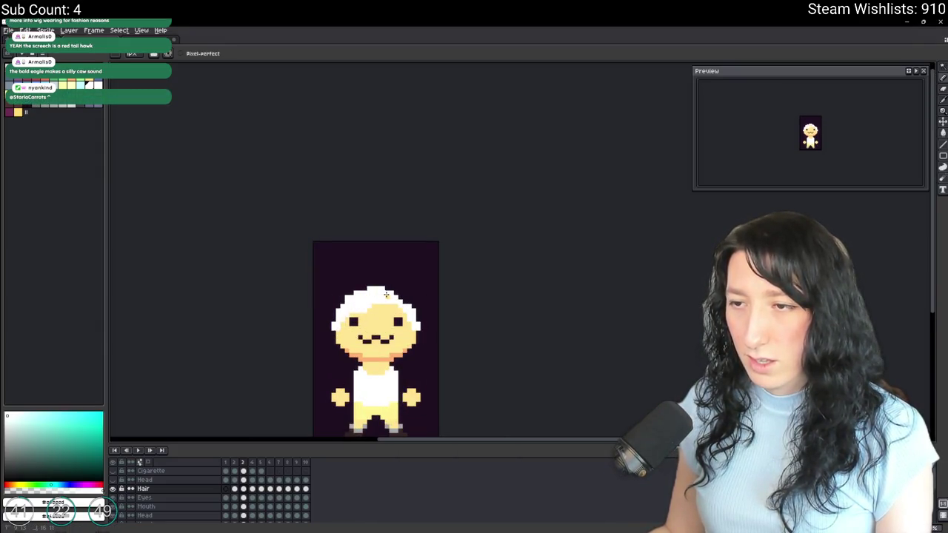
pyautogui.scroll(-1, 397, 303)
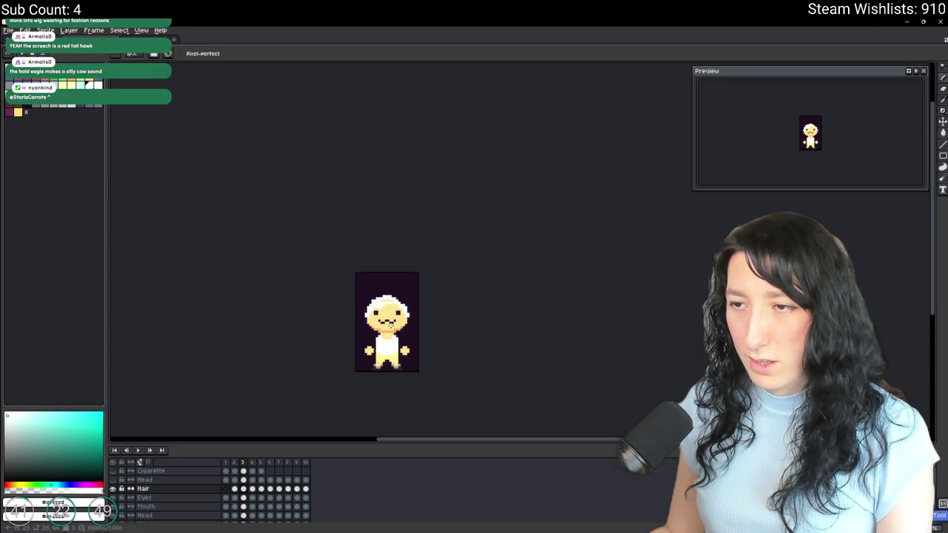
pyautogui.scroll(1, 390, 323)
pyautogui.press('b')
pyautogui.scroll(-1, 379, 340)
pyautogui.scroll(-1, 384, 329)
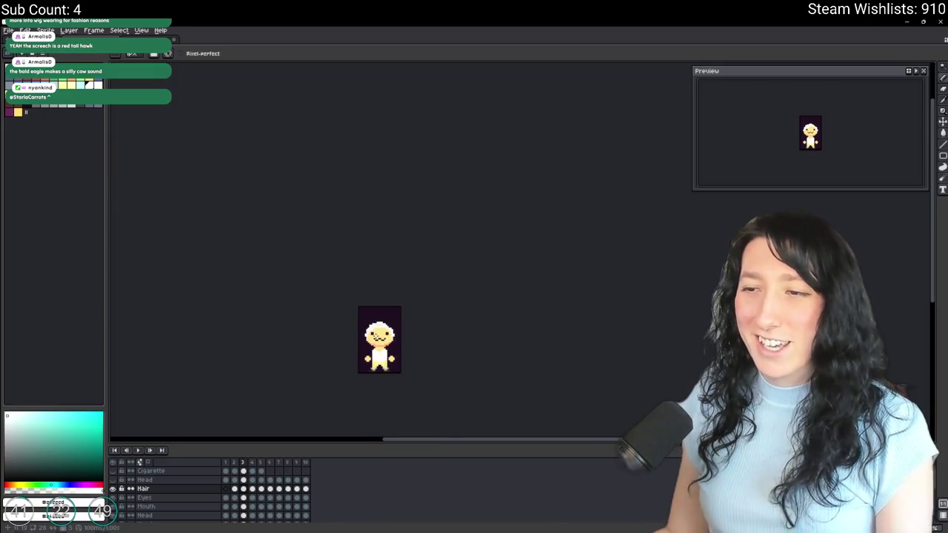
pyautogui.scroll(1, 387, 321)
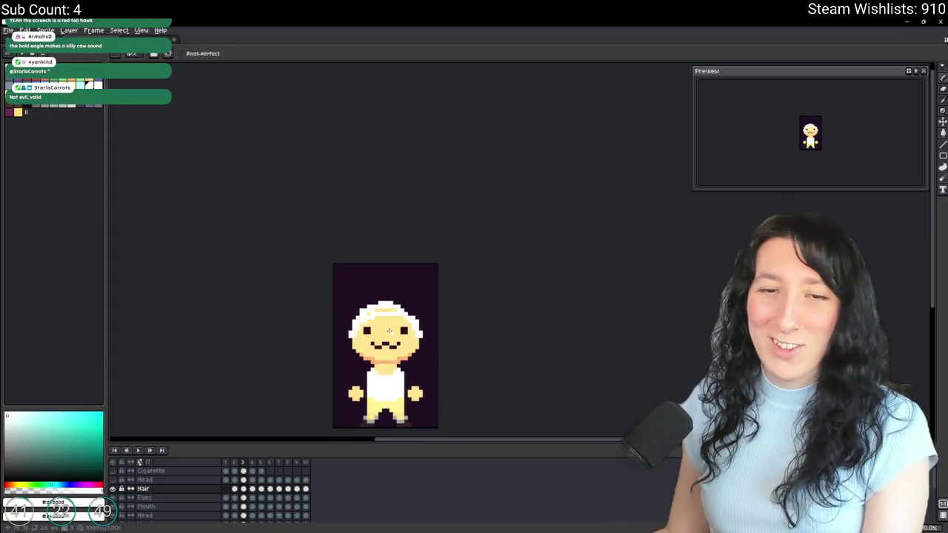
pyautogui.scroll(2, 450, 294)
pyautogui.scroll(1, 451, 294)
pyautogui.scroll(-5, 453, 288)
pyautogui.scroll(1, 459, 281)
pyautogui.scroll(3, 466, 275)
pyautogui.press('v')
pyautogui.press('b')
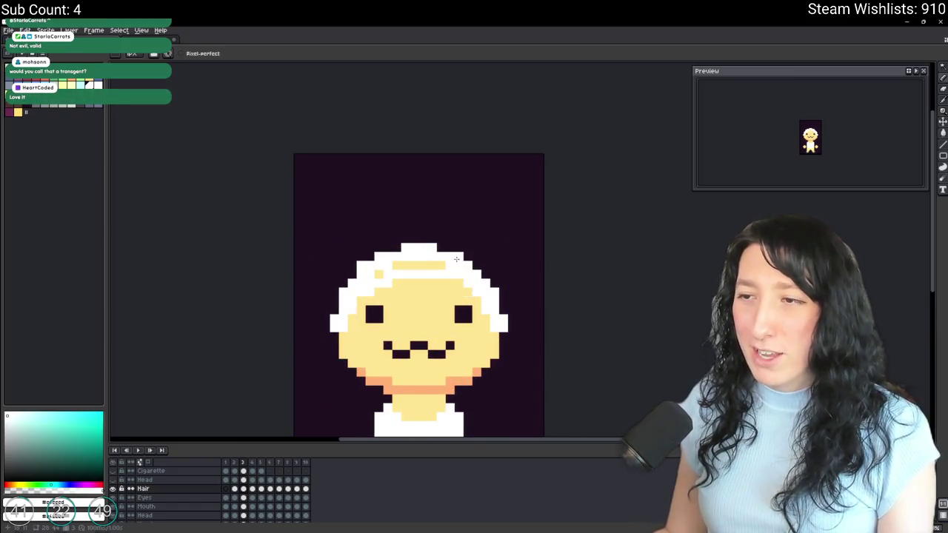
pyautogui.scroll(-3, 463, 274)
pyautogui.scroll(1, 467, 278)
pyautogui.scroll(3, 467, 280)
pyautogui.scroll(-3, 447, 300)
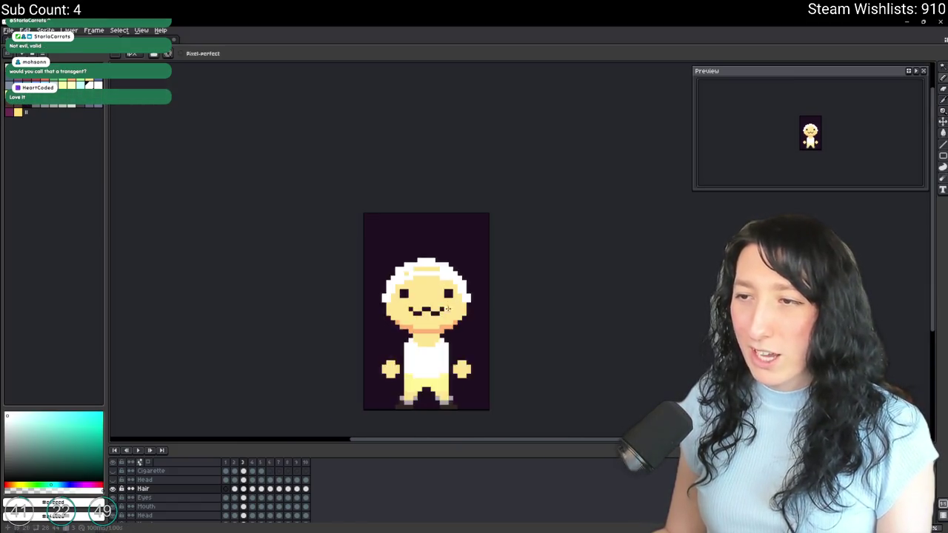
pyautogui.scroll(-1, 448, 306)
pyautogui.scroll(-1, 449, 310)
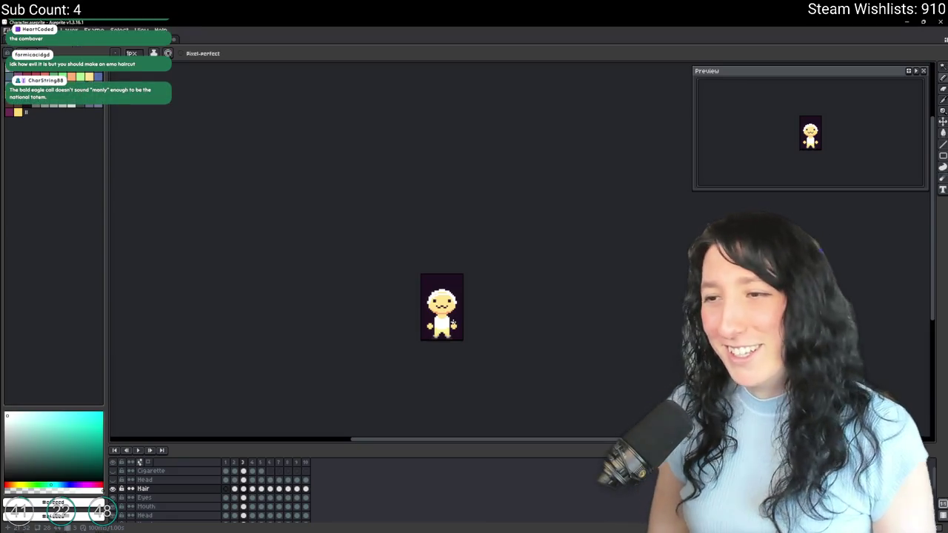
pyautogui.press('Left')
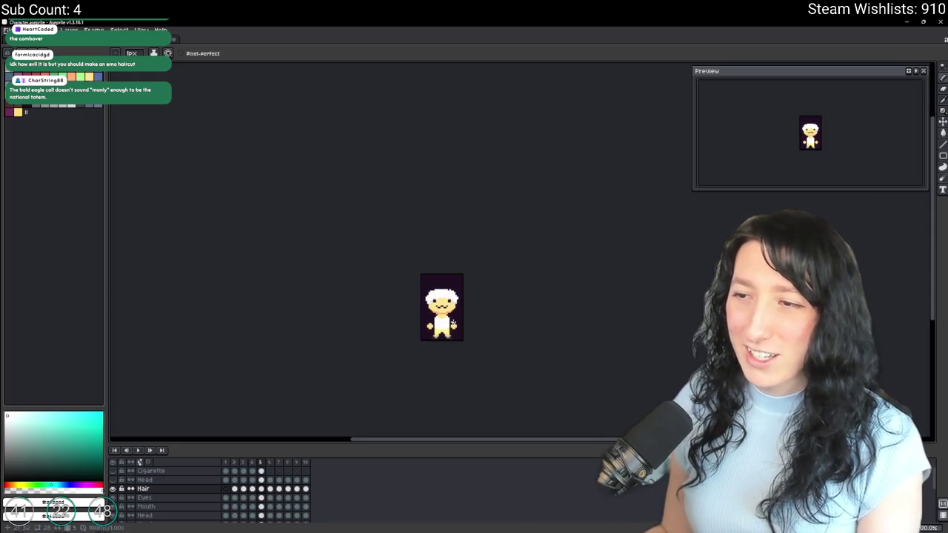
# Add a new frame and start repainting the top of the head with white hair.
pyautogui.hotkey('alt', 'n')
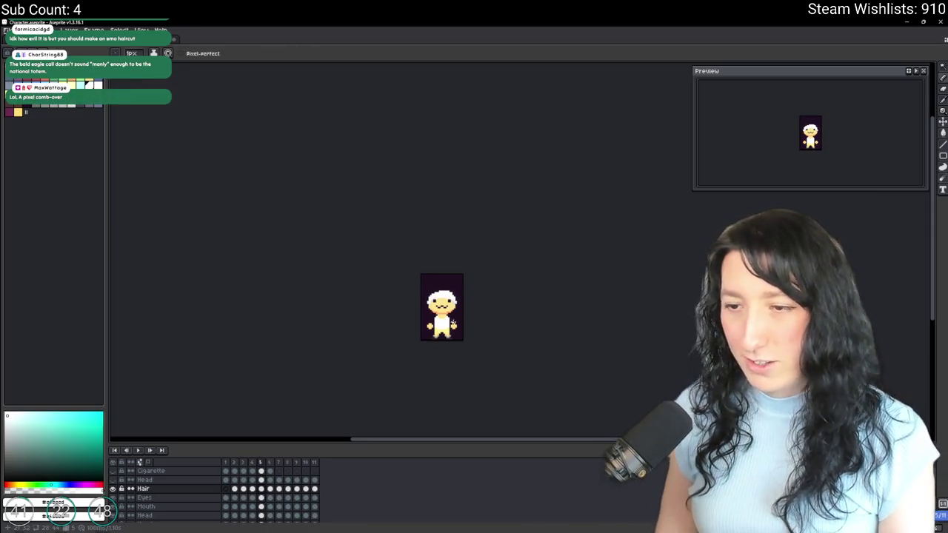
pyautogui.scroll(1, 453, 323)
pyautogui.scroll(2, 453, 323)
pyautogui.scroll(2, 437, 326)
pyautogui.scroll(2, 443, 277)
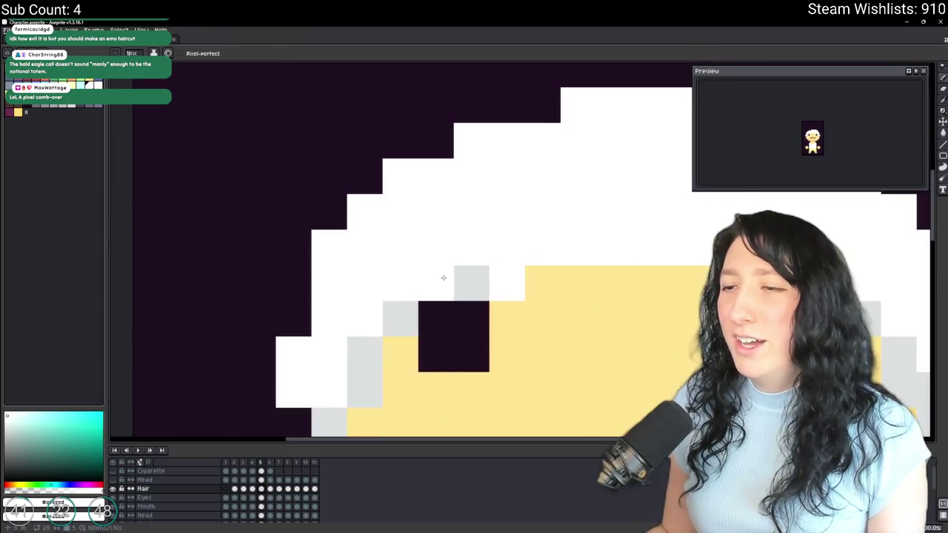
pyautogui.click(442, 277)
pyautogui.scroll(-1, 465, 258)
pyautogui.moveTo(474, 230); pyautogui.dragTo(417, 318)
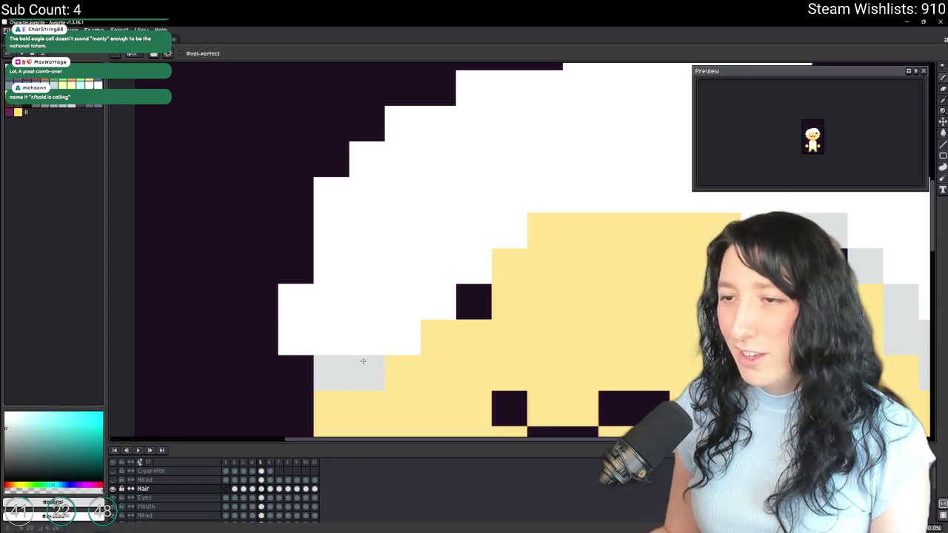
# Fill the hair left of the face white and shade one hair row light grey.
pyautogui.scroll(-5, 534, 209)
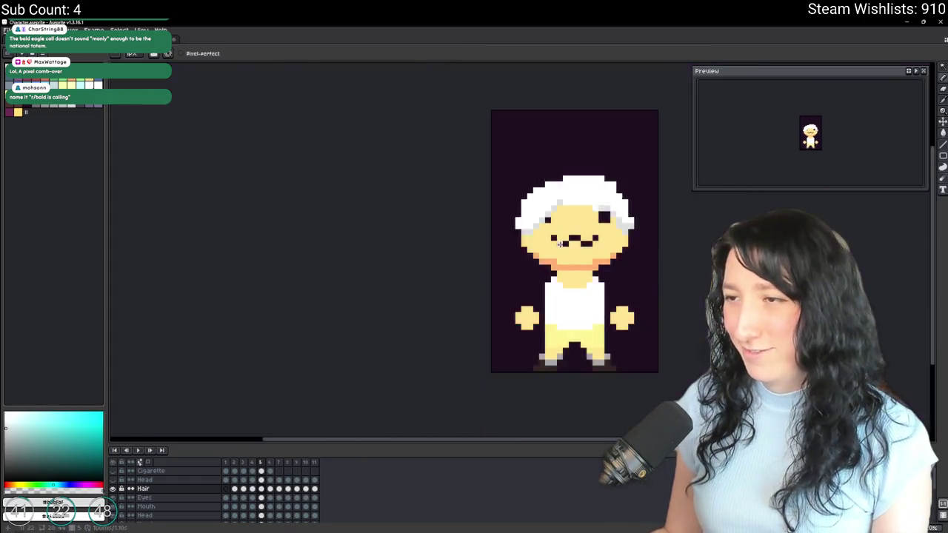
pyautogui.scroll(-3, 533, 209)
pyautogui.scroll(2, 537, 209)
pyautogui.scroll(2, 541, 209)
pyautogui.moveTo(515, 225); pyautogui.dragTo(530, 202)
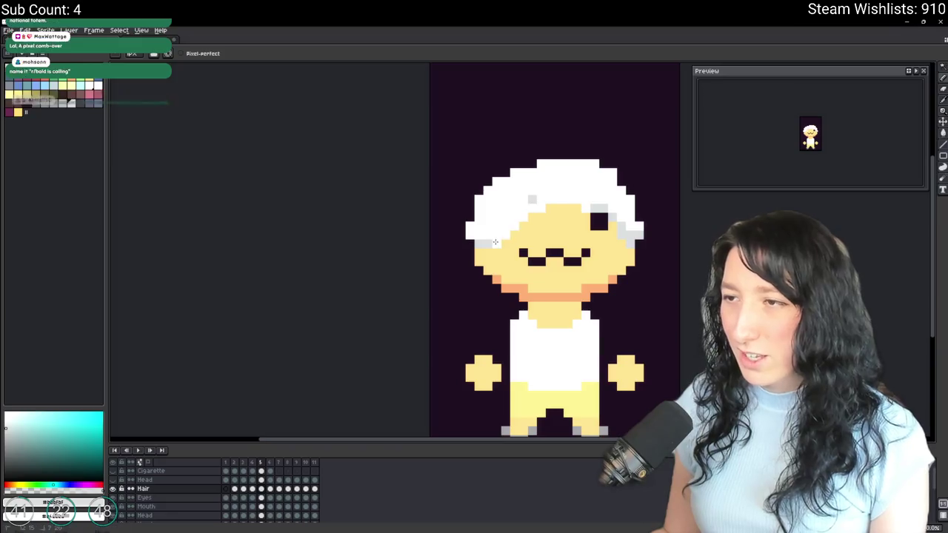
pyautogui.scroll(-3, 499, 242)
pyautogui.scroll(1, 499, 242)
pyautogui.scroll(5, 504, 214)
pyautogui.moveTo(498, 209); pyautogui.dragTo(593, 210)
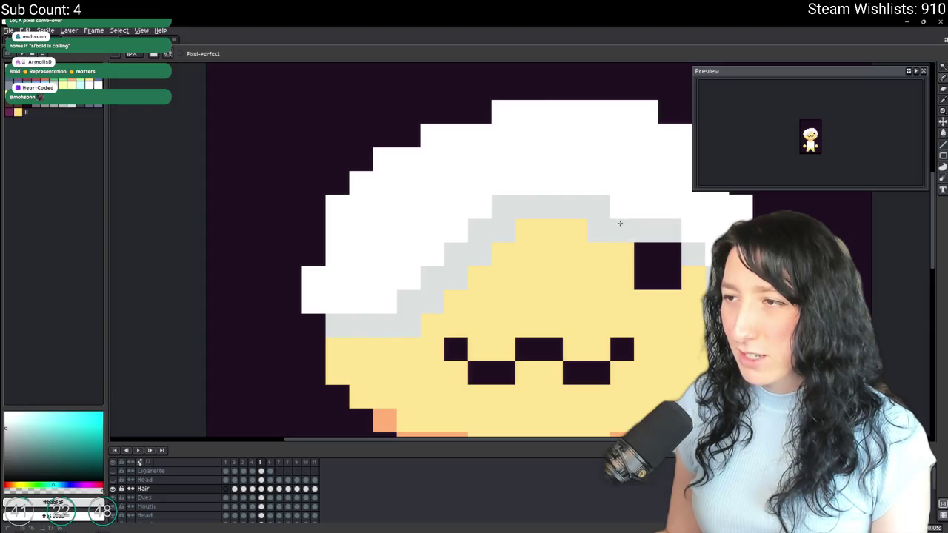
pyautogui.scroll(-5, 620, 223)
pyautogui.press('b')
pyautogui.scroll(2, 582, 253)
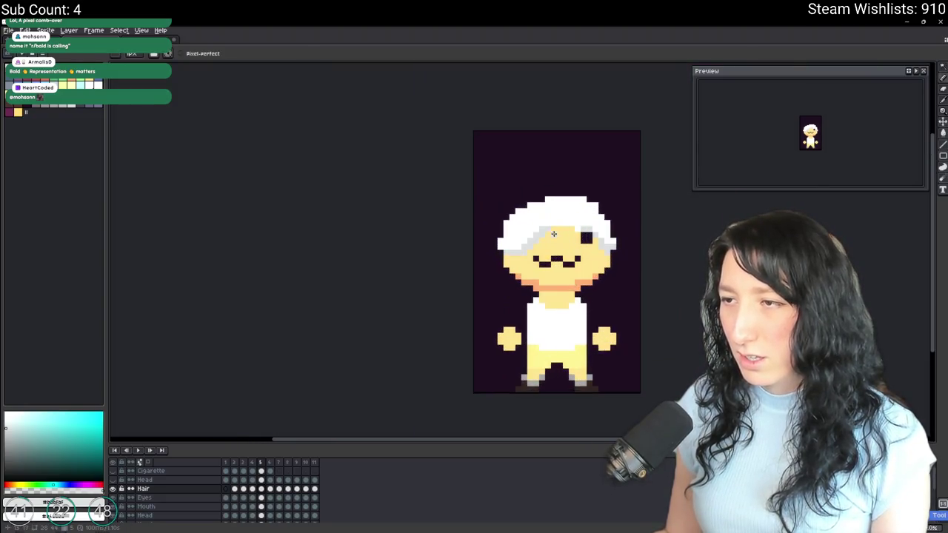
pyautogui.scroll(2, 550, 233)
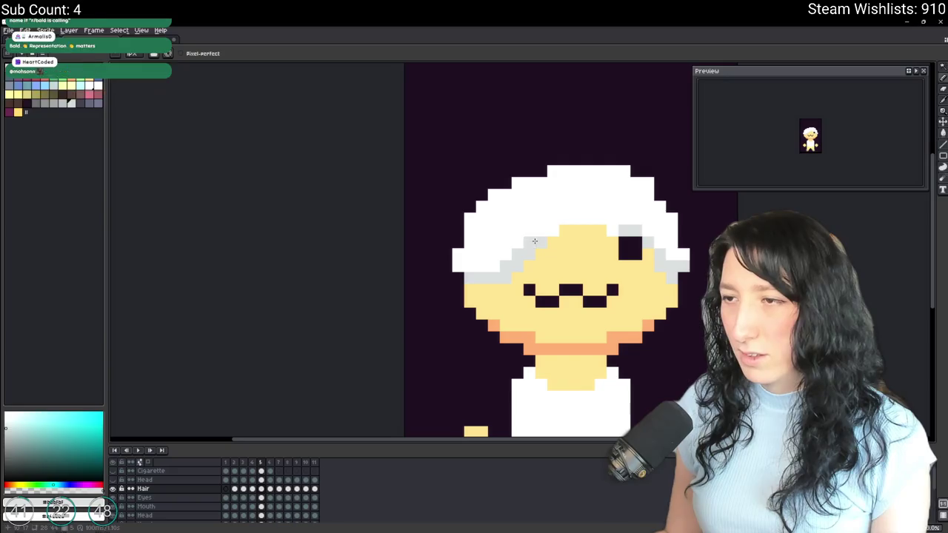
# Turn a grey pixel white and extend the white hair down over the forehead.
pyautogui.click(478, 277)
pyautogui.scroll(-2, 476, 281)
pyautogui.scroll(-1, 474, 285)
pyautogui.scroll(3, 471, 290)
pyautogui.scroll(-2, 468, 281)
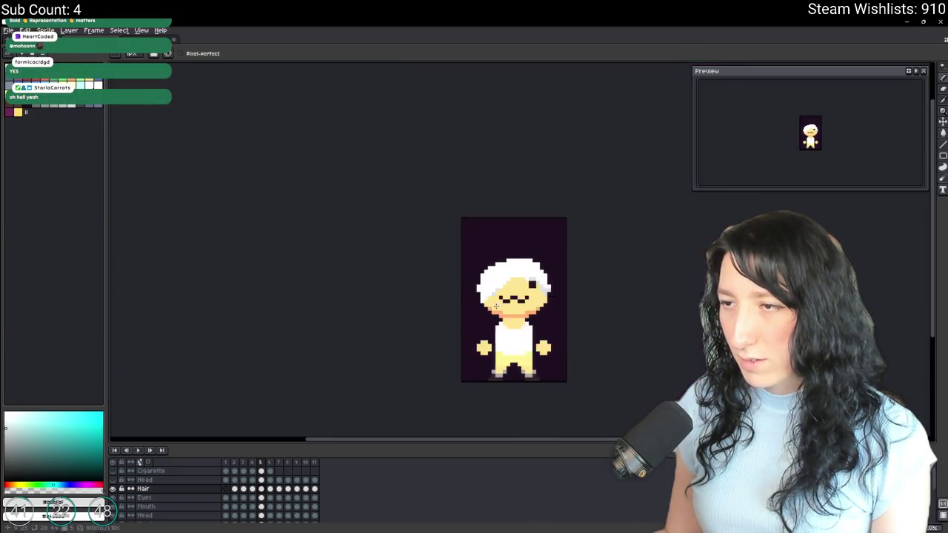
pyautogui.scroll(-1, 474, 290)
pyautogui.scroll(-2, 479, 300)
pyautogui.scroll(4, 480, 300)
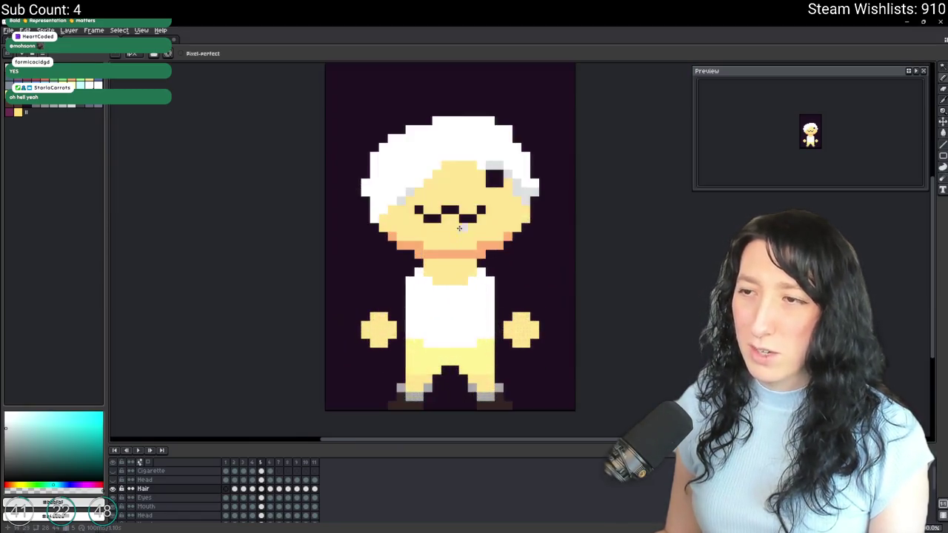
pyautogui.scroll(2, 415, 252)
pyautogui.scroll(-2, 371, 240)
pyautogui.scroll(1, 371, 240)
pyautogui.moveTo(407, 227); pyautogui.dragTo(389, 220)
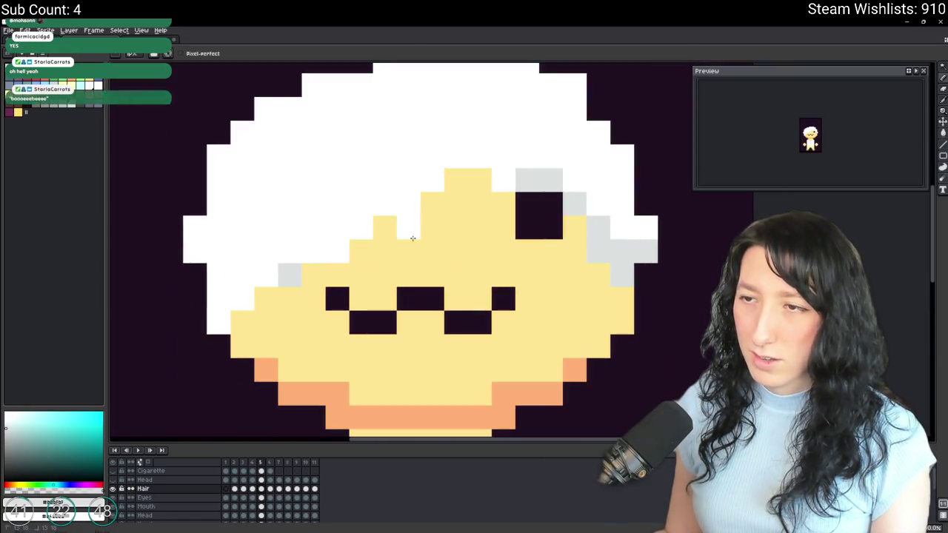
pyautogui.moveTo(456, 207); pyautogui.dragTo(462, 164)
pyautogui.scroll(-2, 462, 164)
pyautogui.scroll(-1, 464, 222)
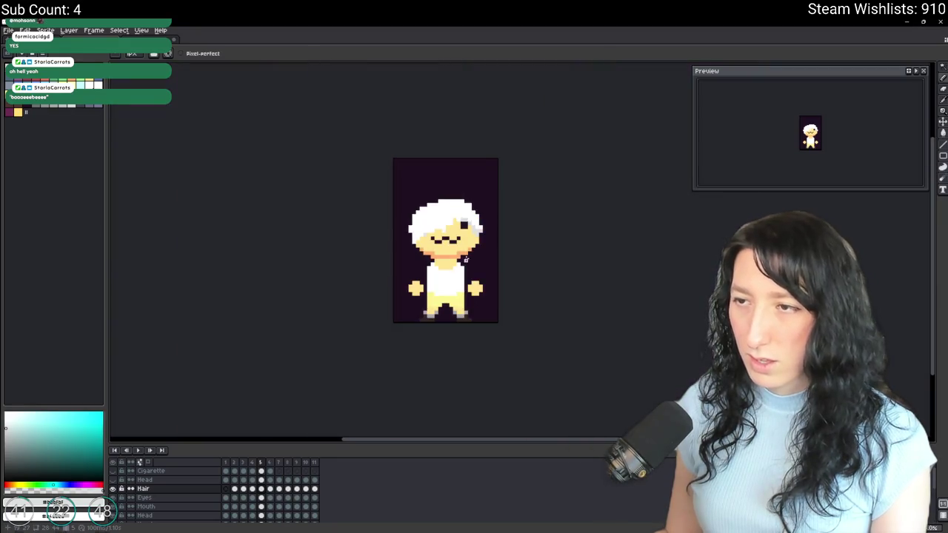
pyautogui.scroll(-1, 465, 244)
pyautogui.scroll(-1, 467, 260)
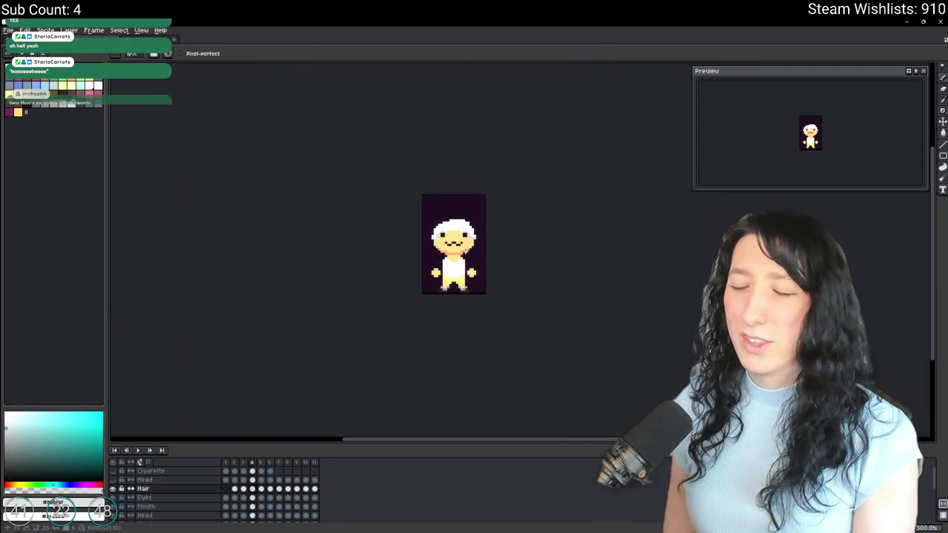
pyautogui.scroll(-1, 457, 238)
pyautogui.scroll(5, 456, 239)
pyautogui.scroll(2, 436, 274)
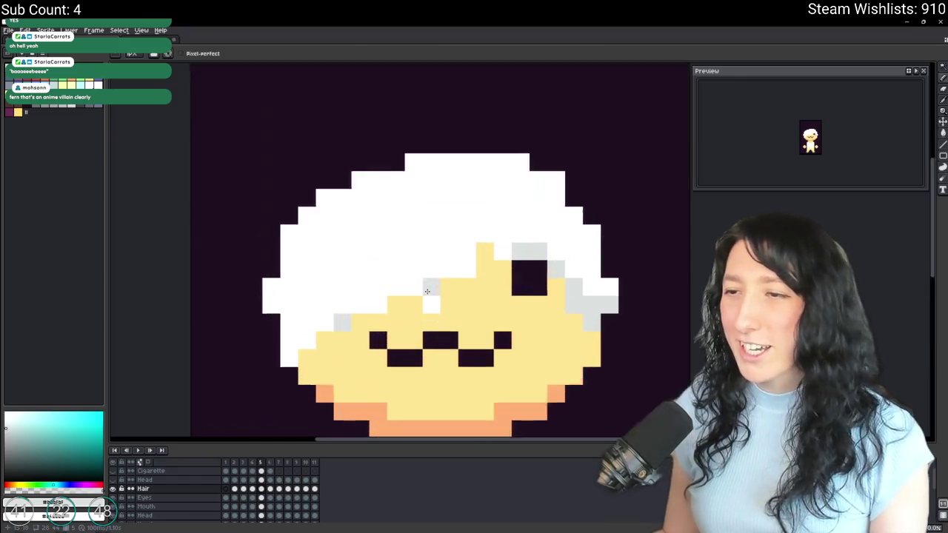
pyautogui.scroll(1, 411, 306)
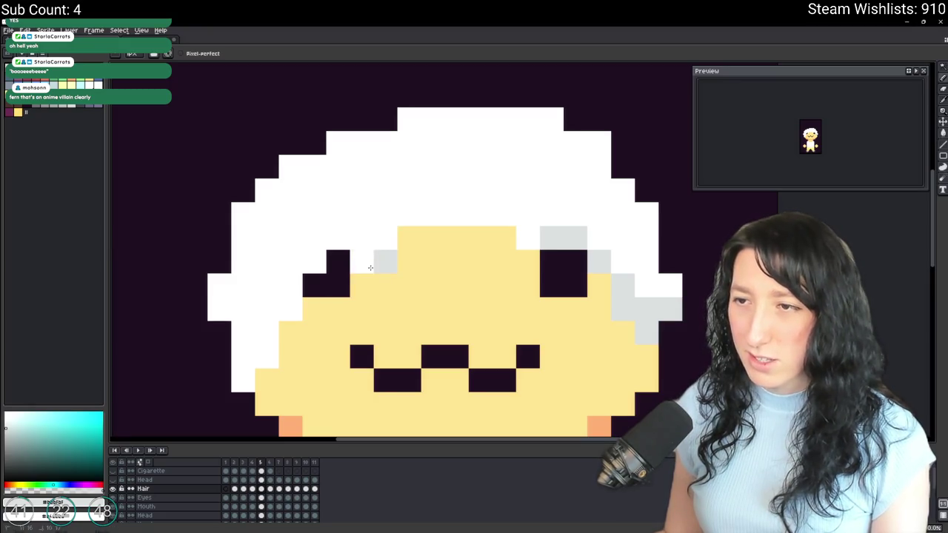
# Touch up hair-edge pixels near the left eye and whiten two pixels under the grey strand.
pyautogui.scroll(-2, 344, 242)
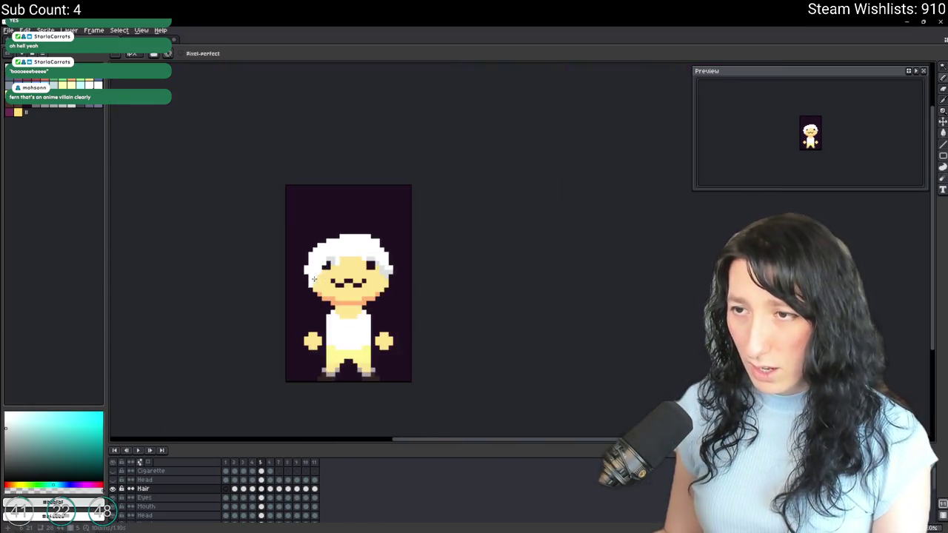
pyautogui.scroll(2, 344, 241)
pyautogui.click(347, 237)
pyautogui.click(337, 285)
pyautogui.scroll(-2, 327, 298)
pyautogui.scroll(-1, 326, 297)
pyautogui.scroll(-1, 326, 298)
pyautogui.scroll(3, 348, 282)
pyautogui.moveTo(381, 326); pyautogui.dragTo(378, 296)
pyautogui.scroll(-3, 372, 271)
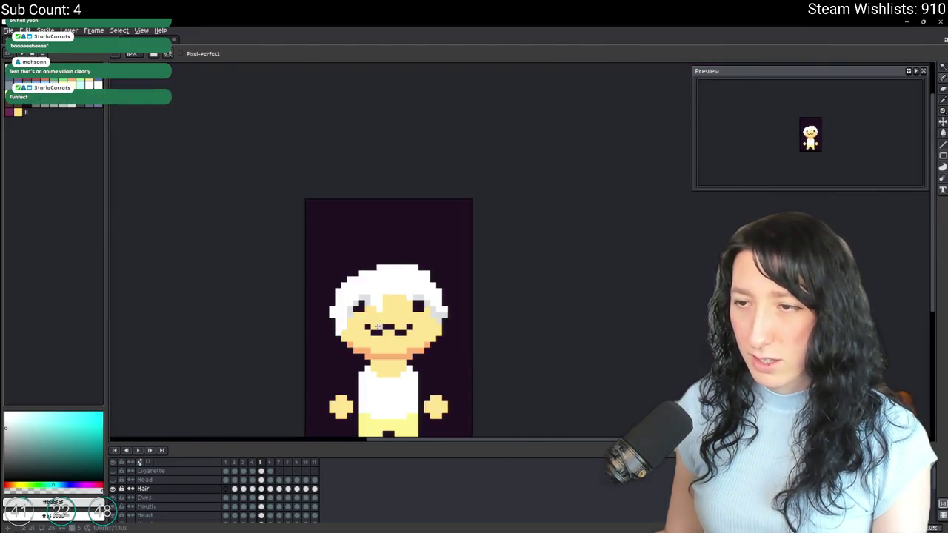
pyautogui.scroll(2, 390, 285)
# Adjust the forehead pixel at the hair parting and shade the neighbouring hair pixel grey.
pyautogui.click(393, 284)
pyautogui.scroll(-1, 385, 289)
pyautogui.scroll(-1, 378, 292)
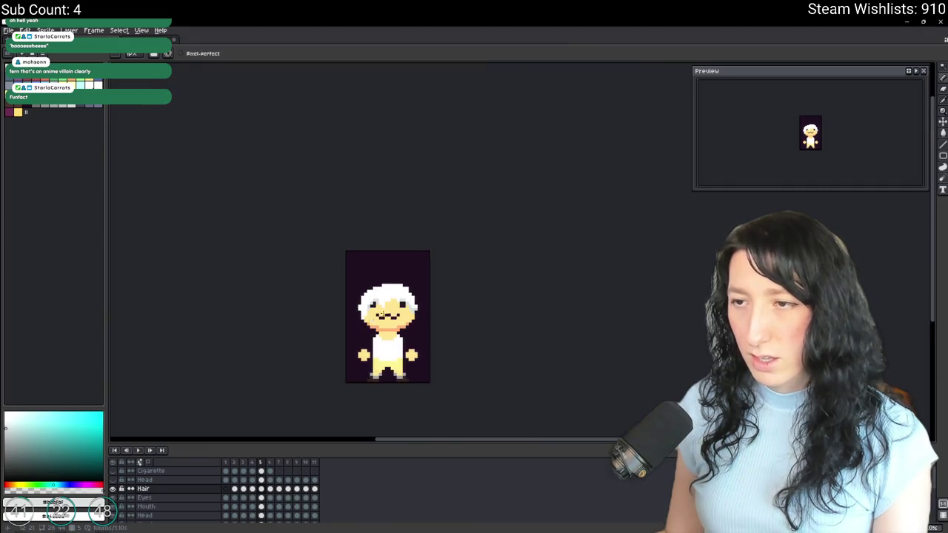
pyautogui.scroll(2, 375, 294)
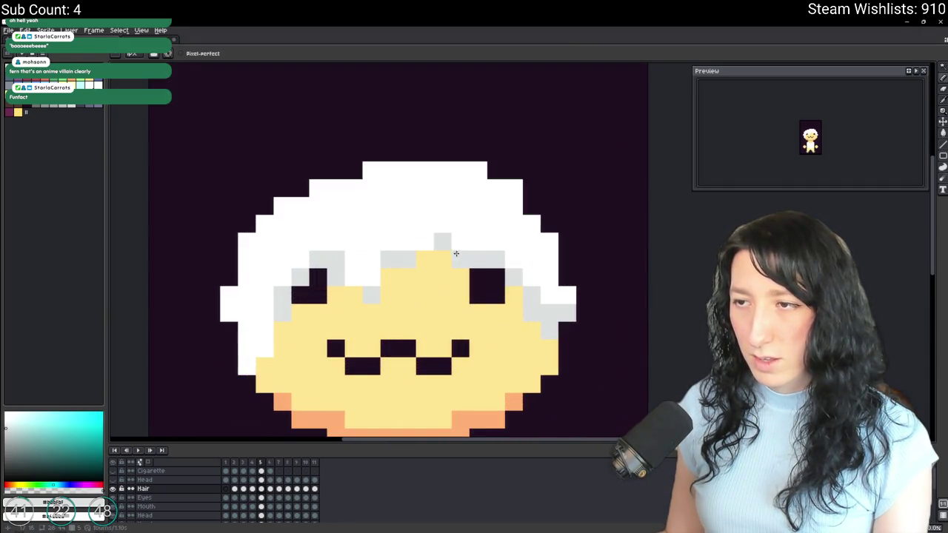
pyautogui.click(427, 241)
pyautogui.scroll(-2, 427, 244)
pyautogui.scroll(-1, 424, 274)
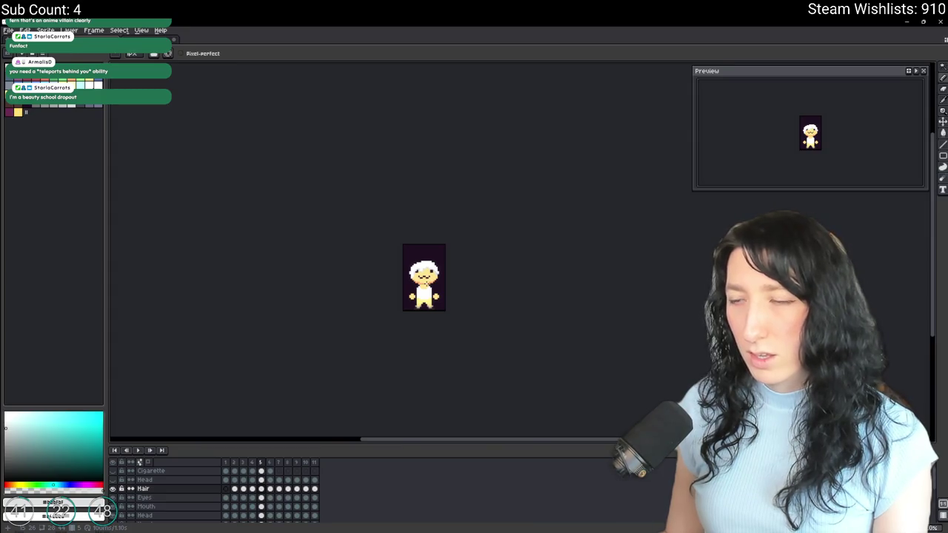
pyautogui.scroll(2, 427, 282)
pyautogui.scroll(2, 422, 285)
pyautogui.scroll(-3, 418, 286)
pyautogui.scroll(1, 417, 287)
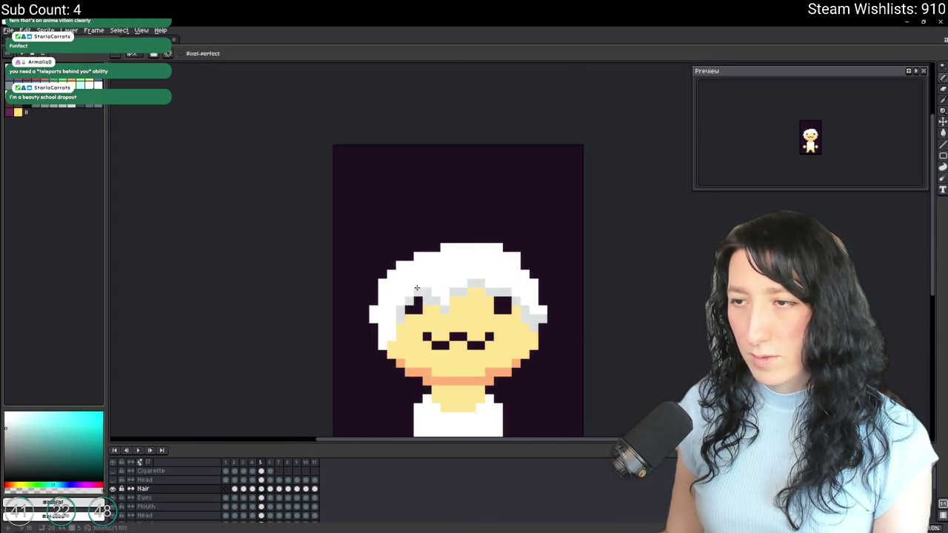
pyautogui.scroll(-2, 427, 301)
pyautogui.scroll(-1, 427, 304)
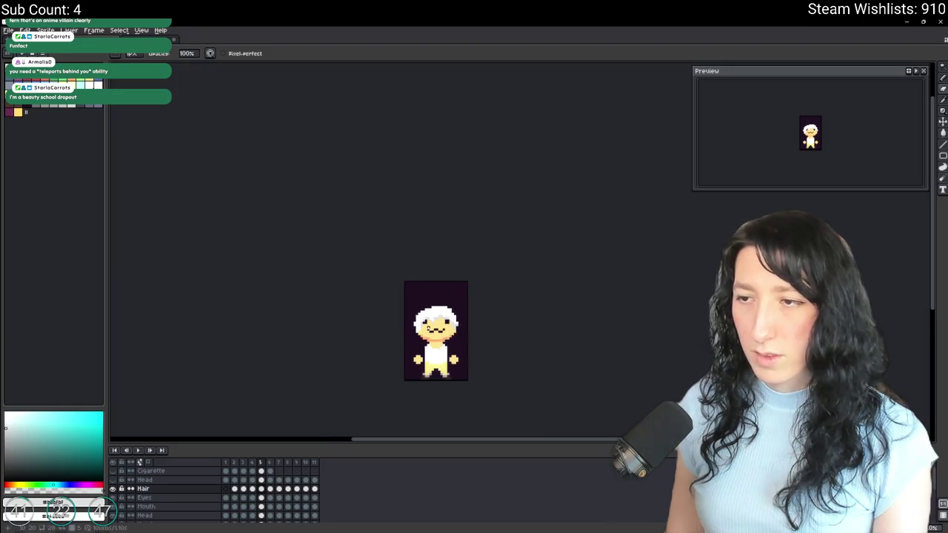
pyautogui.scroll(2, 425, 307)
pyautogui.scroll(2, 424, 311)
# Remove the extra hair frame, leaving 10 frames, and save character.aseprite.
pyautogui.press('b')
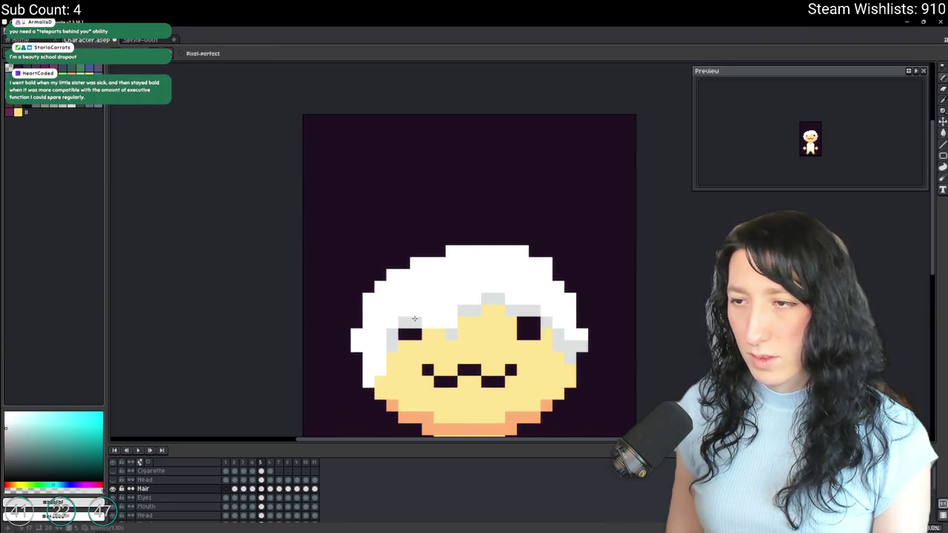
pyautogui.scroll(-2, 422, 318)
pyautogui.scroll(-1, 437, 348)
pyautogui.hotkey('ctrl', 'z')
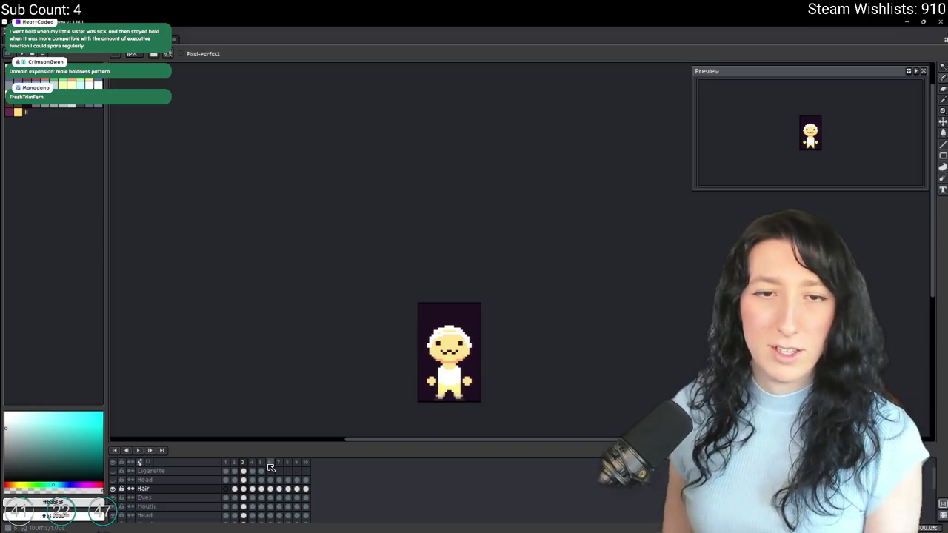
pyautogui.hotkey('ctrl', 's')
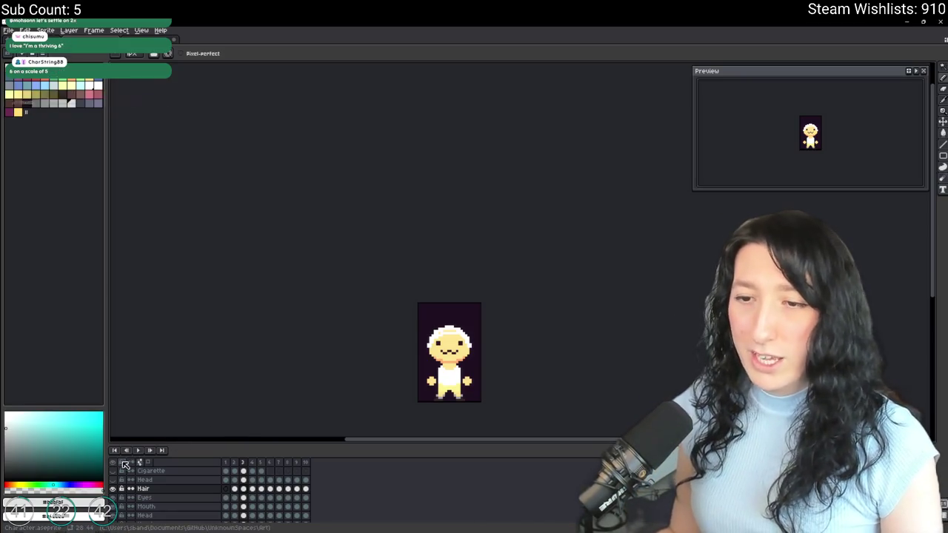
# Hide all sprite layers except the one to be exported.
pyautogui.click(116, 460)
pyautogui.click(116, 460)
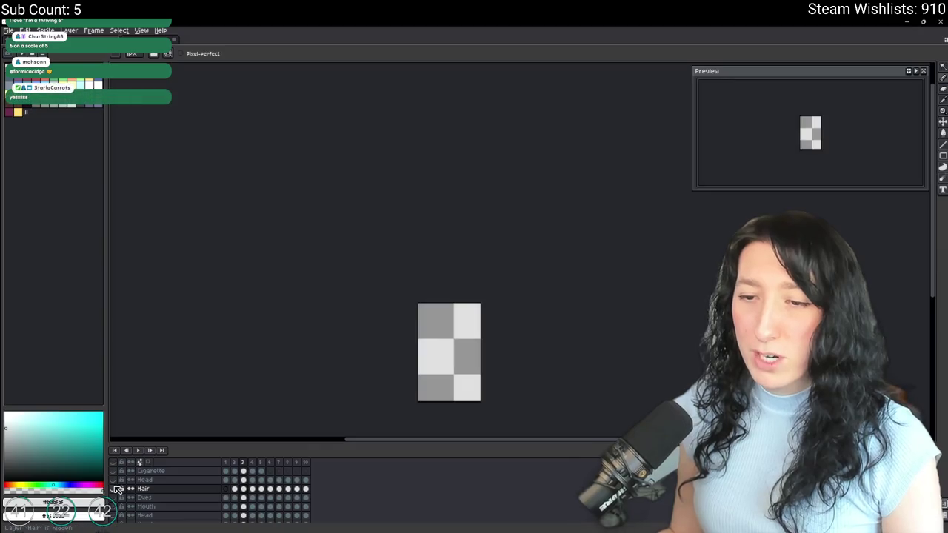
pyautogui.click(112, 497)
# Export the hair artwork as Character\Hair.gif and return to GameMaker.
pyautogui.hotkey('ctrl', 'alt', 'shift', 's')
pyautogui.click(658, 192)
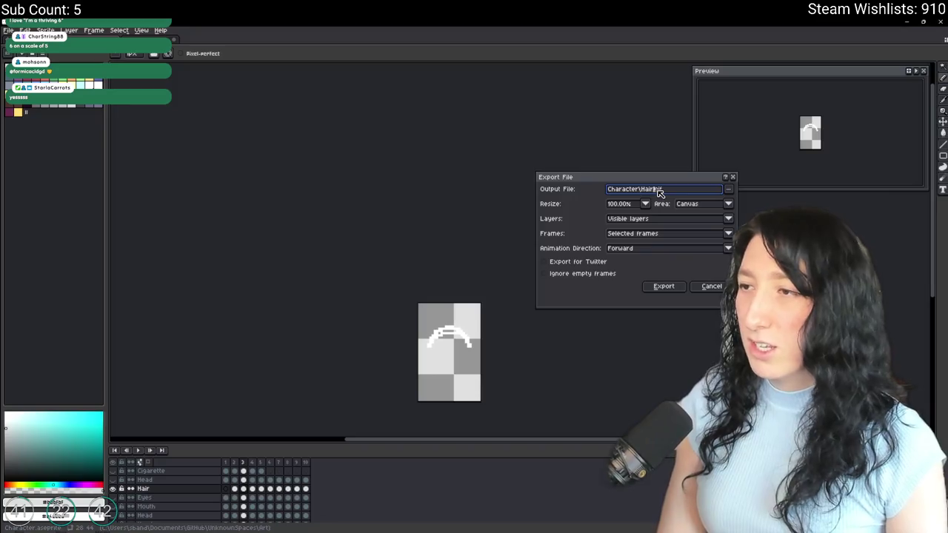
pyautogui.press('Return')
pyautogui.hotkey('alt', 'Tab')
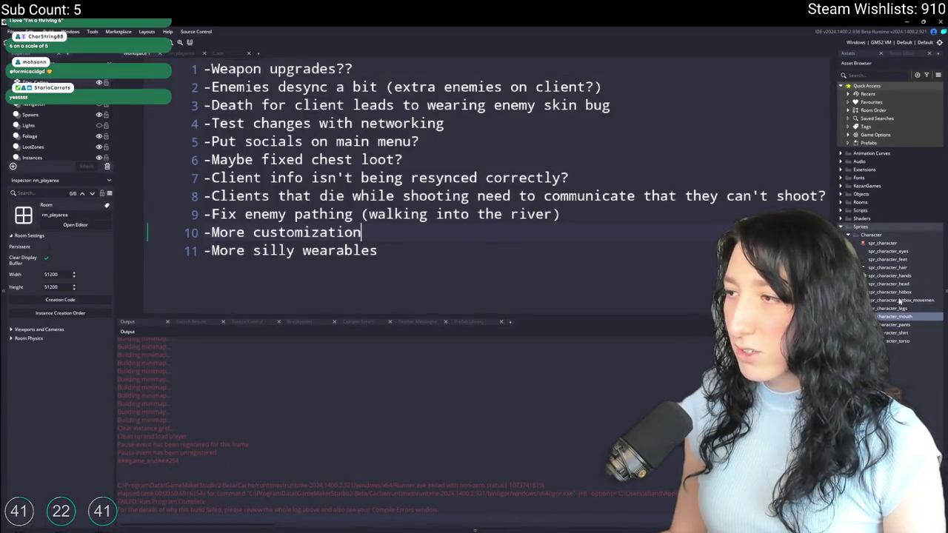
# Open spr_character_hair and import Hair.gif, replacing its frames.
pyautogui.click(906, 275)
pyautogui.click(908, 269)
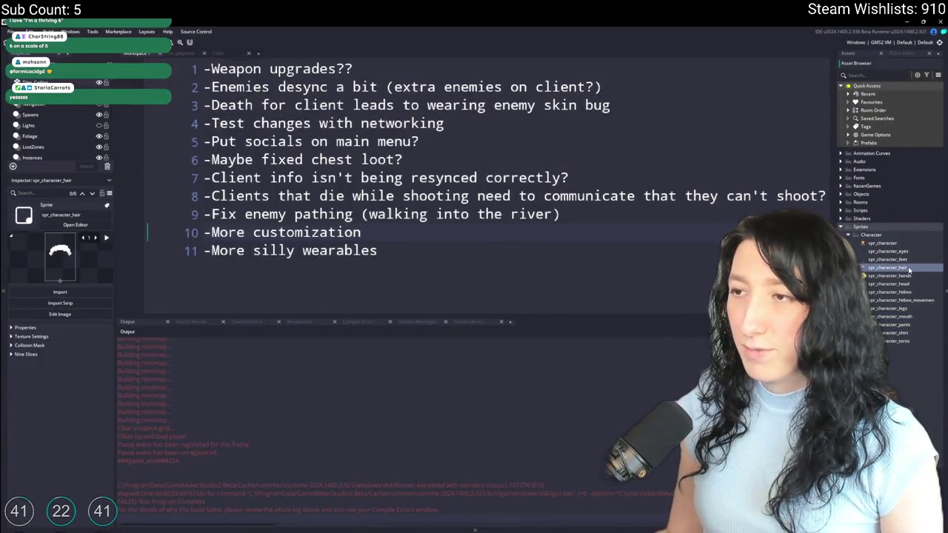
pyautogui.doubleClick(908, 269)
pyautogui.click(194, 126)
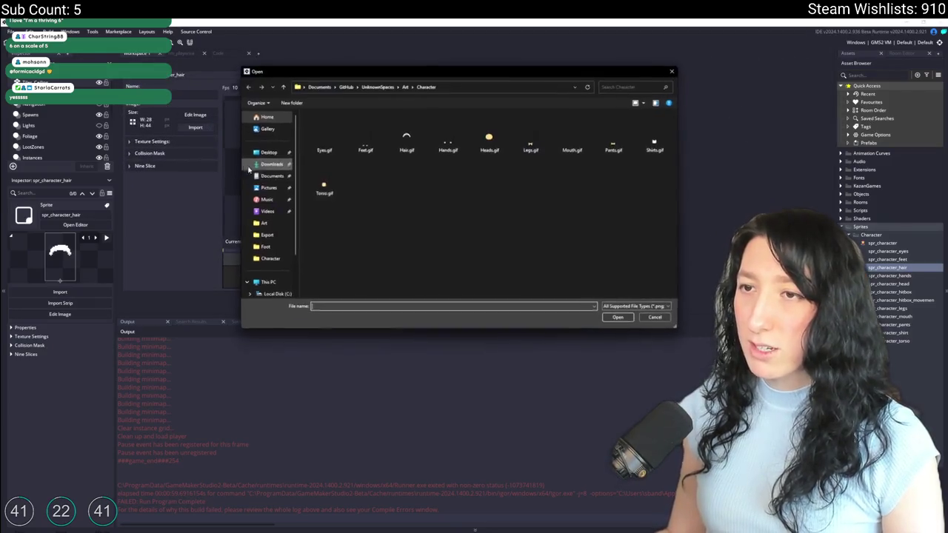
pyautogui.doubleClick(407, 132)
pyautogui.click(505, 293)
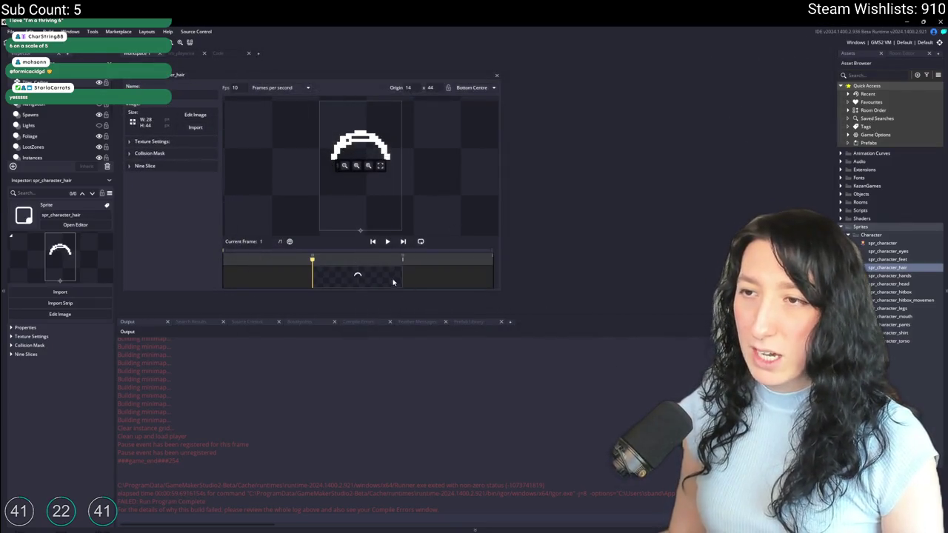
# In Aseprite, re-export all Hair layer frames to Hair.gif.
pyautogui.hotkey('alt', 'Tab')
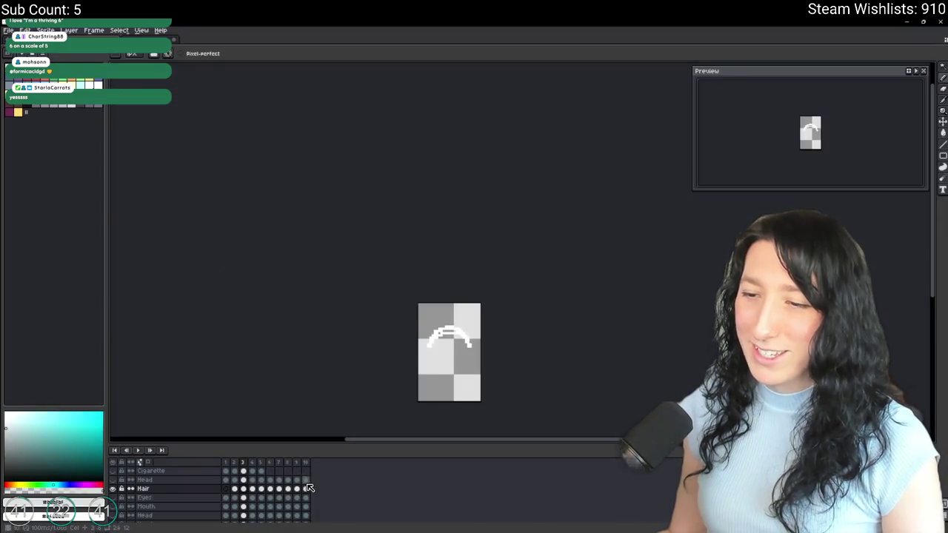
pyautogui.click(250, 485)
pyautogui.click(225, 488)
pyautogui.hotkey('ctrl', 'alt', 'shift', 's')
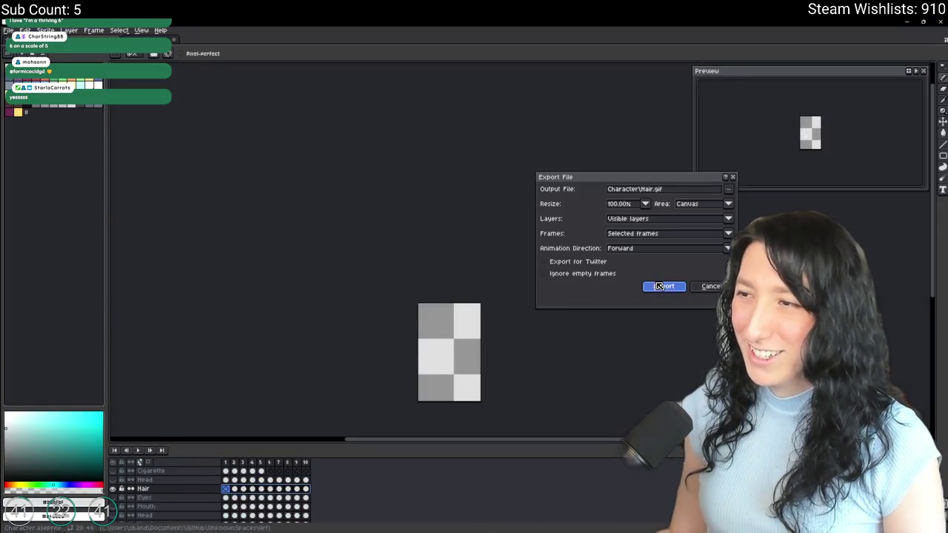
pyautogui.click(659, 286)
# Re-import Hair.gif's ten frames into spr_character_hair, check them, and run the game.
pyautogui.hotkey('alt', 'Tab')
pyautogui.click(205, 128)
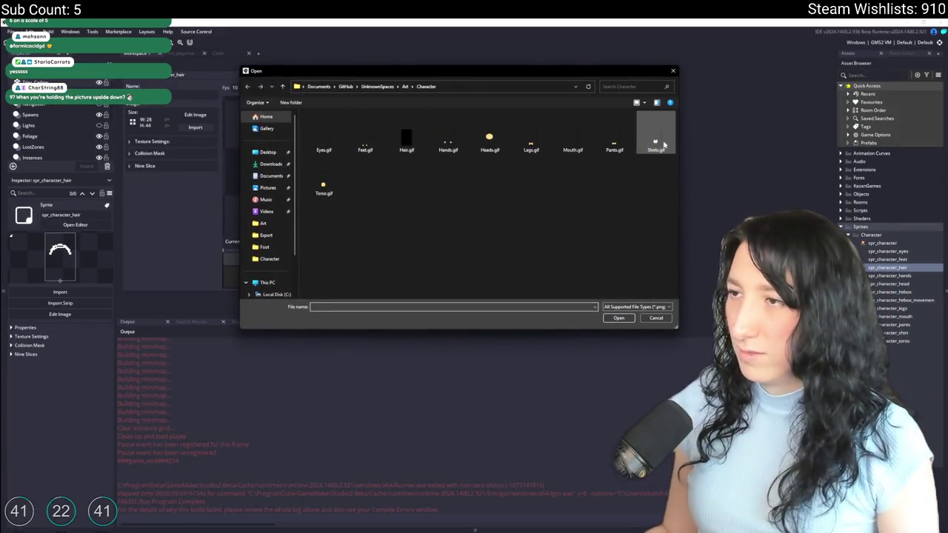
pyautogui.click(324, 141)
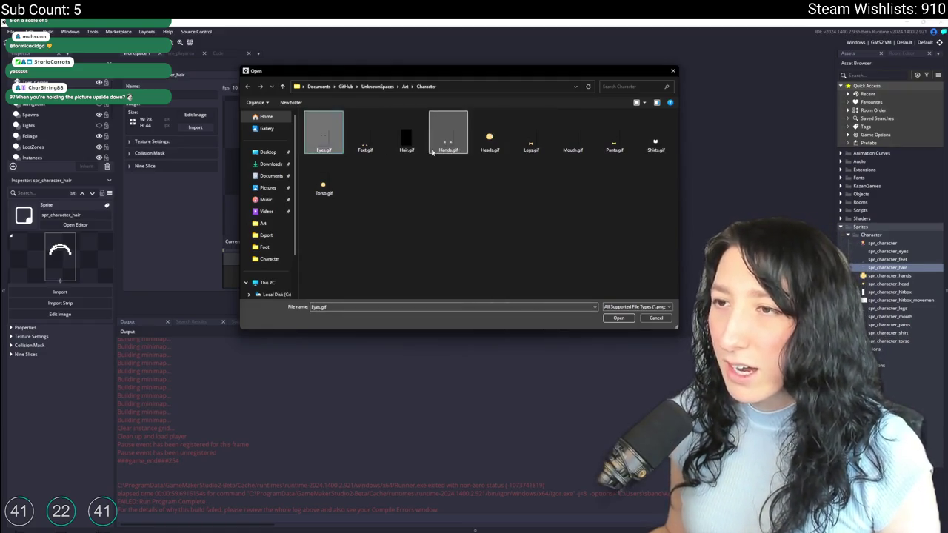
pyautogui.doubleClick(414, 139)
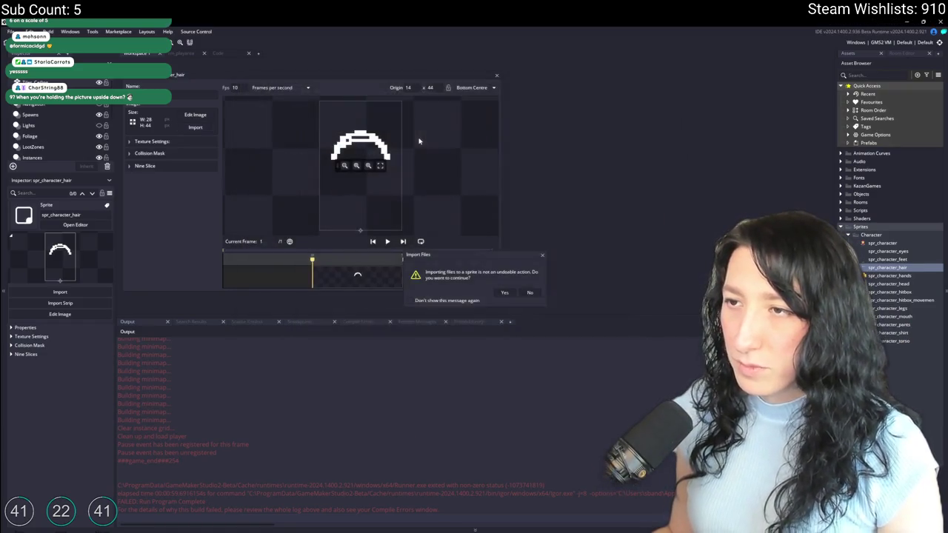
pyautogui.click(504, 292)
pyautogui.click(301, 277)
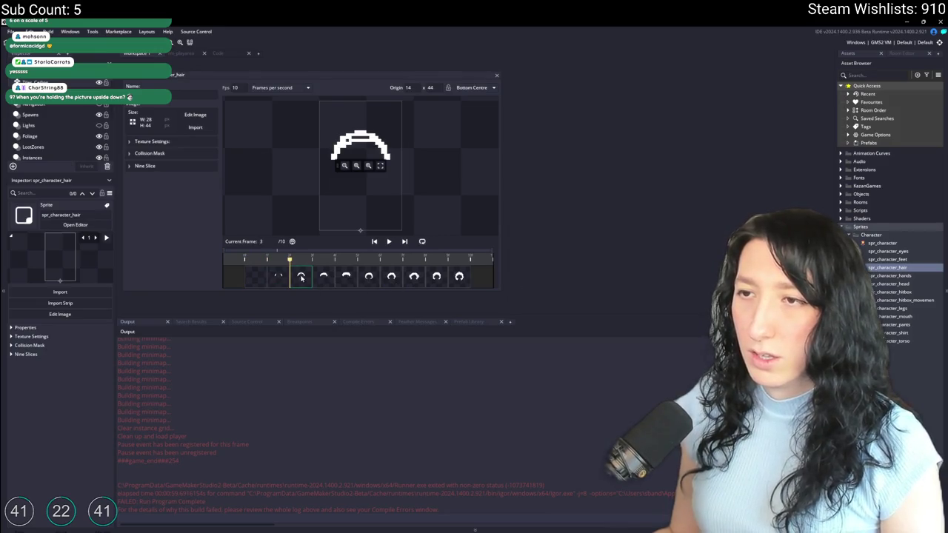
pyautogui.click(333, 278)
pyautogui.press('F5')
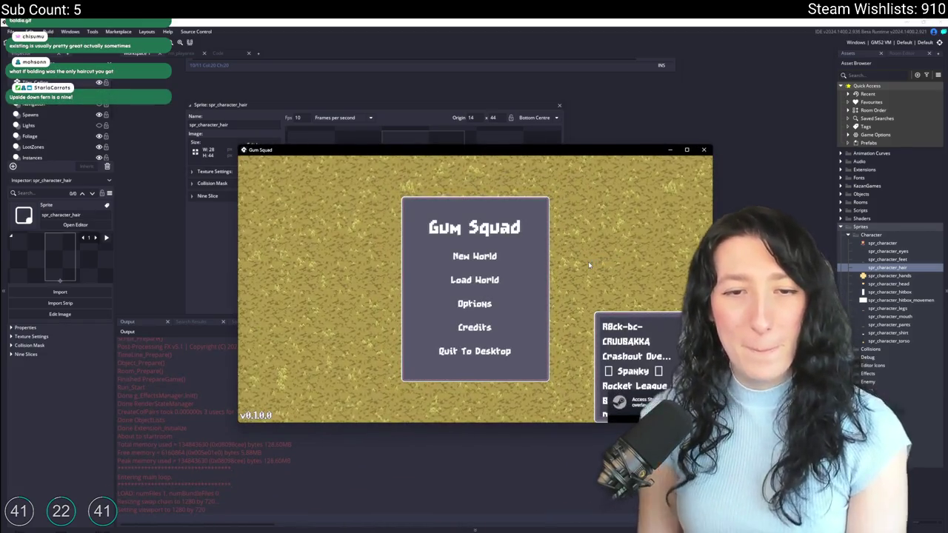
# Load the SoftPlay world from the main menu and toggle the pause menu.
pyautogui.click(474, 280)
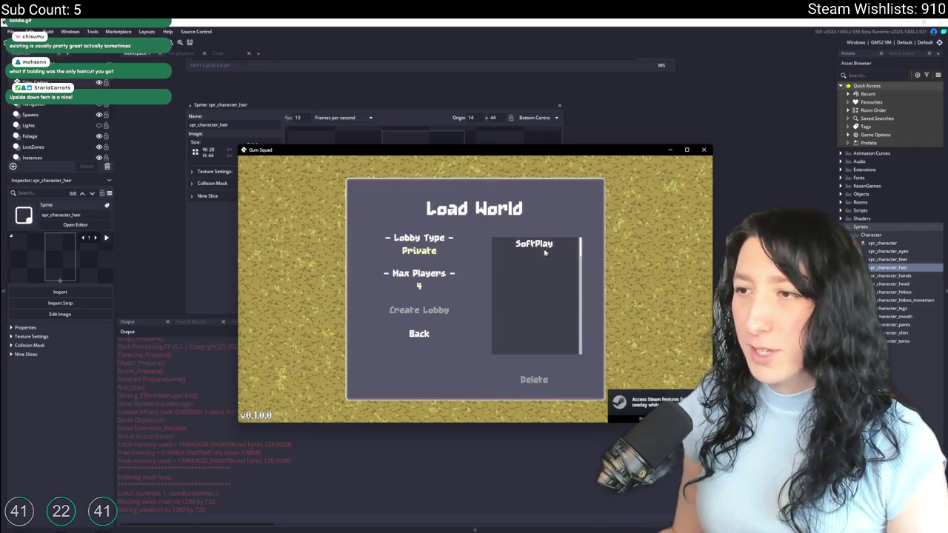
pyautogui.click(449, 308)
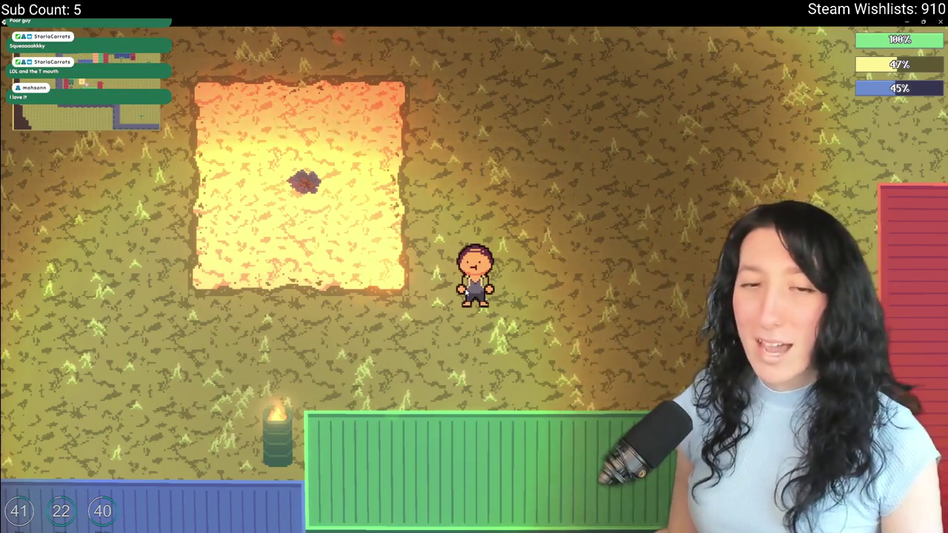
pyautogui.press('Escape')
pyautogui.press('Escape')
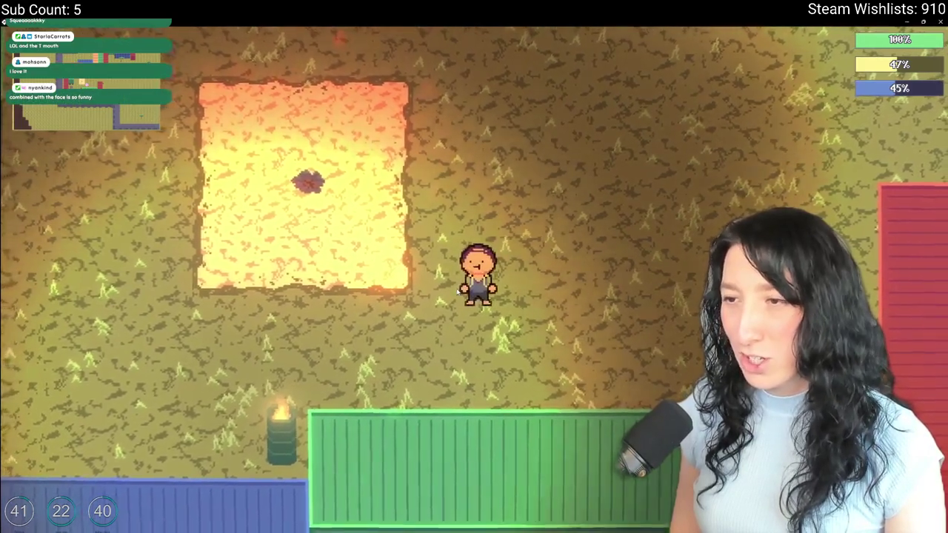
# Look into the graphics settings in the options menu and leave them.
pyautogui.press('Escape')
pyautogui.click(467, 263)
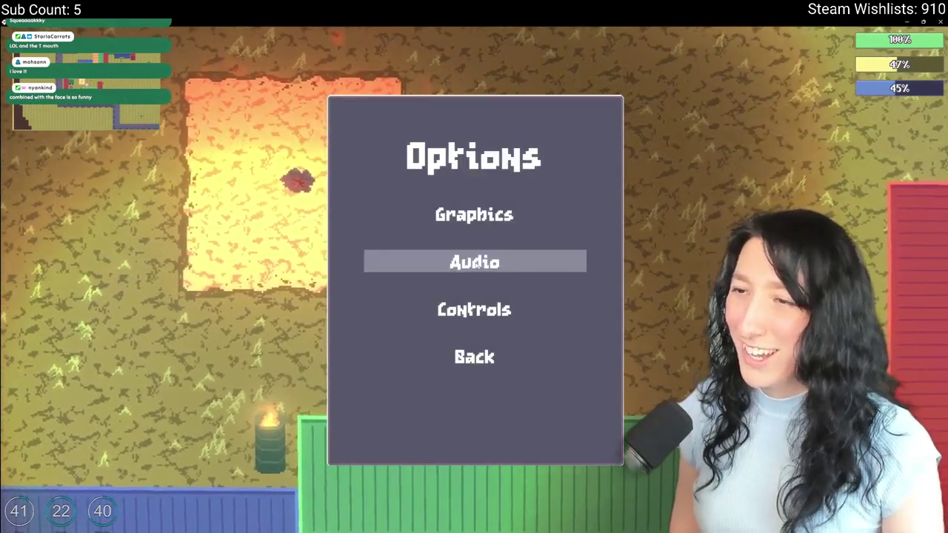
pyautogui.click(466, 211)
pyautogui.click(474, 430)
# Set the hair style to bald and cycle the hair colour to pink.
pyautogui.press('i')
pyautogui.click(263, 117)
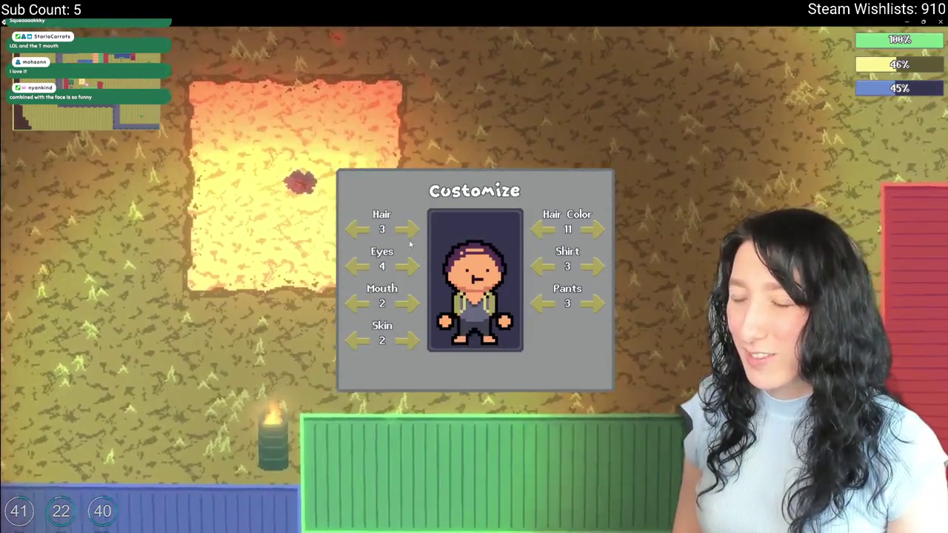
pyautogui.click(363, 232)
pyautogui.click(363, 232)
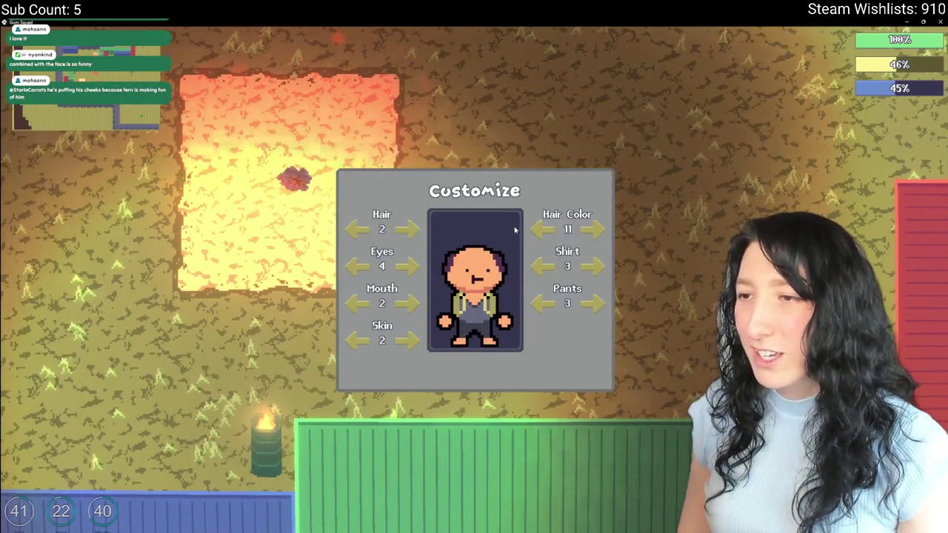
pyautogui.click(585, 230)
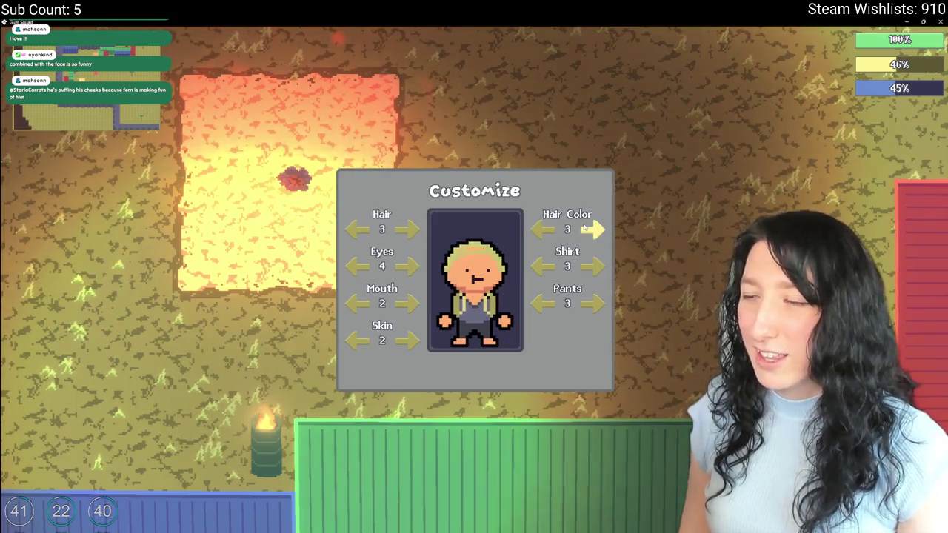
pyautogui.click(585, 229)
pyautogui.click(585, 230)
pyautogui.press('Escape')
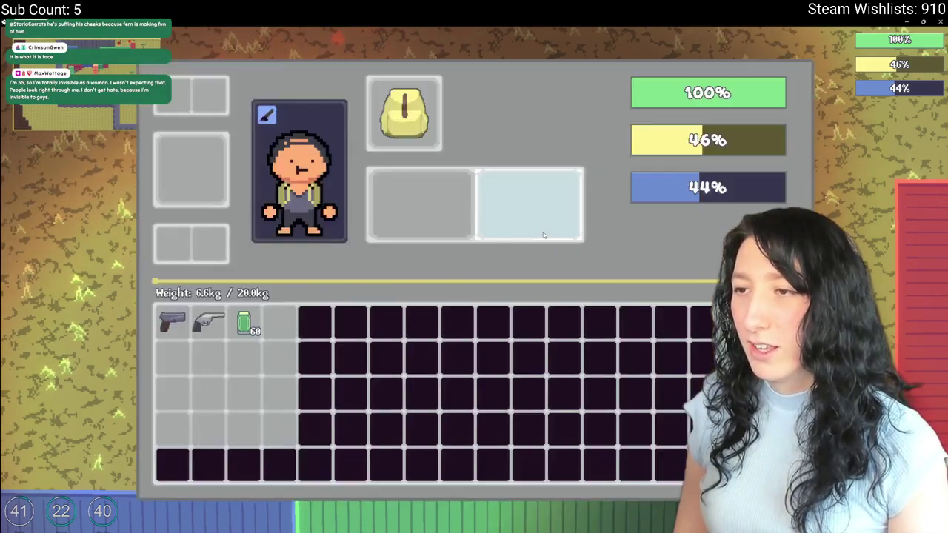
pyautogui.press('Escape')
# Walk up-right and reopen the customize screen to check the bald look.
pyautogui.press('w')
pyautogui.press('d')
pyautogui.press('w')
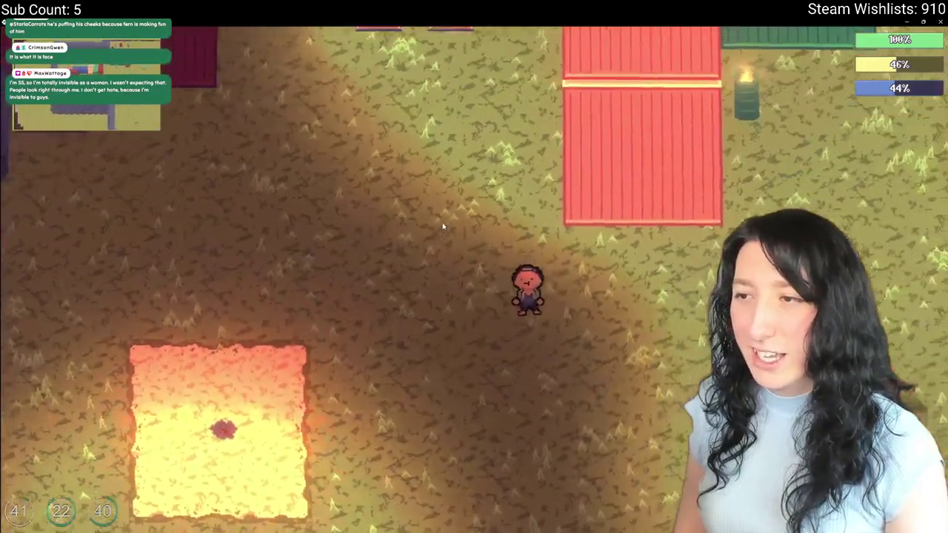
pyautogui.press('Tab')
pyautogui.click(266, 115)
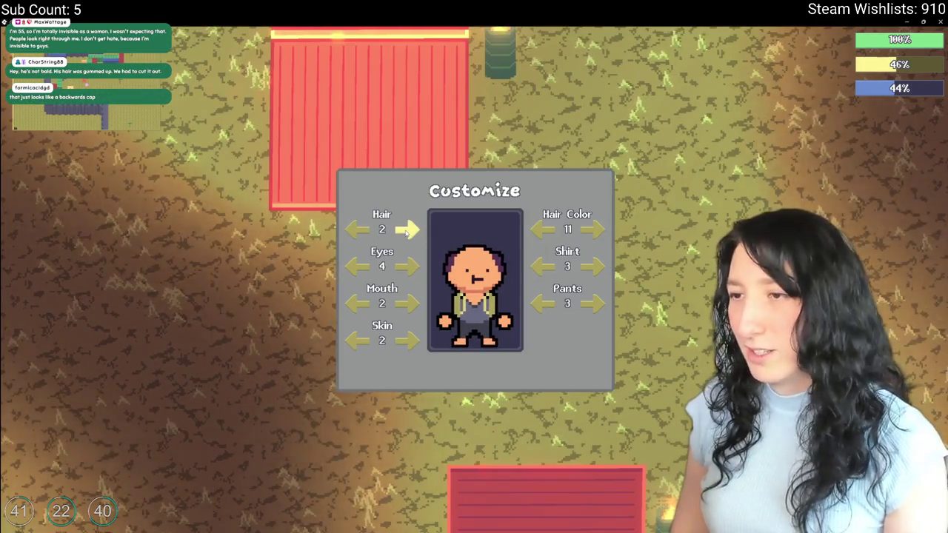
pyautogui.press('Escape')
pyautogui.press('Tab')
# Walk down-left and check the character on the customize screen again.
pyautogui.press('s')
pyautogui.press('a')
pyautogui.press('a')
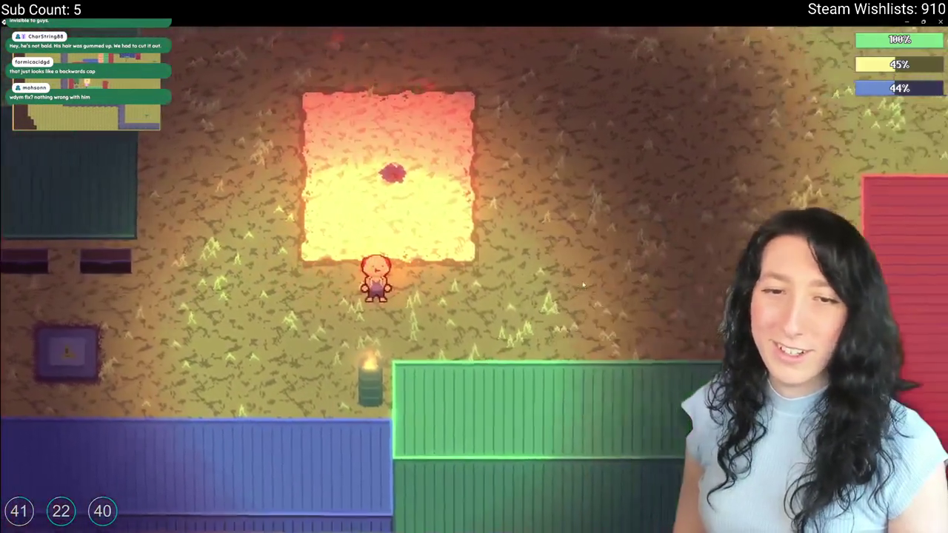
pyautogui.press('Tab')
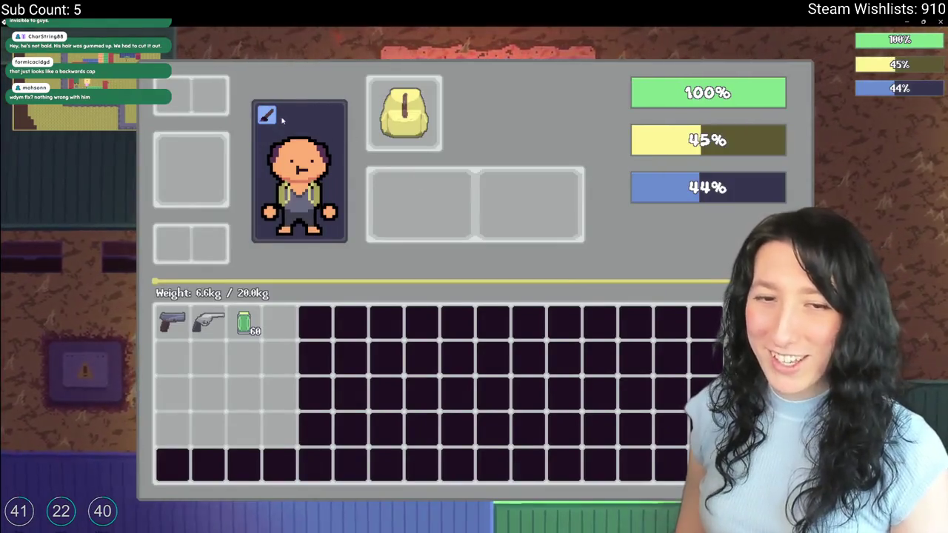
pyautogui.click(271, 115)
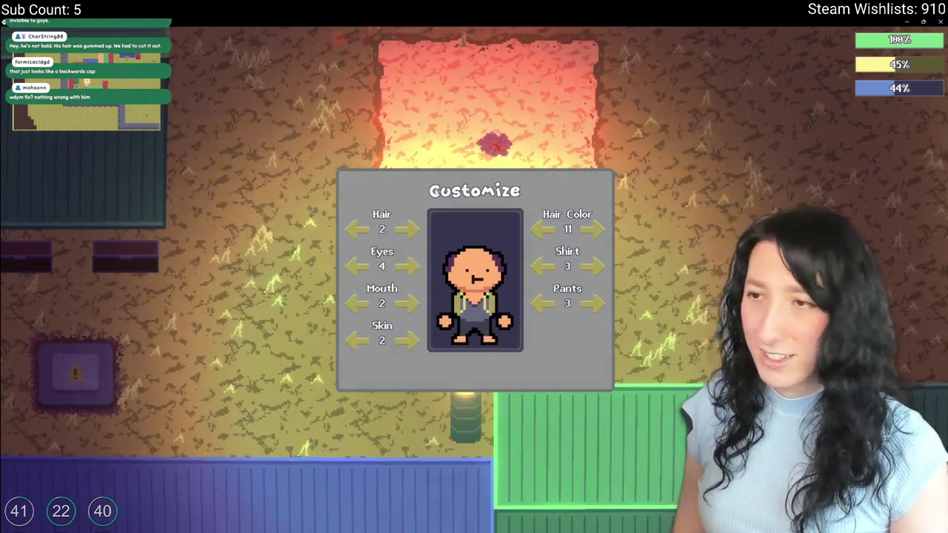
pyautogui.press('Escape')
pyautogui.press('Tab')
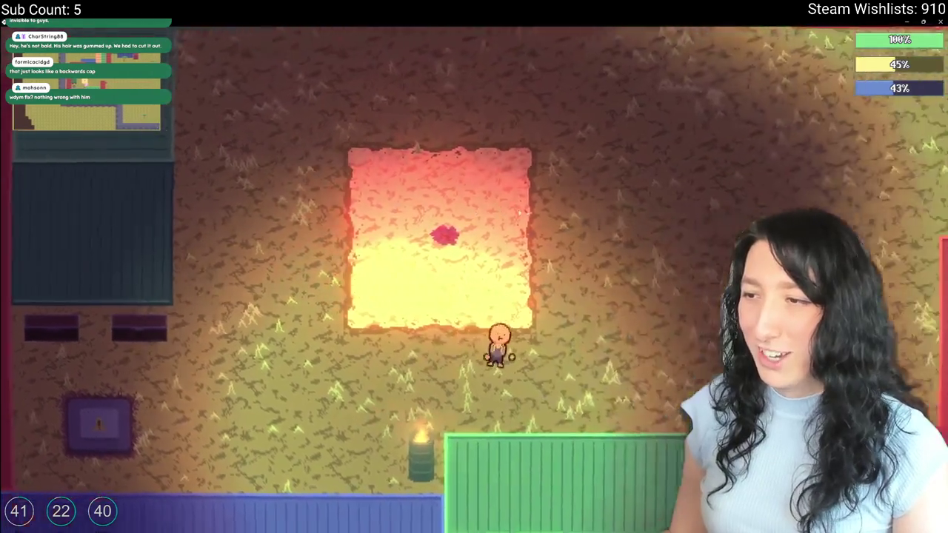
# Walk through town and equip the Mint Slinger pistol from the inventory.
pyautogui.press('w')
pyautogui.press('d')
pyautogui.press('w')
pyautogui.press('d')
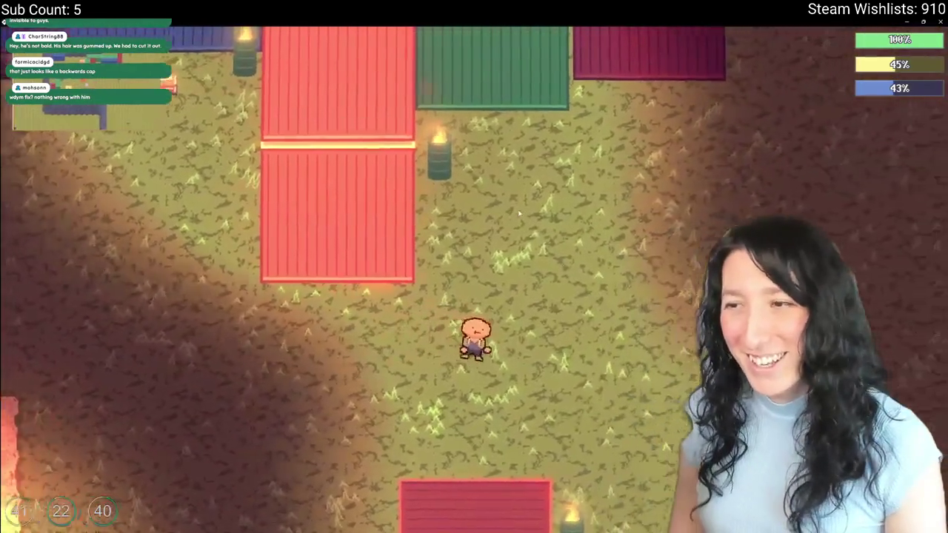
pyautogui.press('Tab')
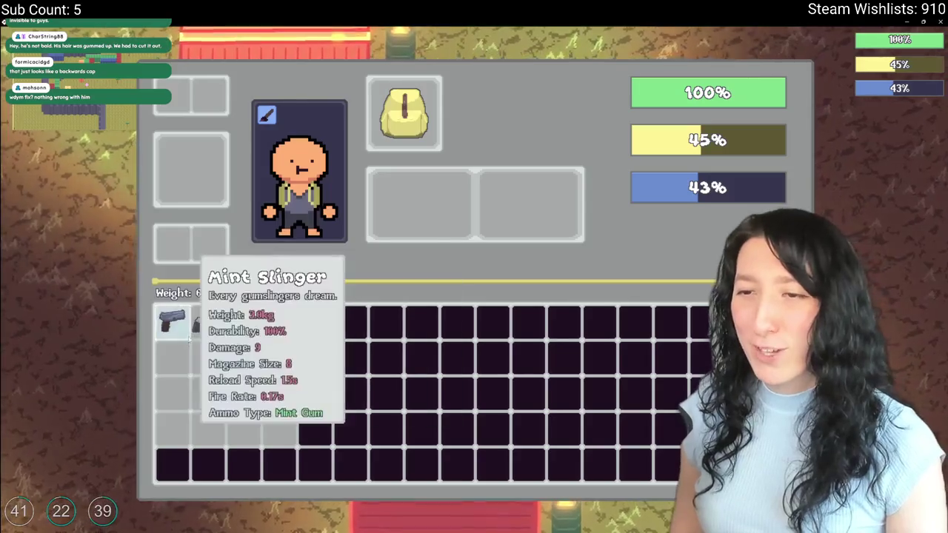
pyautogui.rightClick(172, 321)
pyautogui.press('Tab')
pyautogui.press('d')
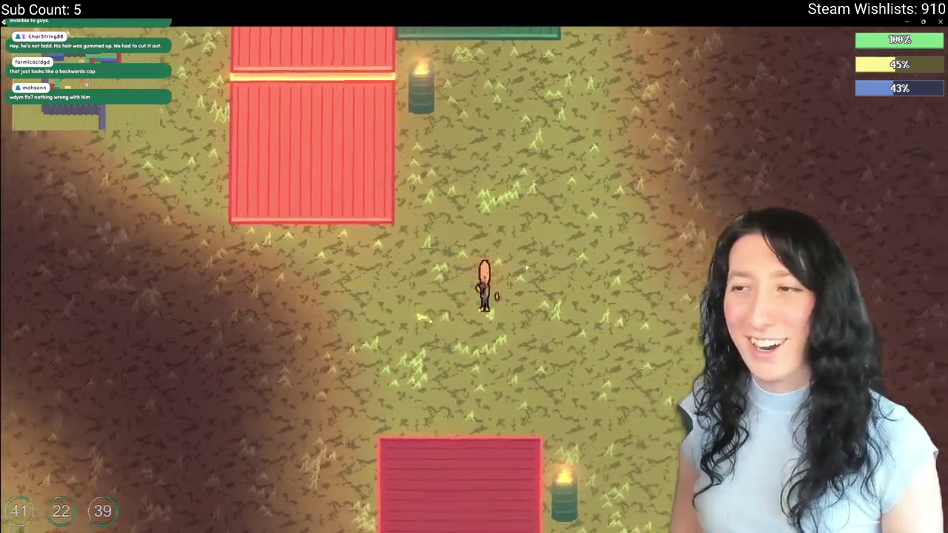
# Change the mouth style from 2 to 3 and the eyes style from 5 to 1.
pyautogui.press('Tab')
pyautogui.press('c')
pyautogui.click(407, 303)
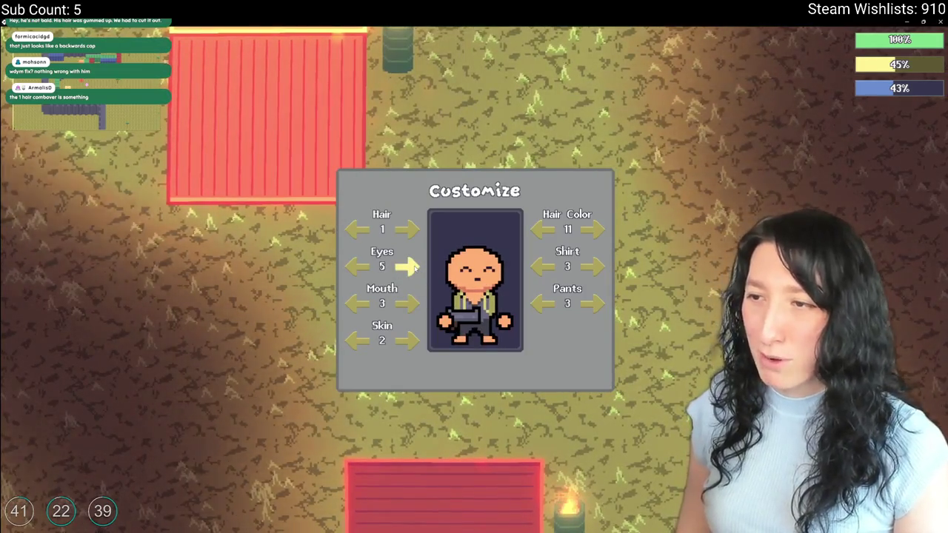
pyautogui.click(413, 268)
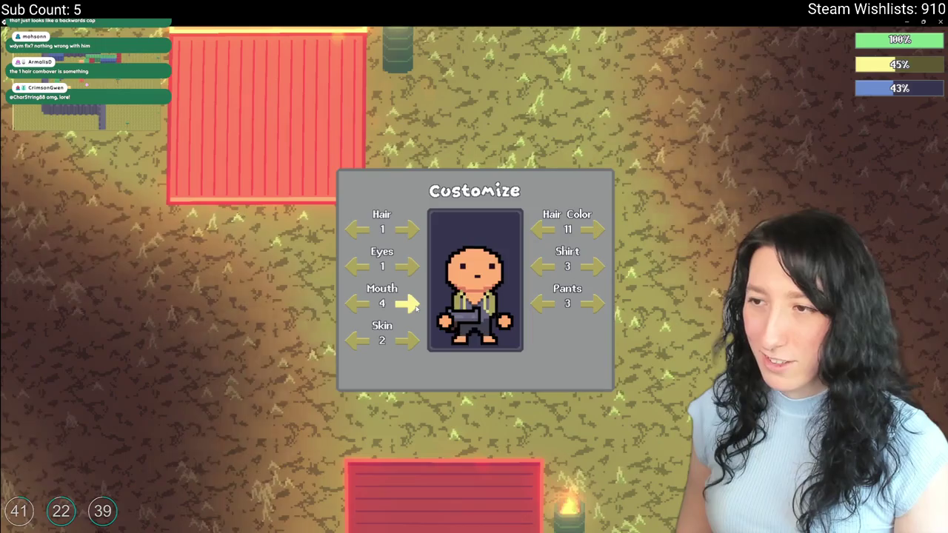
pyautogui.press('Escape')
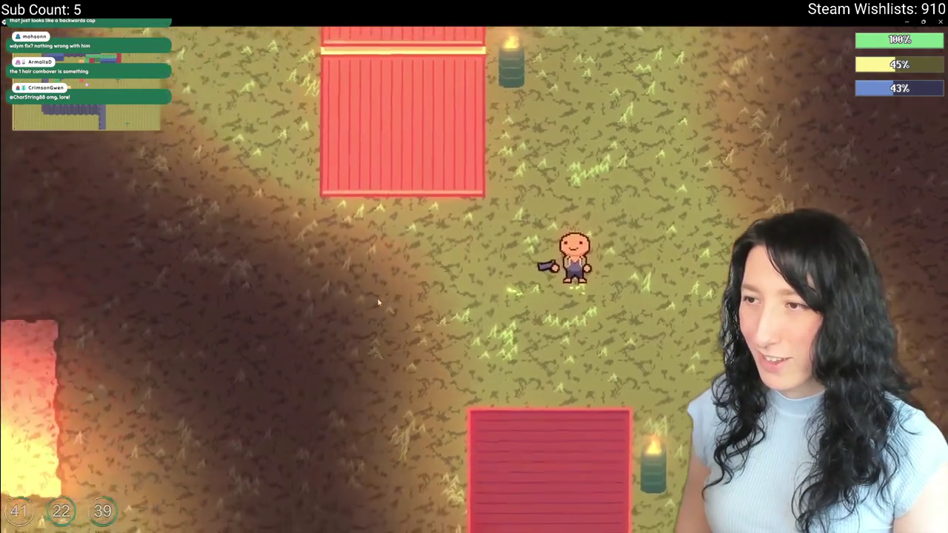
# Walk the armed character around the field and return to the customization screen.
pyautogui.press('d')
pyautogui.press('a')
pyautogui.press('a')
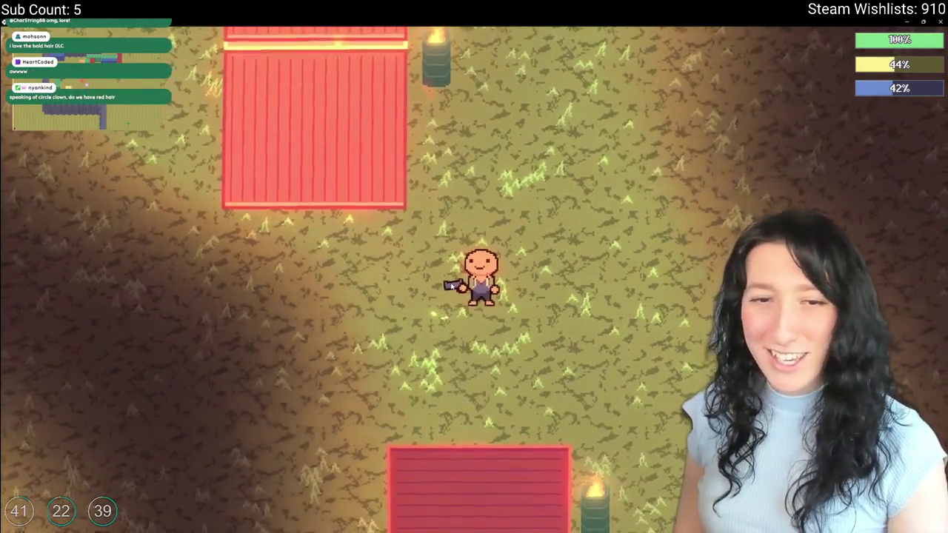
pyautogui.press('s')
pyautogui.press('a')
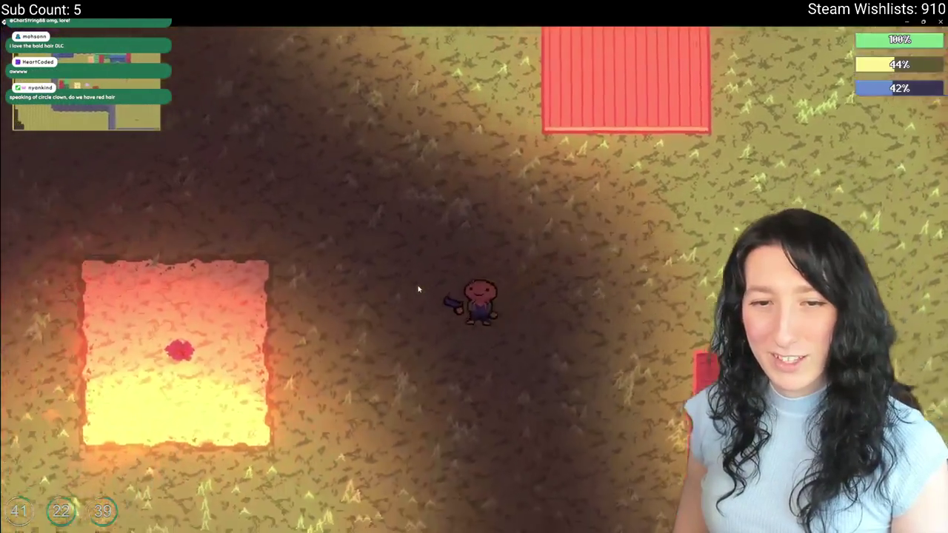
pyautogui.press('s')
pyautogui.press('Tab')
pyautogui.click(267, 119)
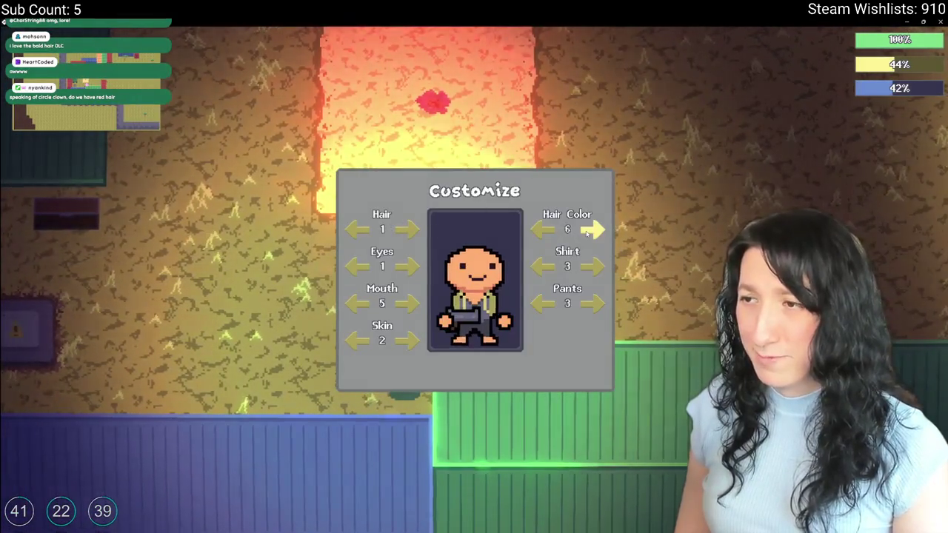
# Switch to the new long hair style 10 and settle on green hair colour 7.
pyautogui.click(404, 231)
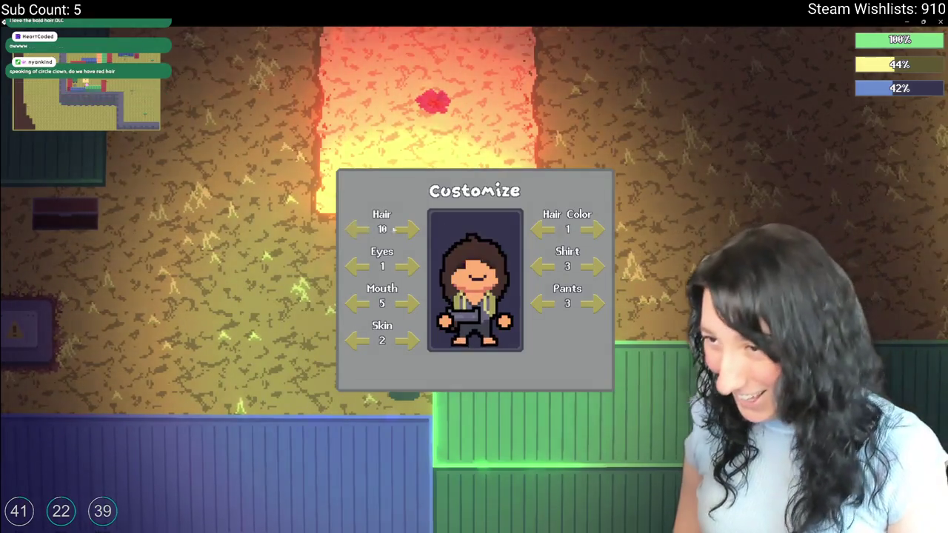
pyautogui.click(546, 231)
pyautogui.click(546, 231)
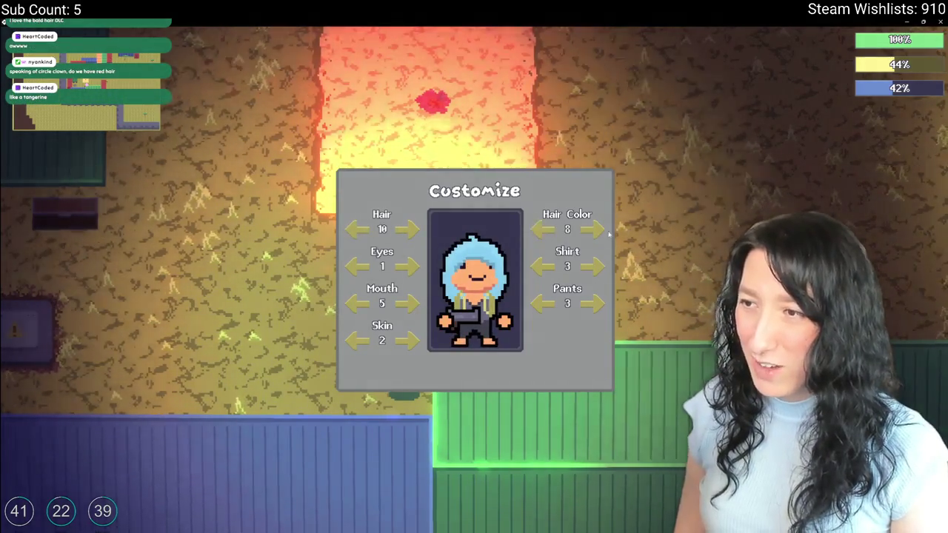
pyautogui.click(543, 232)
pyautogui.click(542, 233)
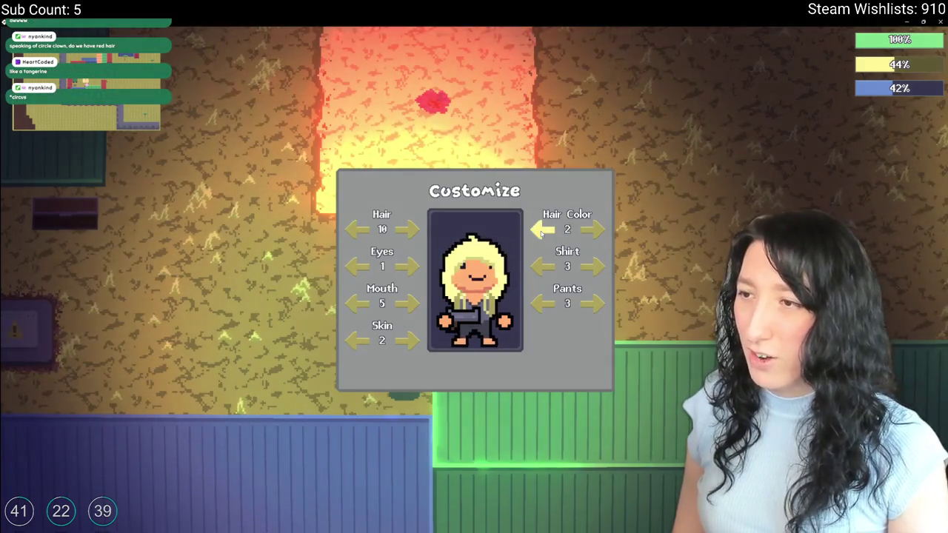
pyautogui.click(543, 233)
pyautogui.click(543, 233)
pyautogui.click(542, 232)
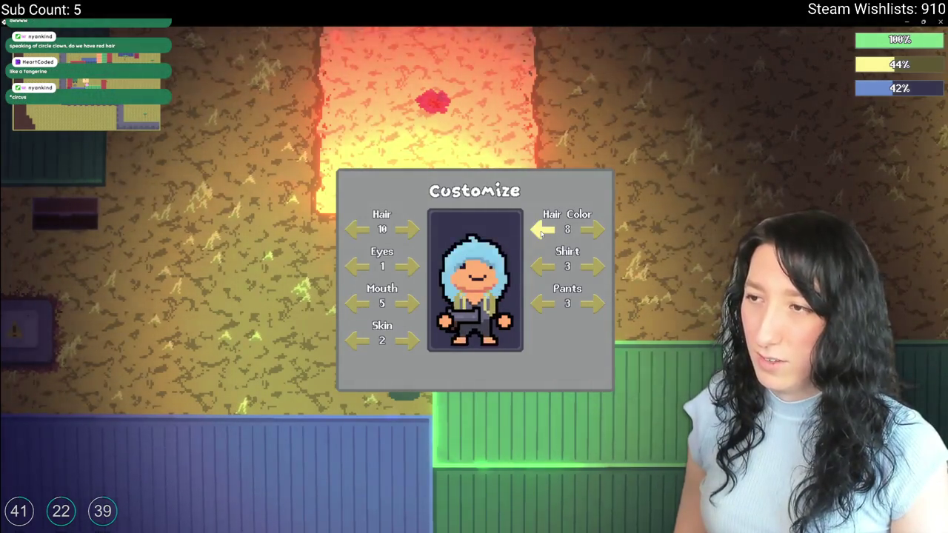
pyautogui.click(542, 232)
pyautogui.click(588, 231)
pyautogui.click(589, 231)
pyautogui.click(589, 231)
pyautogui.click(588, 231)
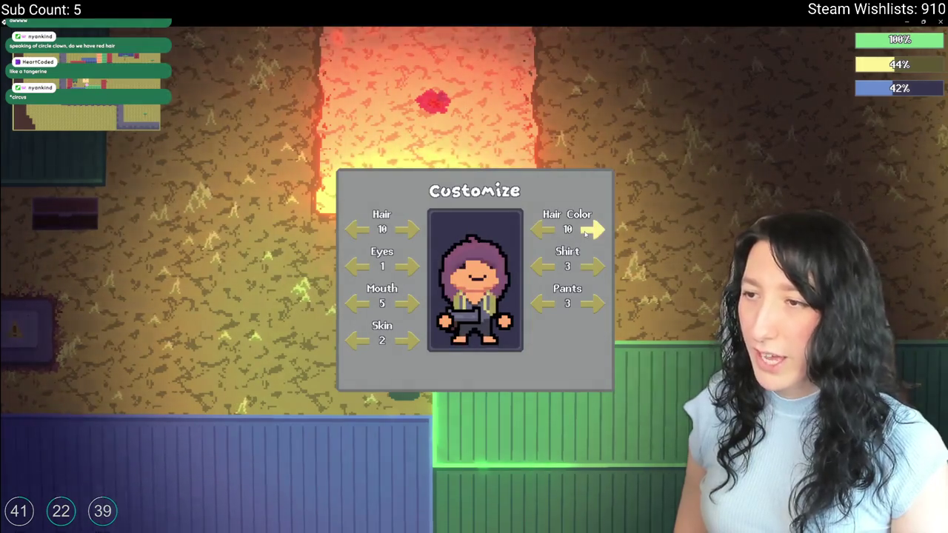
pyautogui.click(545, 231)
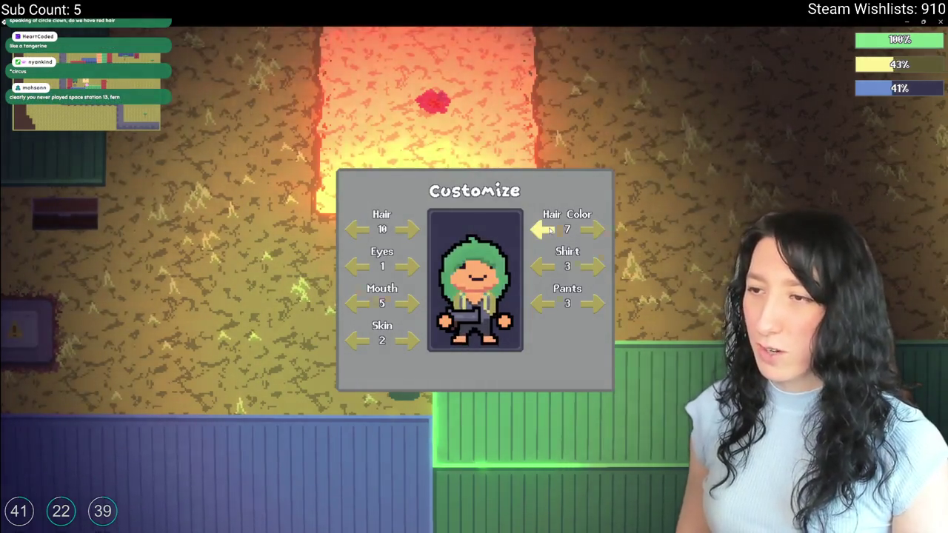
pyautogui.press('Escape')
# Walk the green-haired character around the map, then quit the game.
pyautogui.press('w')
pyautogui.press('d')
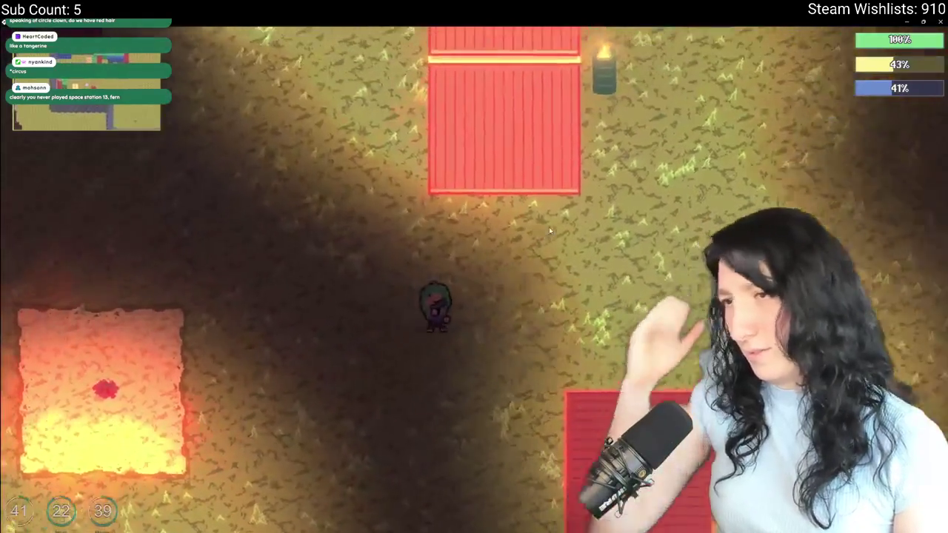
pyautogui.press('a')
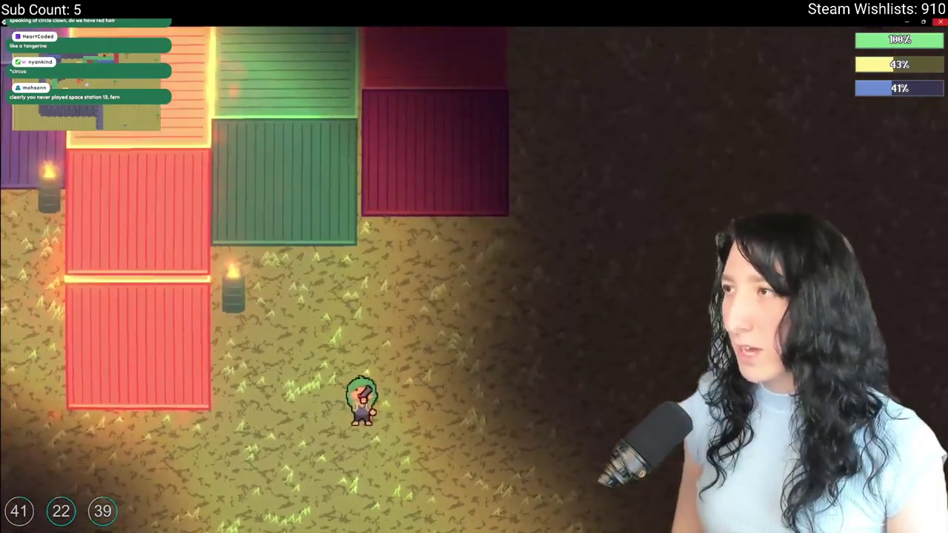
pyautogui.hotkey('alt', 'F4')
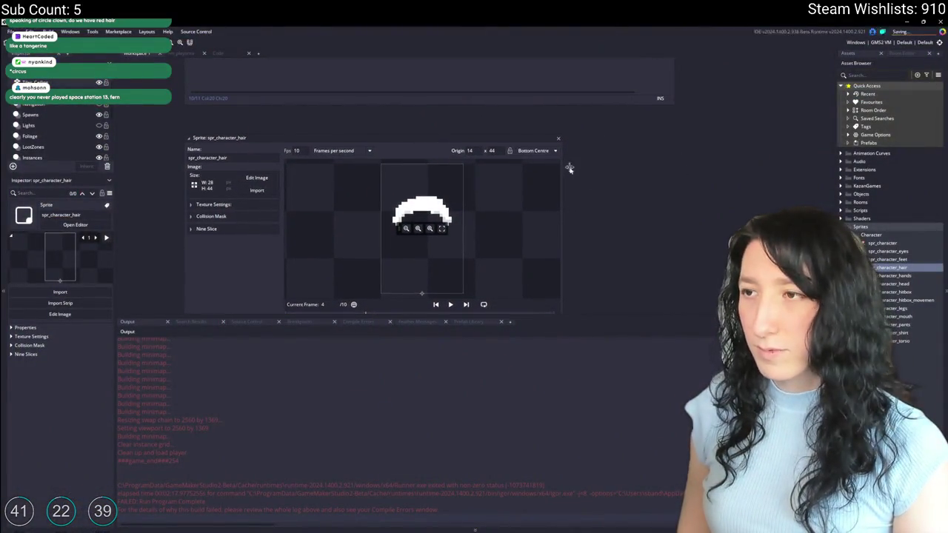
# Close the sprite editor and open scr_character at the end of Hair_Color_Array.
pyautogui.click(559, 105)
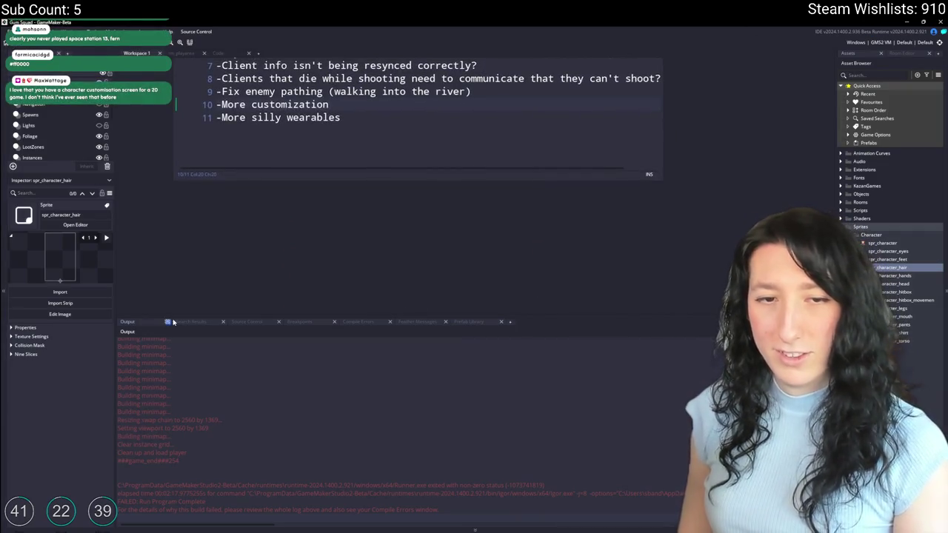
pyautogui.hotkey('ctrl', 't')
pyautogui.write('hair')
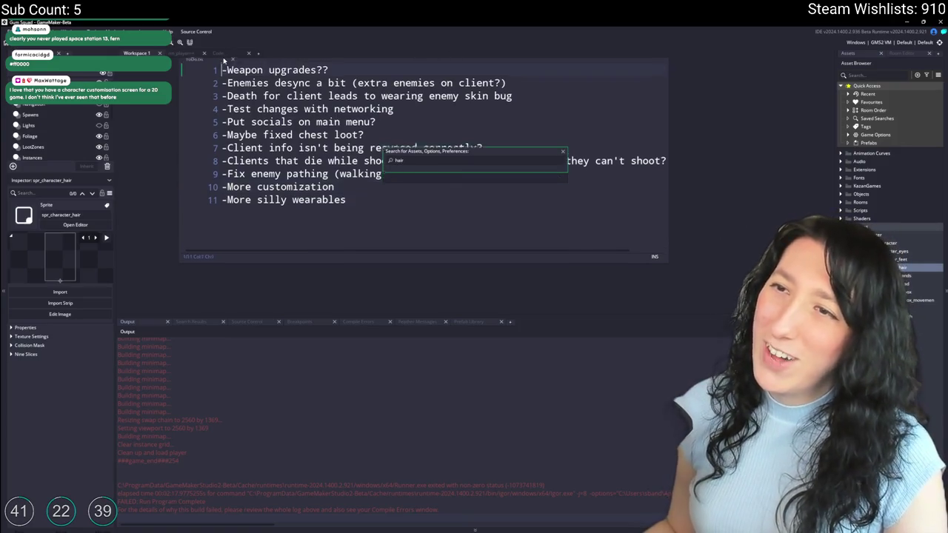
pyautogui.click(222, 54)
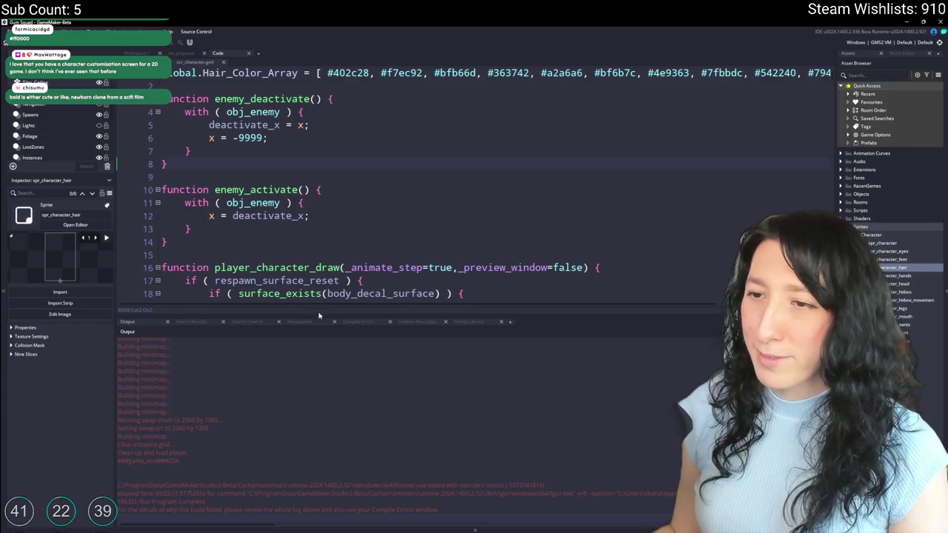
pyautogui.moveTo(317, 316); pyautogui.dragTo(318, 354)
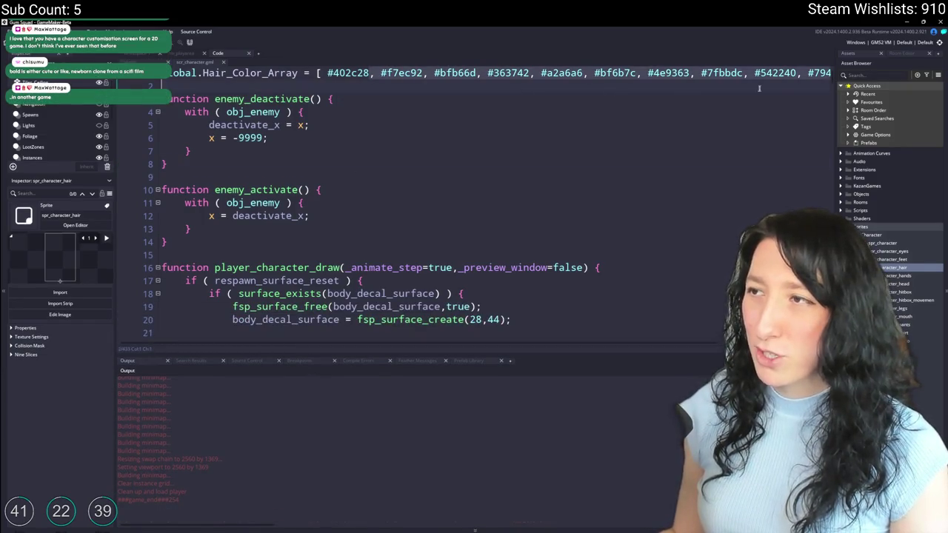
pyautogui.hscroll(3, 518, 185)
pyautogui.click(787, 73)
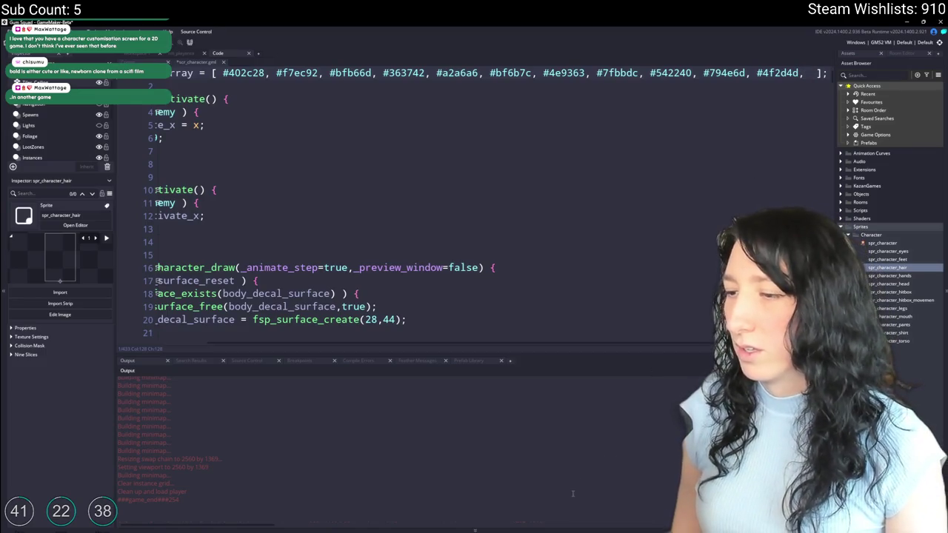
pyautogui.hotkey('alt', 'Tab')
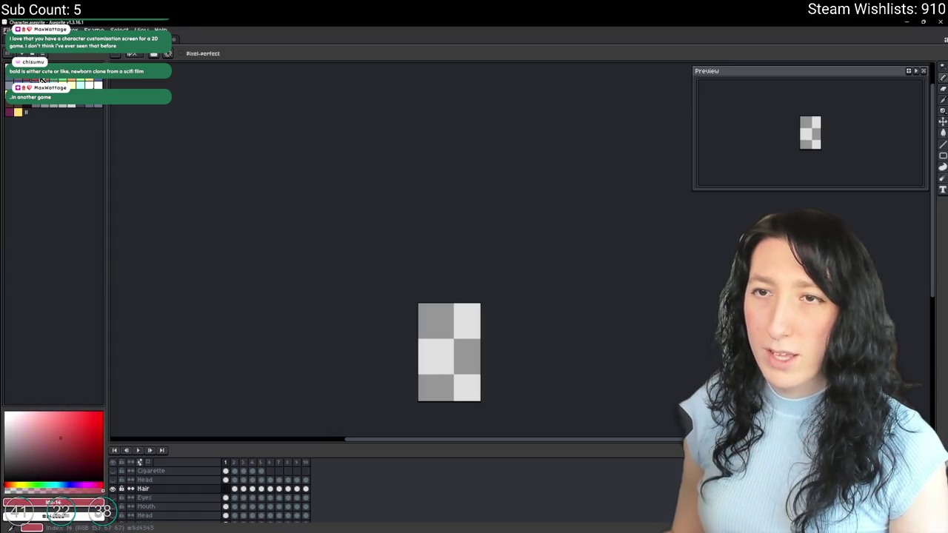
# Copy a reddish palette colour's hex, #c06852, into the hair colour array.
pyautogui.click(36, 79)
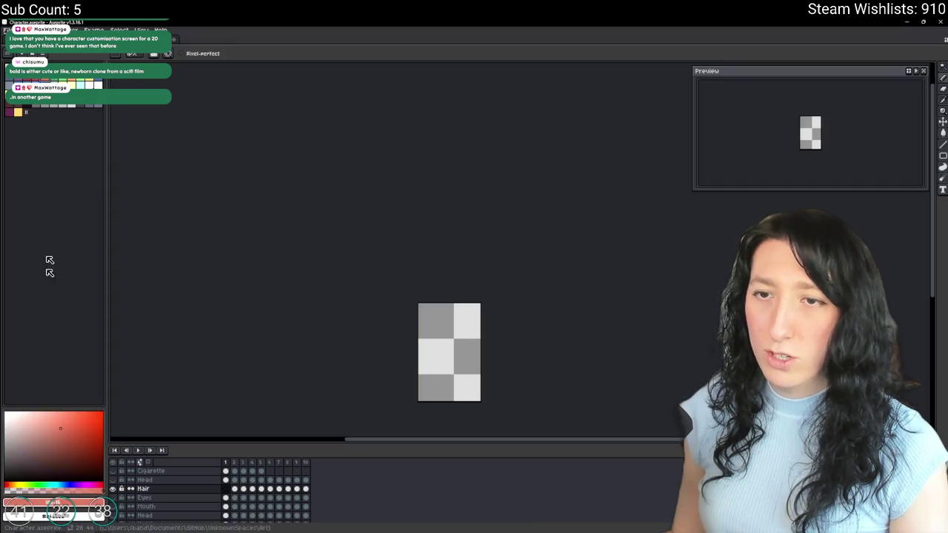
pyautogui.click(42, 503)
pyautogui.hotkey('alt', 'Tab')
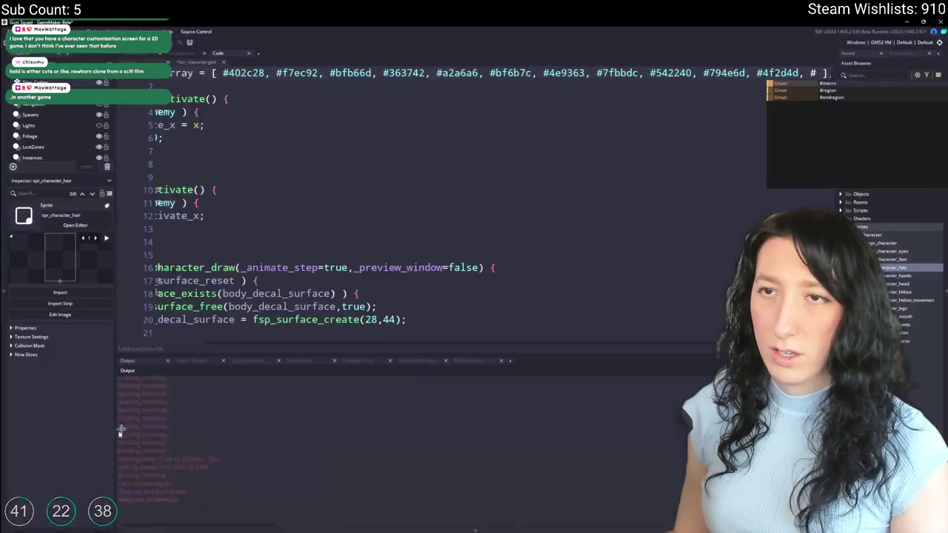
pyautogui.write('c06852')
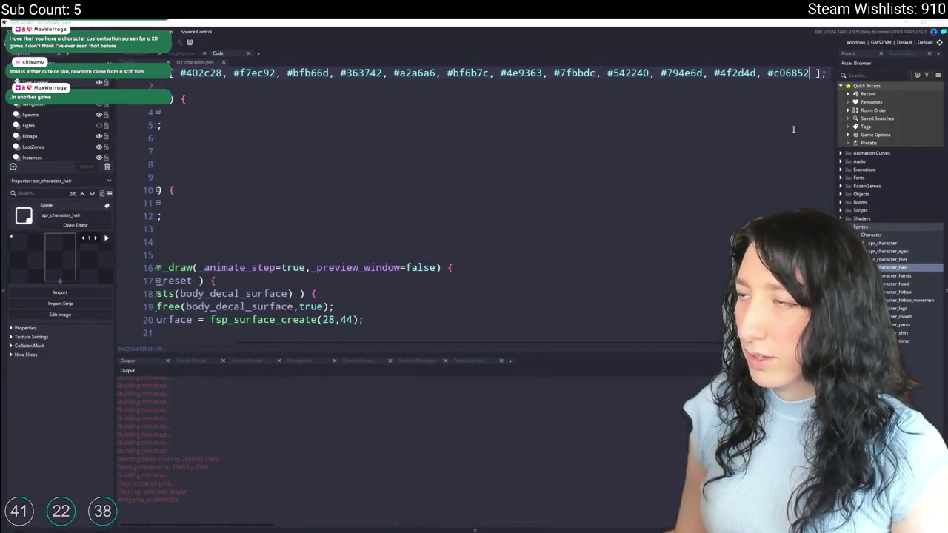
# Shift the colour to a purer red #c05252 and keep only that entry.
pyautogui.hotkey('alt', 'Tab')
pyautogui.moveTo(12, 478); pyautogui.dragTo(6, 479)
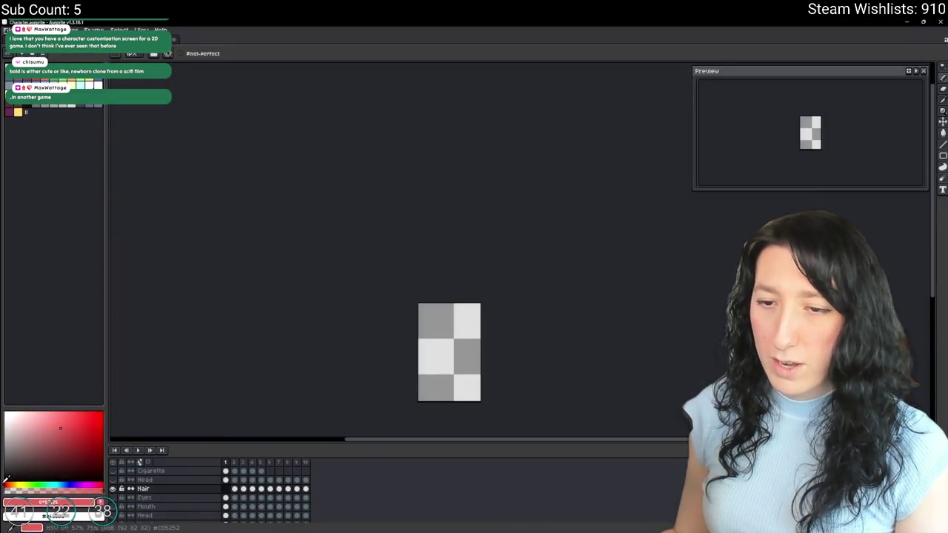
pyautogui.click(82, 503)
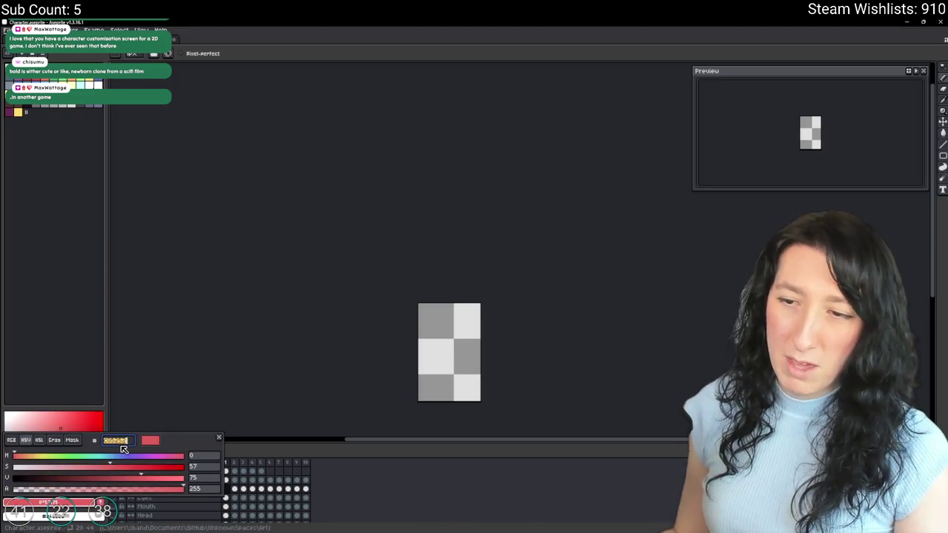
pyautogui.hotkey('alt', 'Tab')
pyautogui.moveTo(792, 72)
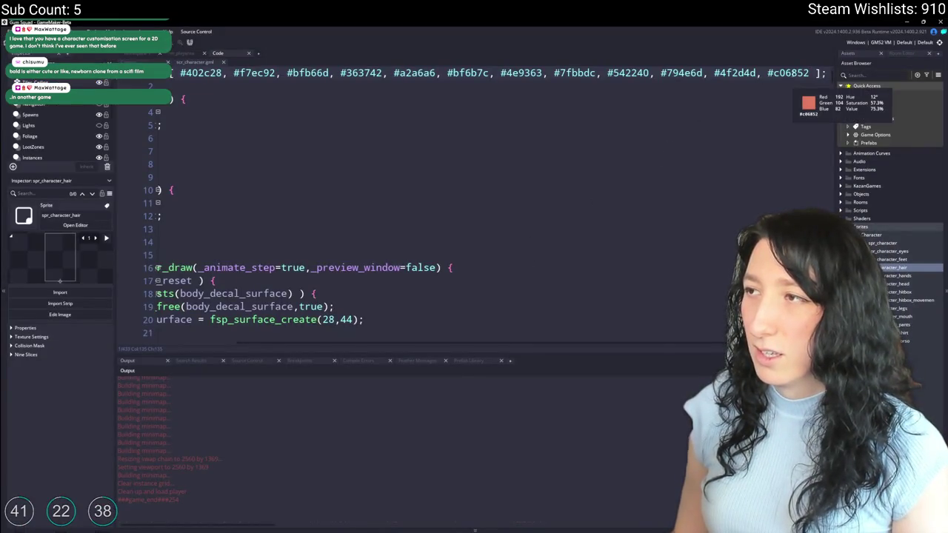
pyautogui.write(',# c05252')
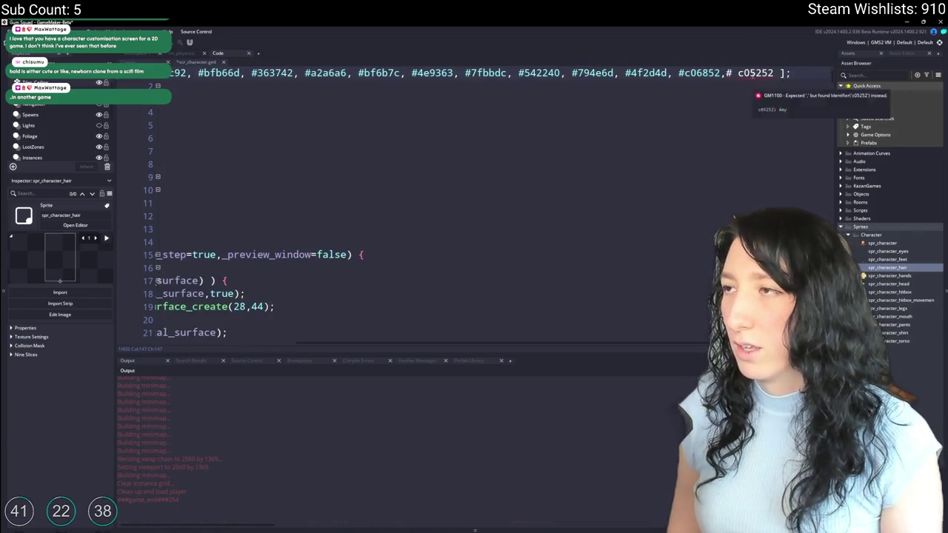
pyautogui.hotkey('ctrl', 'z')
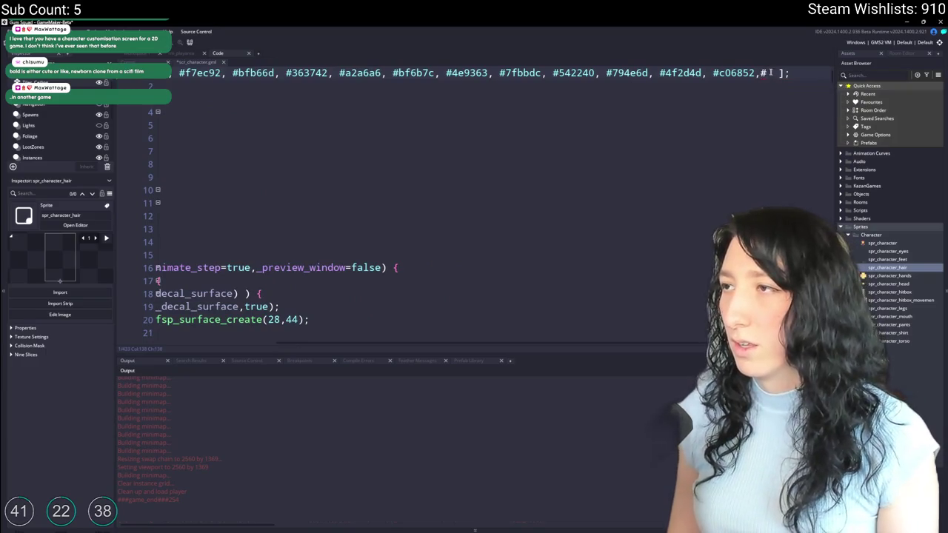
pyautogui.press('BackSpace')
pyautogui.press('BackSpace')
pyautogui.press('BackSpace')
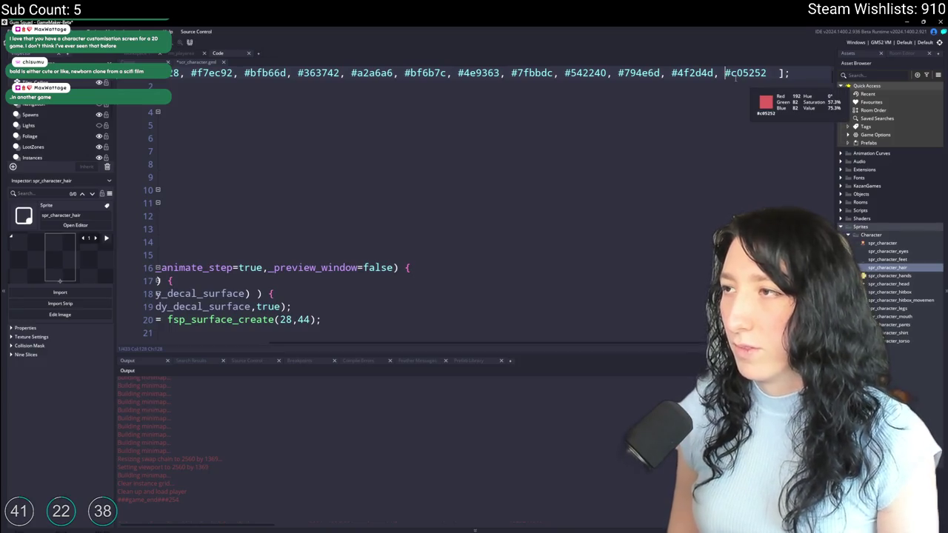
# Build and run Gum Squad, then open the character customization screen.
pyautogui.press('F5')
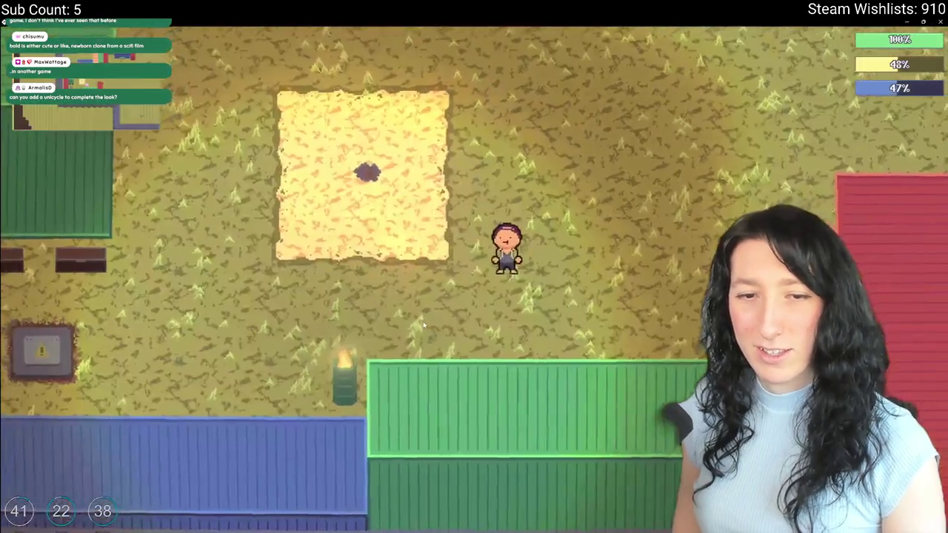
pyautogui.press('i')
pyautogui.click(273, 118)
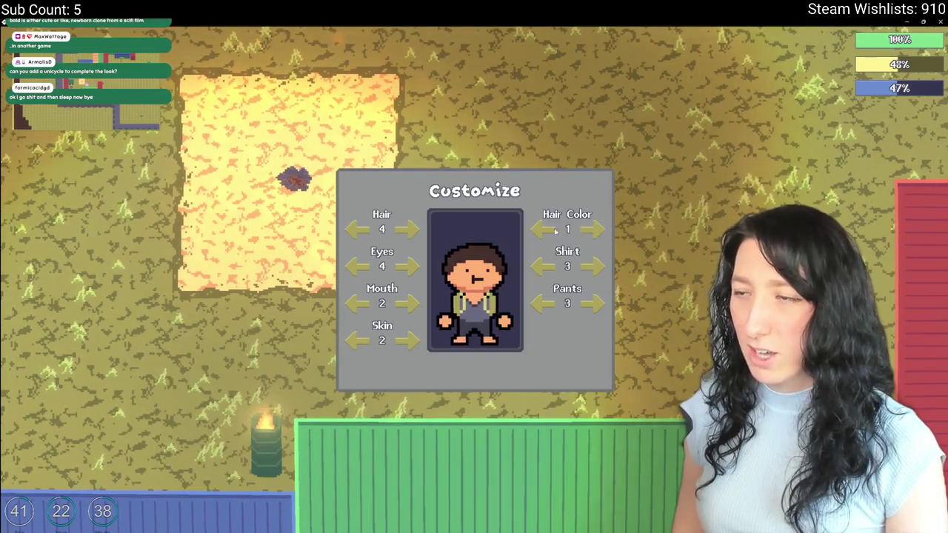
# Cycle the hair style forward to the new style 7 and close customization.
pyautogui.press('i')
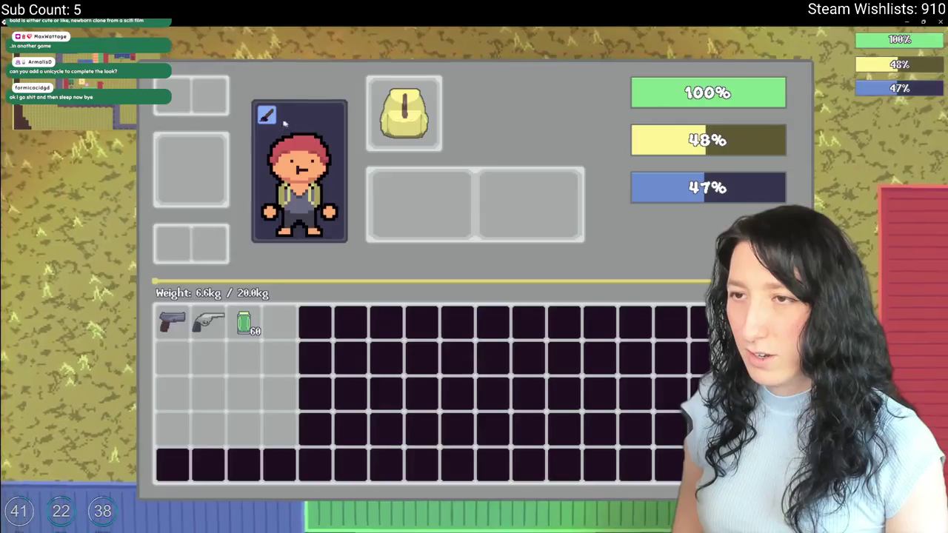
pyautogui.press('i')
pyautogui.click(407, 230)
pyautogui.click(409, 231)
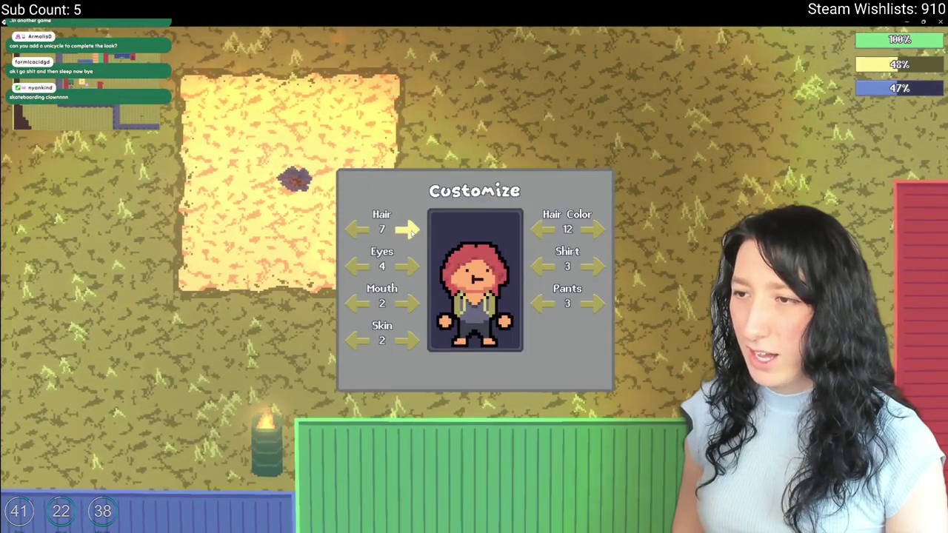
pyautogui.press('i')
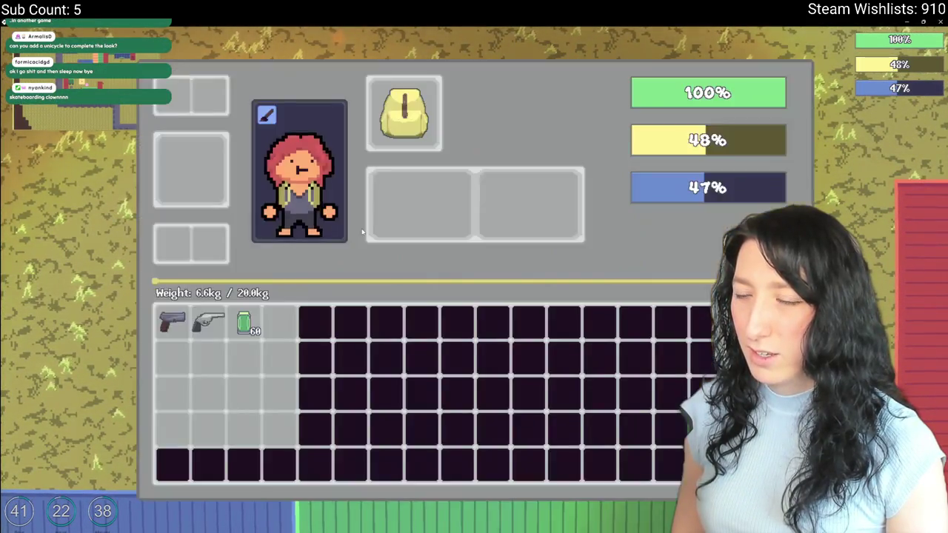
pyautogui.press('i')
# Walk the character around the map to check the new hair, then pause.
pyautogui.press('w')
pyautogui.press('d')
pyautogui.press('d')
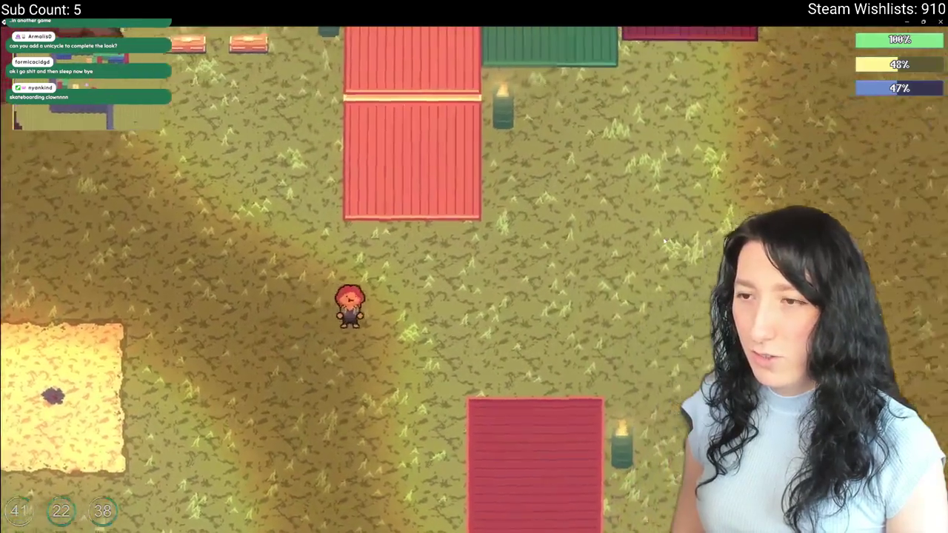
pyautogui.scroll(1, 466, 309)
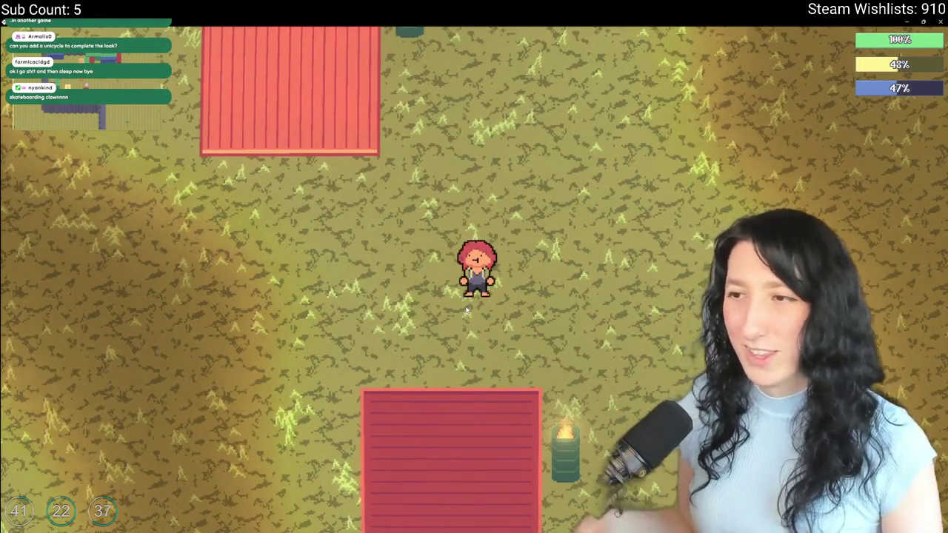
pyautogui.press('d')
pyautogui.press('a')
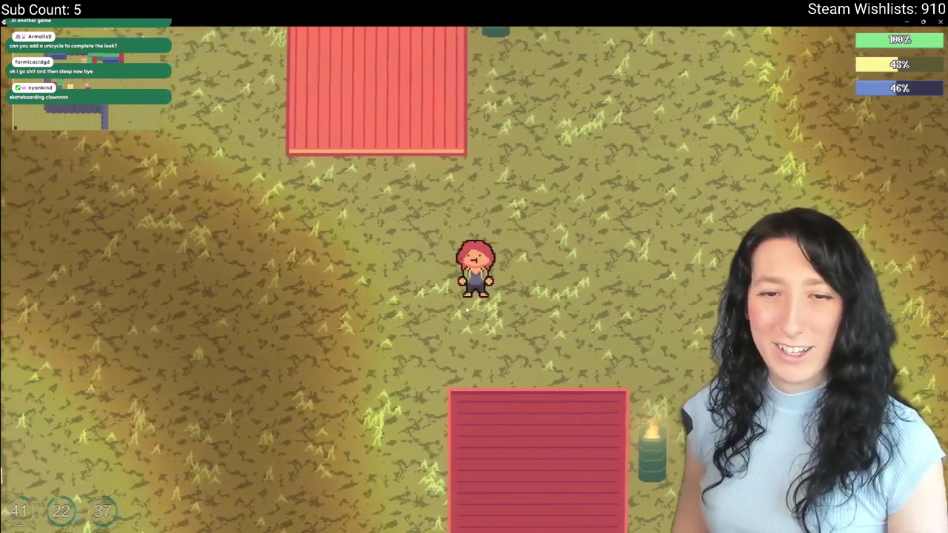
pyautogui.press('s')
pyautogui.press('a')
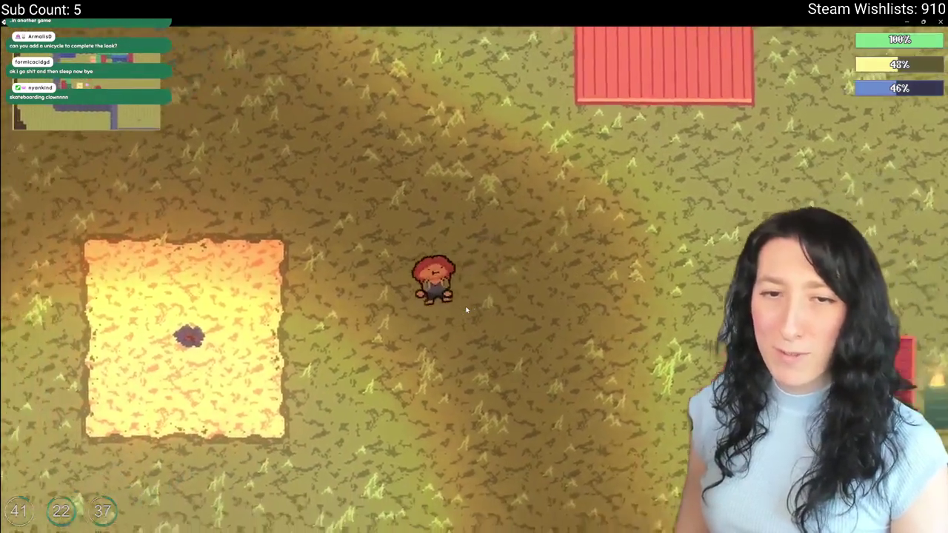
pyautogui.press('a')
pyautogui.press('d')
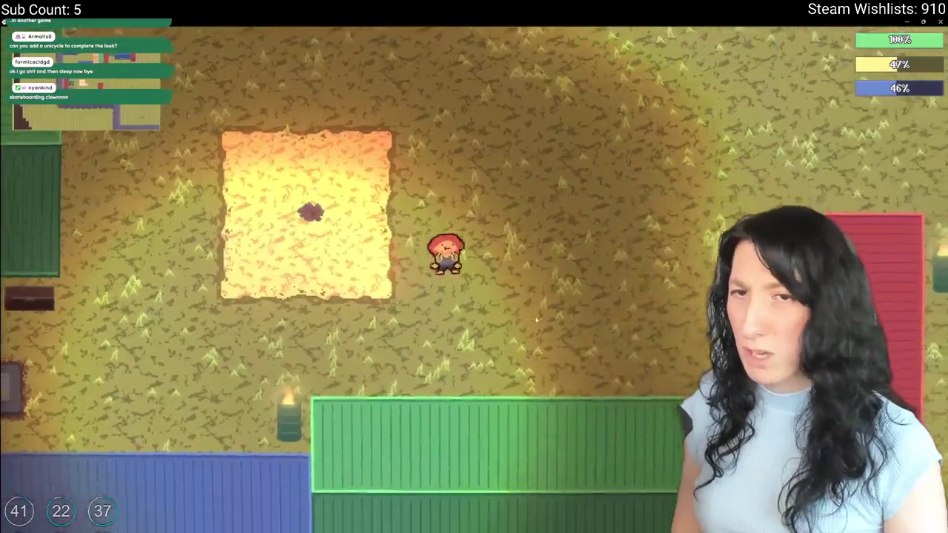
pyautogui.press('w')
pyautogui.press('Escape')
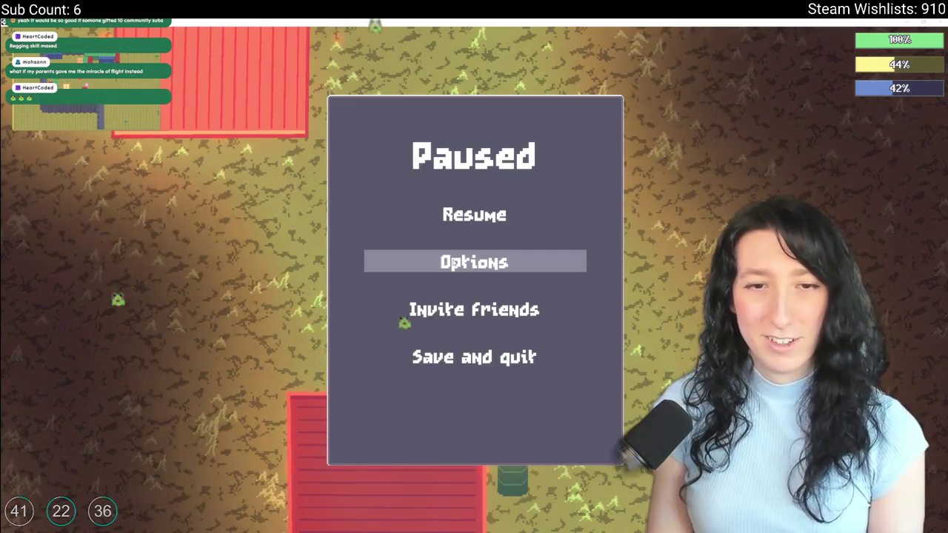
# Set music volume to 0% and master volume to about half, then save, quit and close the game.
pyautogui.click(431, 262)
pyautogui.press('Left')
pyautogui.press('Left')
pyautogui.press('Left')
pyautogui.press('Left')
pyautogui.press('Left')
pyautogui.press('Left')
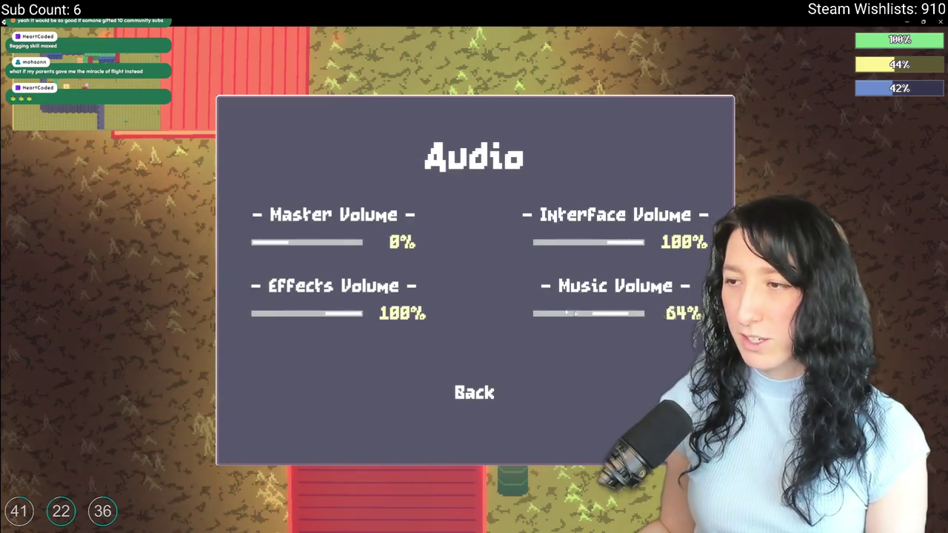
pyautogui.moveTo(594, 317); pyautogui.dragTo(533, 313)
pyautogui.moveTo(237, 247); pyautogui.dragTo(310, 246)
pyautogui.click(472, 391)
pyautogui.click(473, 357)
pyautogui.click(472, 355)
pyautogui.click(473, 402)
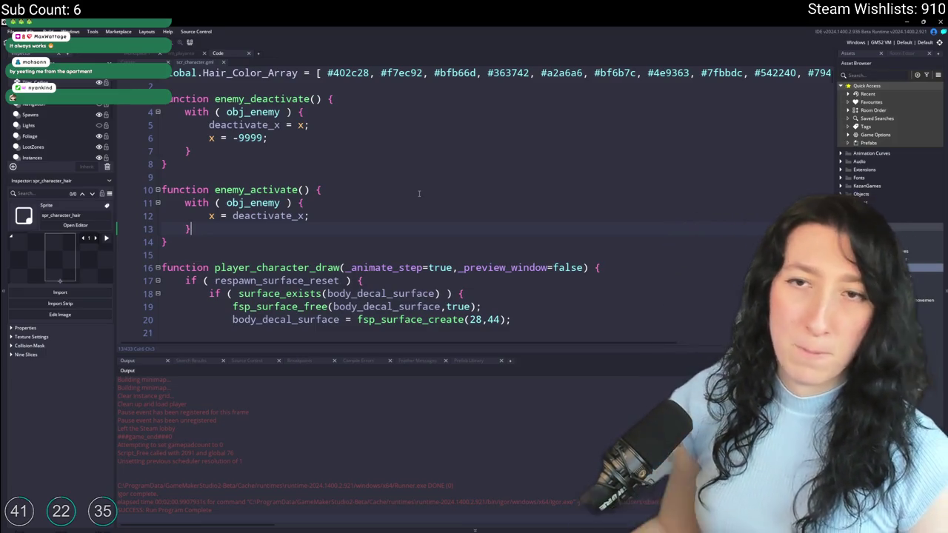
# Delete the '-More customization' line from ToDo.txt and close the file.
pyautogui.click(215, 63)
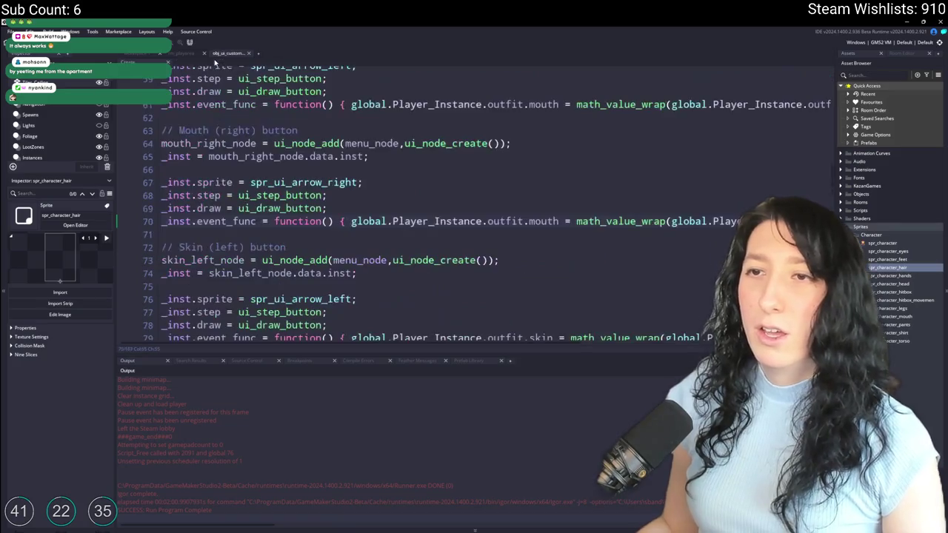
pyautogui.click(148, 61)
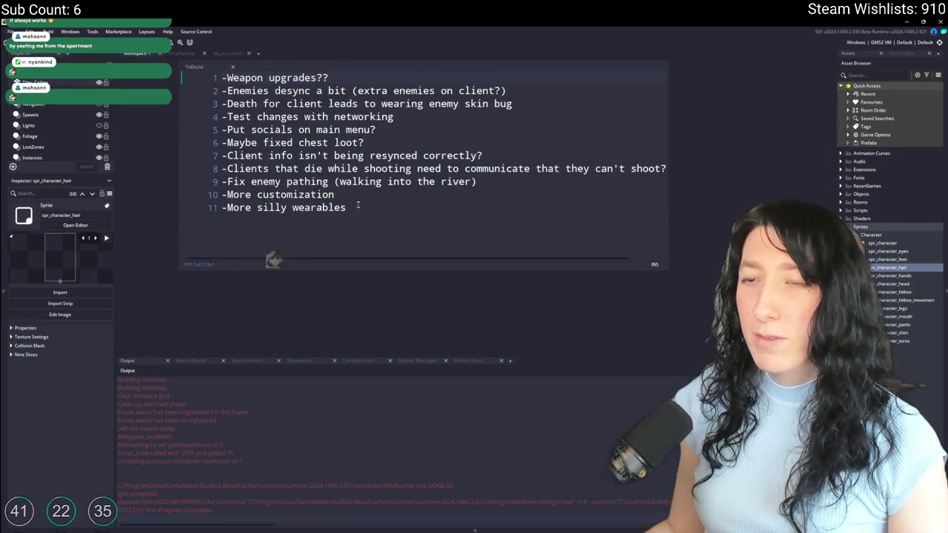
pyautogui.moveTo(375, 197); pyautogui.dragTo(213, 203)
pyautogui.press('BackSpace')
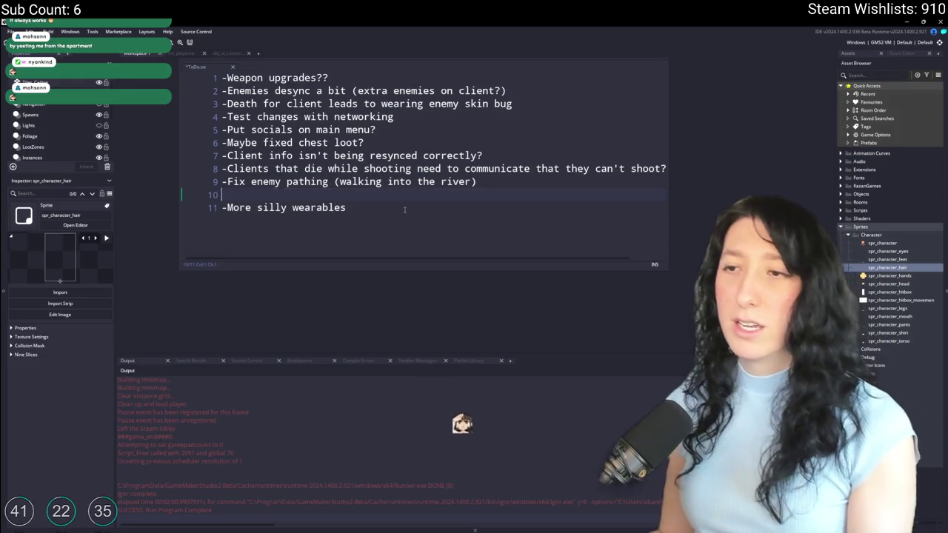
pyautogui.press('Delete')
pyautogui.press('End')
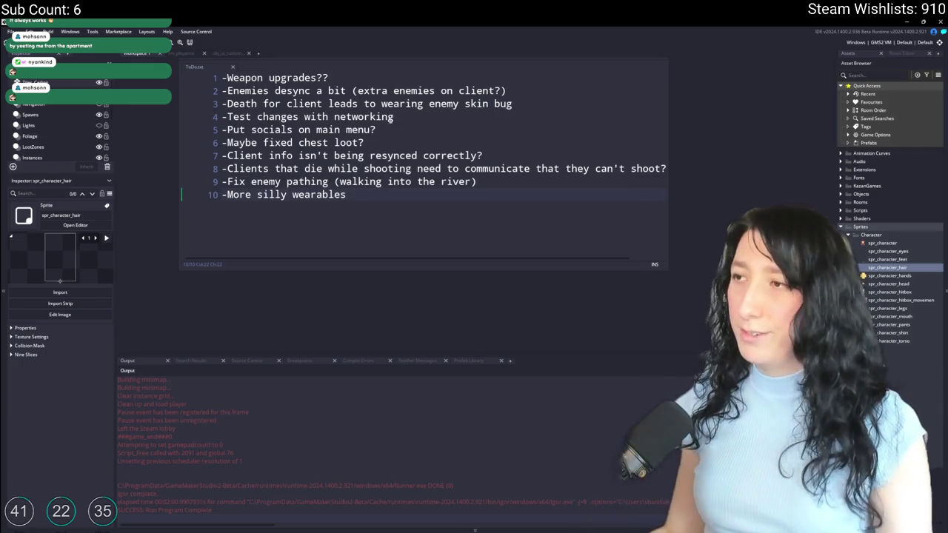
pyautogui.click(630, 130)
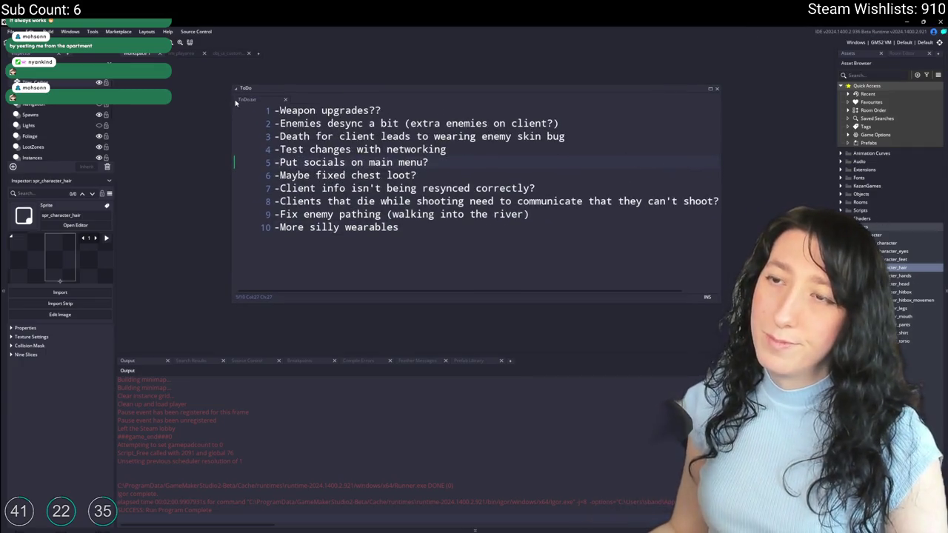
pyautogui.middleClick(235, 102)
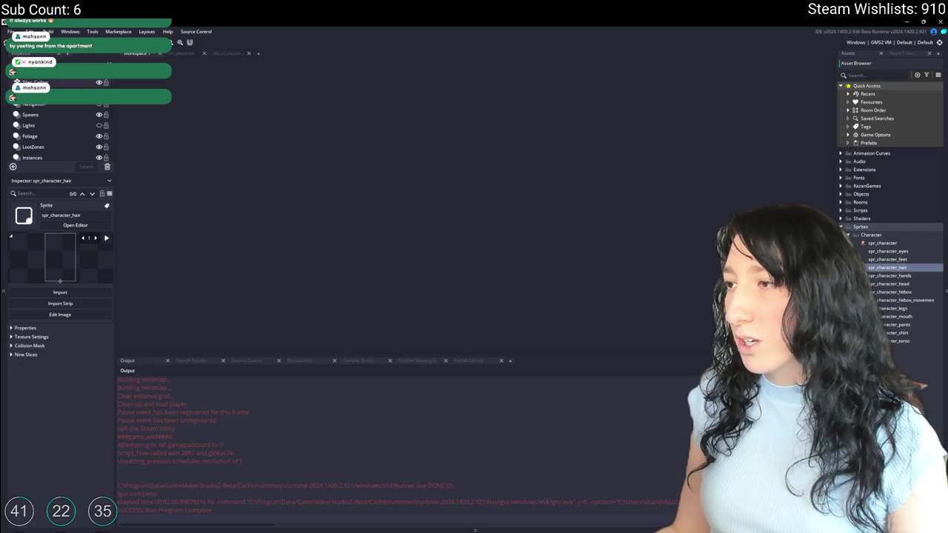
# Collapse the Character sprites folder and show rm_playerarea's map on an enlarged, zoomed canvas.
pyautogui.click(856, 234)
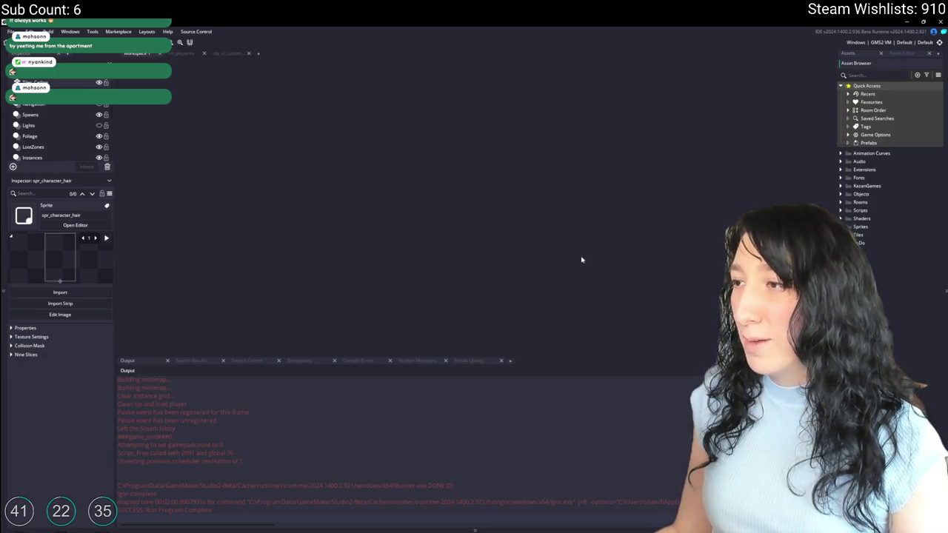
pyautogui.click(191, 55)
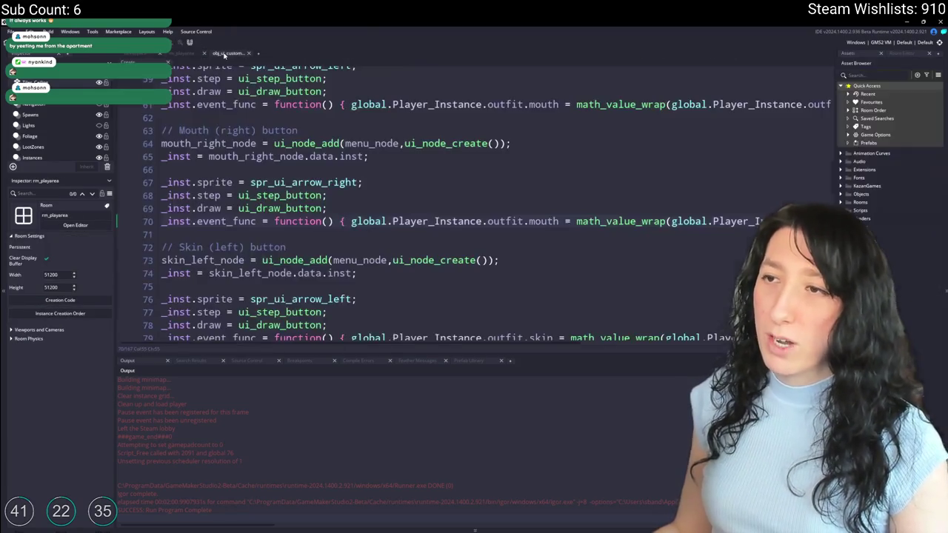
pyautogui.scroll(5, 438, 145)
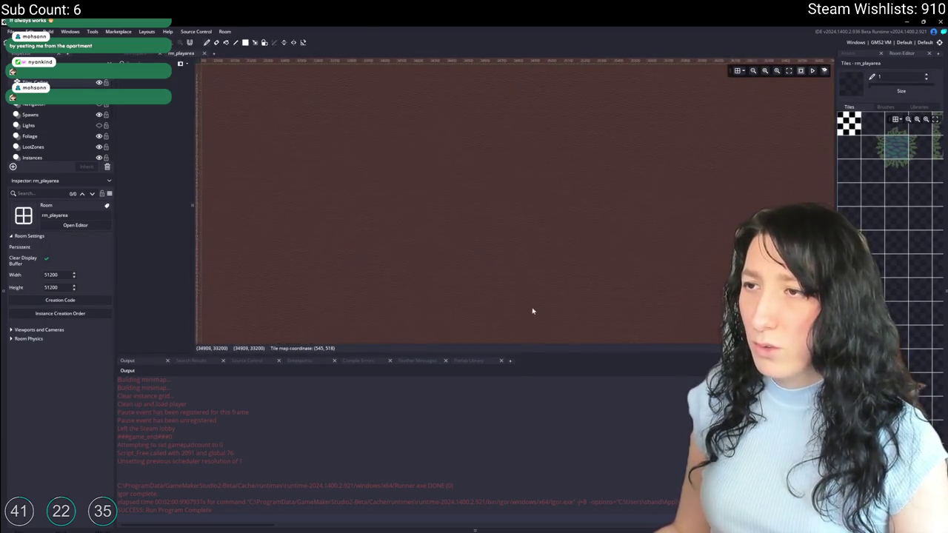
pyautogui.moveTo(543, 353); pyautogui.dragTo(540, 428)
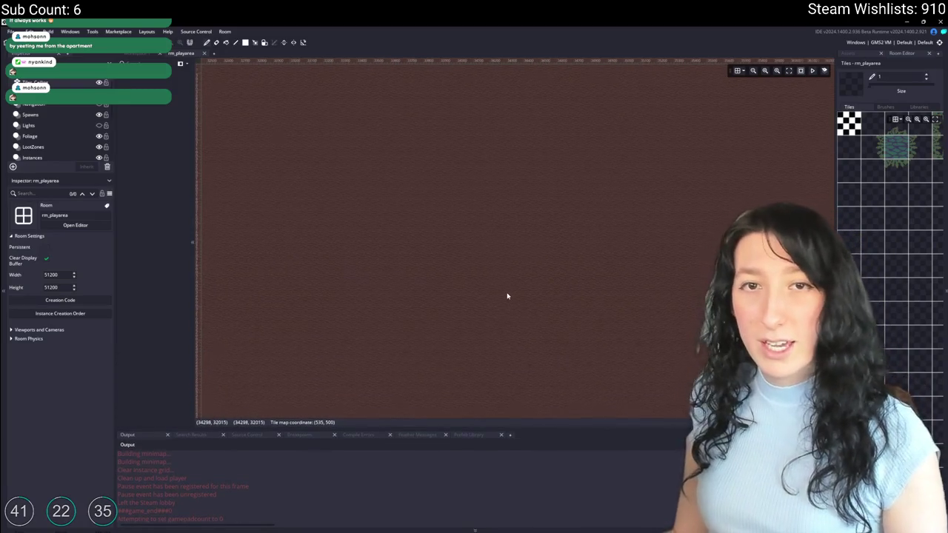
pyautogui.scroll(-5, 508, 296)
pyautogui.scroll(4, 448, 233)
pyautogui.scroll(2, 571, 263)
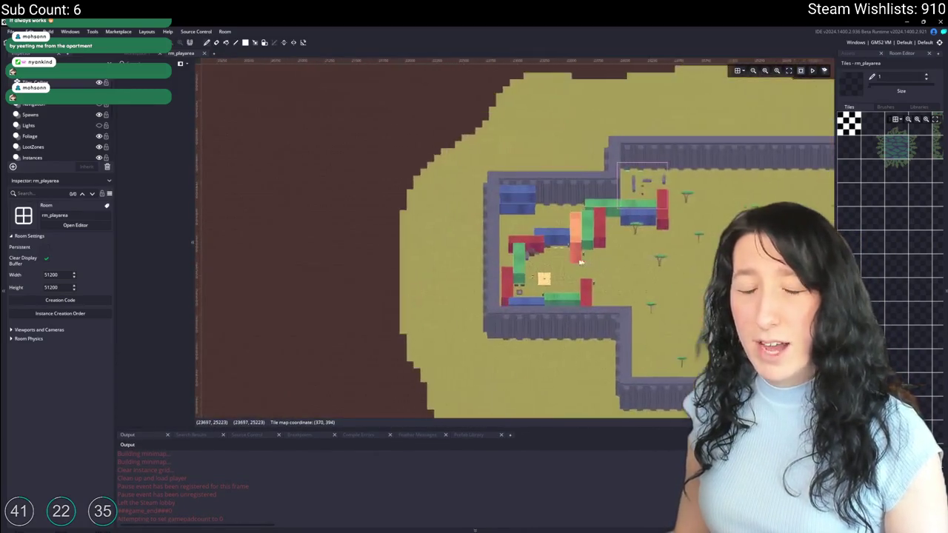
pyautogui.scroll(2, 571, 263)
pyautogui.scroll(-2, 571, 262)
pyautogui.scroll(2, 501, 217)
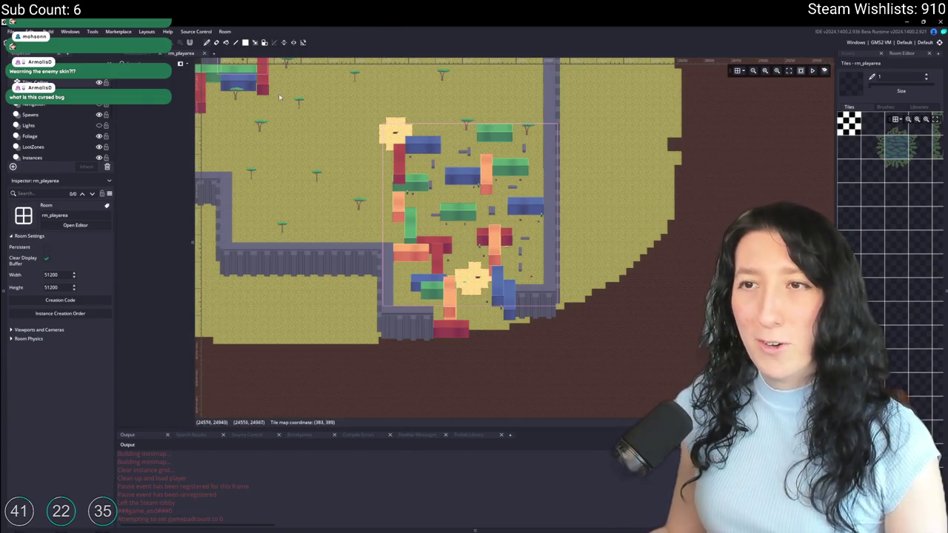
# Pan and zoom around the rm_playerarea map toward its upper area.
pyautogui.moveTo(280, 97); pyautogui.dragTo(395, 196)
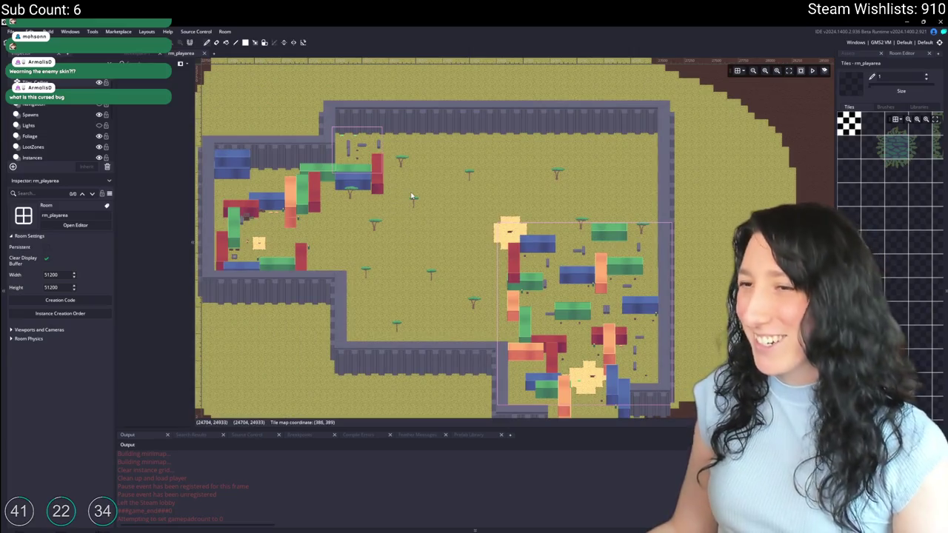
pyautogui.scroll(-1, 412, 196)
pyautogui.scroll(2, 414, 193)
pyautogui.scroll(1, 400, 171)
pyautogui.scroll(2, 374, 134)
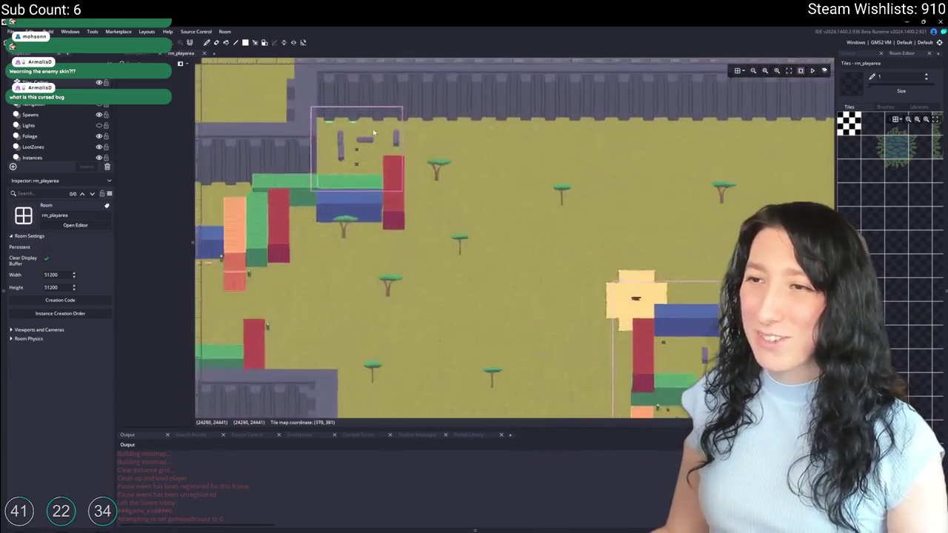
pyautogui.scroll(2, 374, 133)
pyautogui.moveTo(506, 147); pyautogui.dragTo(586, 183)
pyautogui.scroll(-1, 586, 185)
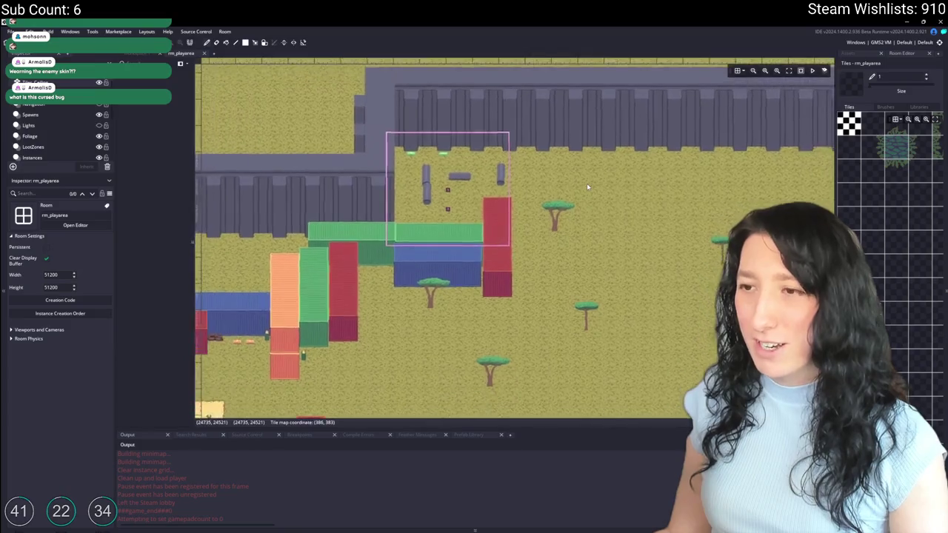
pyautogui.scroll(-3, 587, 186)
pyautogui.scroll(2, 572, 226)
# Search 'obj_dr' to open the obj_draw object, then switch to the browser.
pyautogui.hotkey('ctrl', 't')
pyautogui.write('bloom')
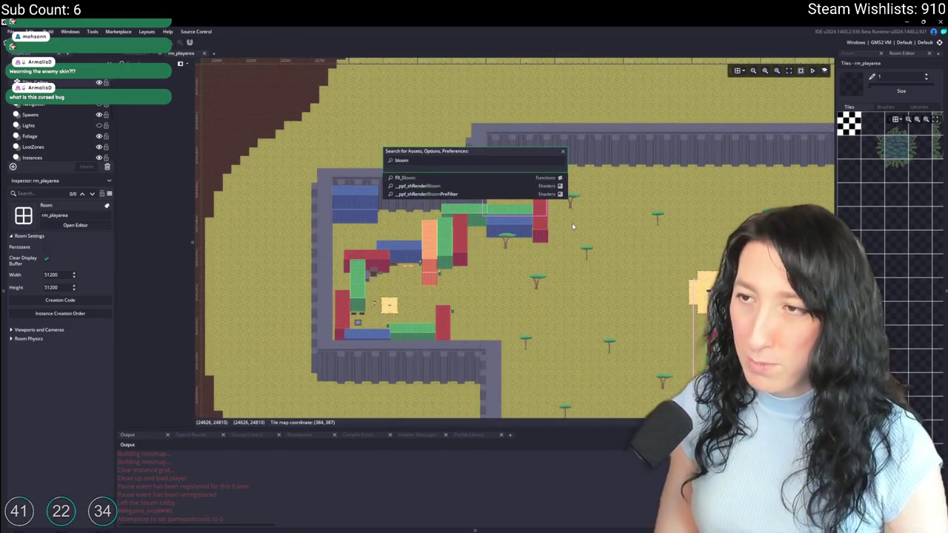
pyautogui.press('Escape')
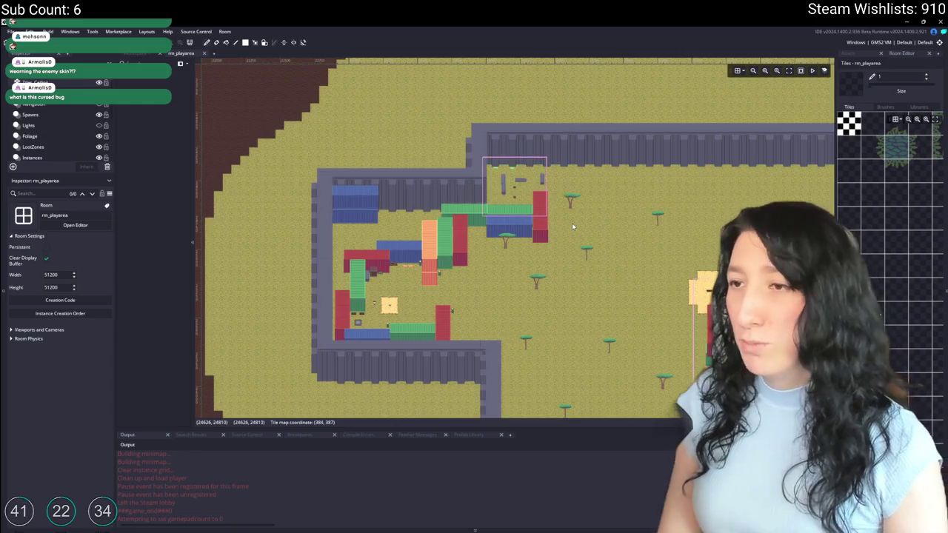
pyautogui.hotkey('ctrl', 't')
pyautogui.write('obj_dr')
pyautogui.press('Return')
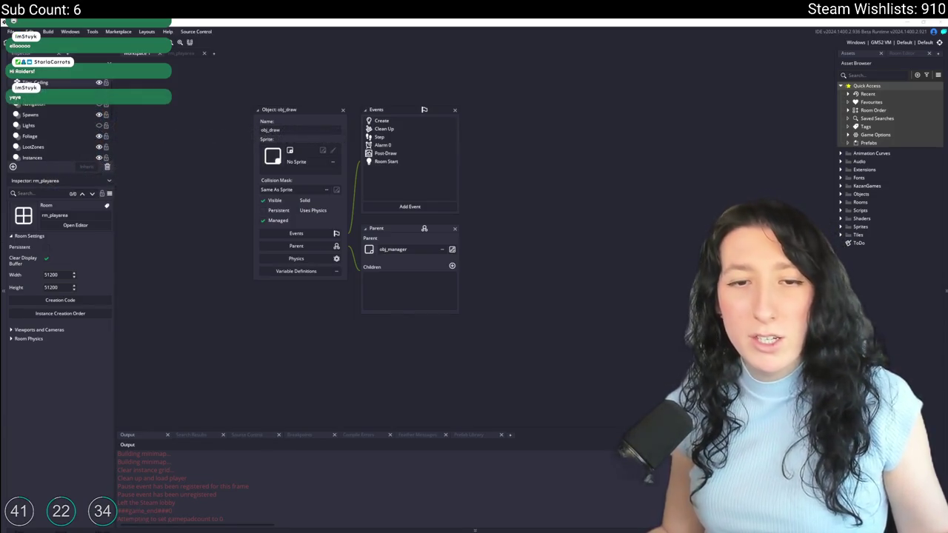
pyautogui.hotkey('alt', 'Tab')
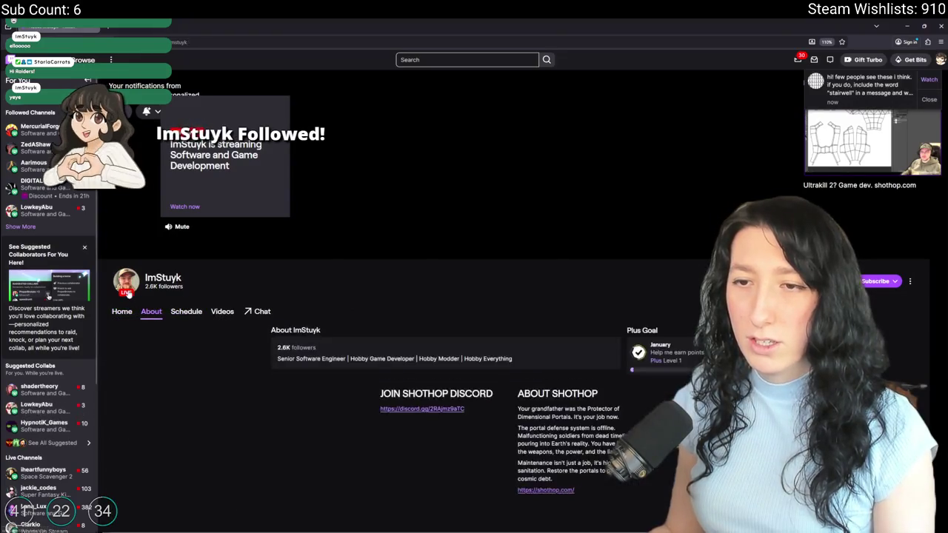
# From the channel's Home view, play the most recent video 'Ultrakill 2? Game dev. shothop.com'.
pyautogui.click(236, 211)
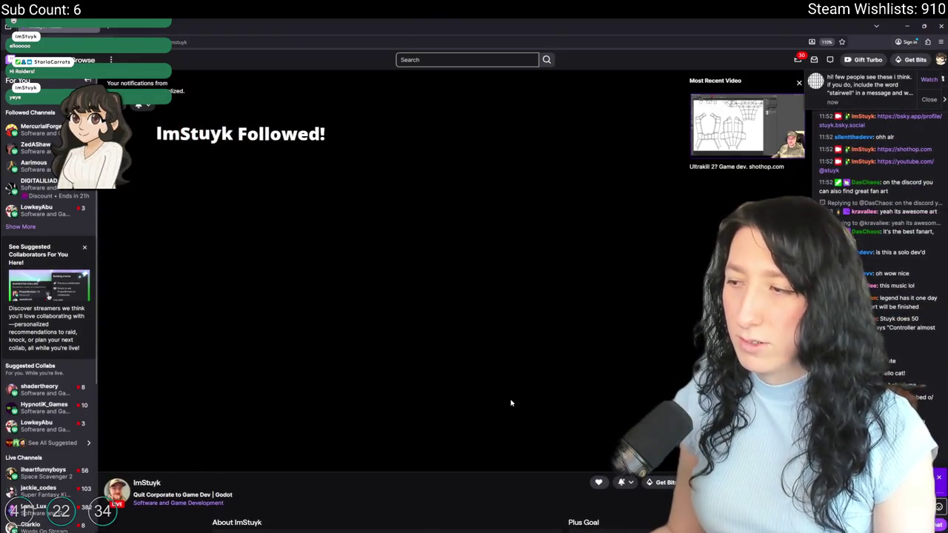
pyautogui.click(695, 156)
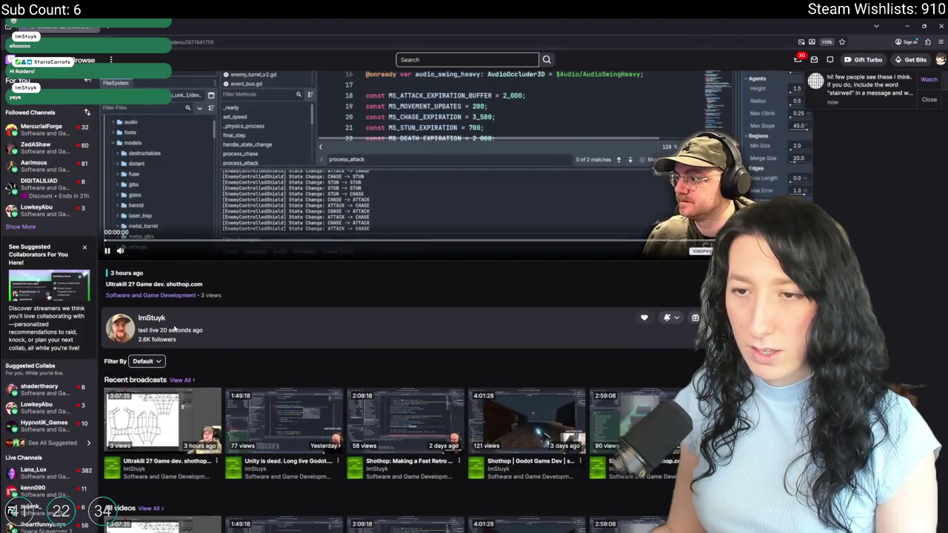
pyautogui.scroll(2, 164, 337)
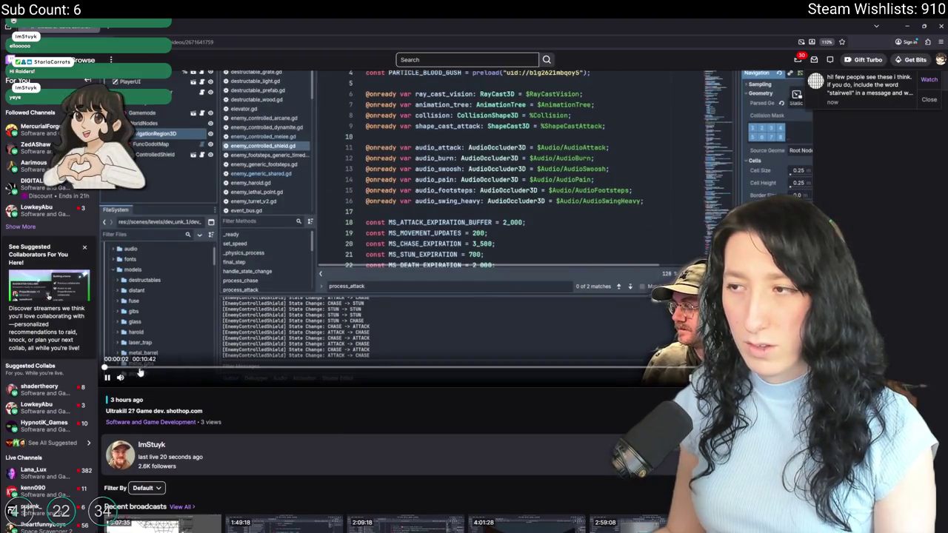
pyautogui.scroll(1, 142, 372)
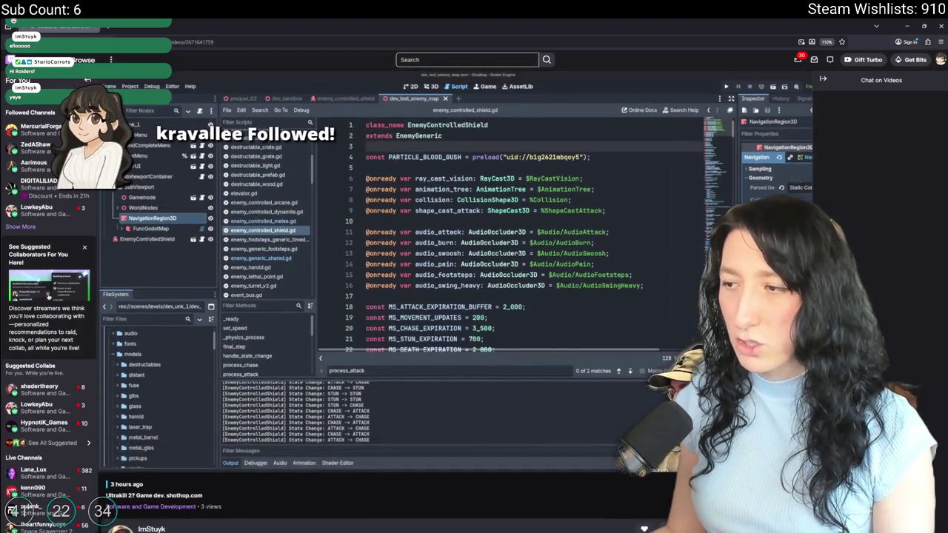
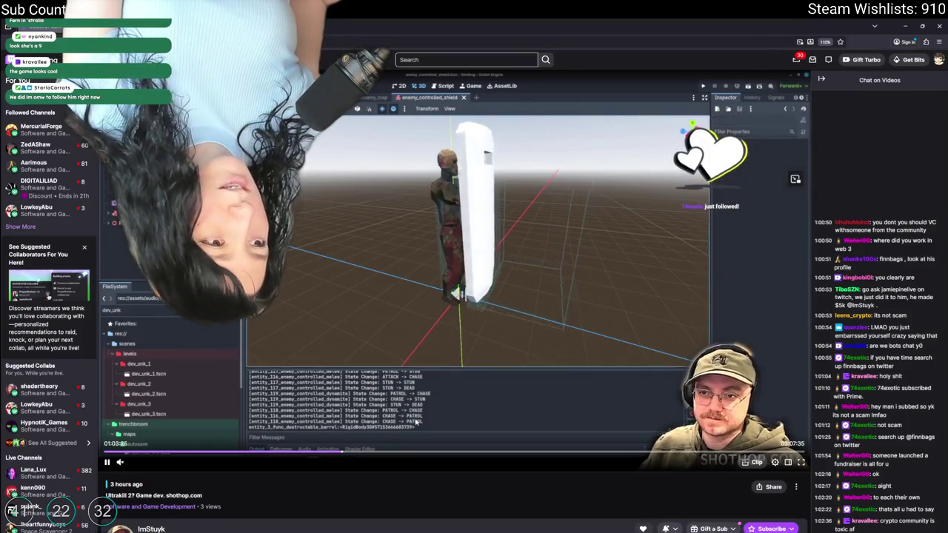
# Jump twice along the game-dev stream VOD to a later part of the broadcast.
pyautogui.click(382, 450)
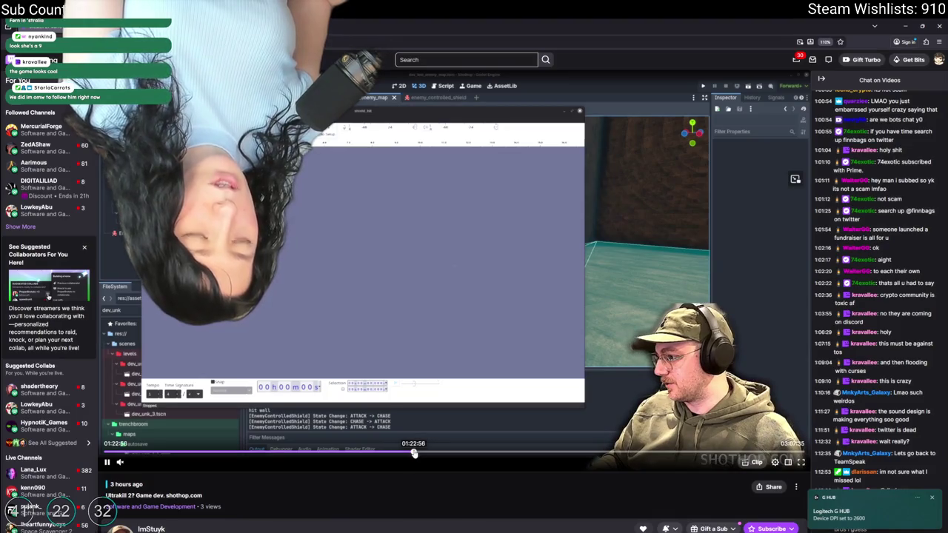
pyautogui.click(480, 450)
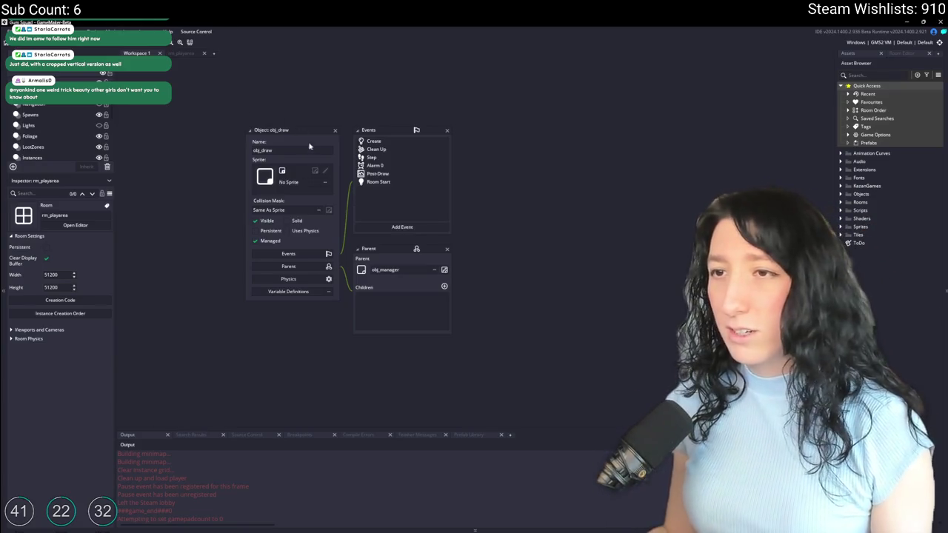
# Close the obj_draw editor and open the rm_playarea room with its Spawns layer selected.
pyautogui.click(335, 132)
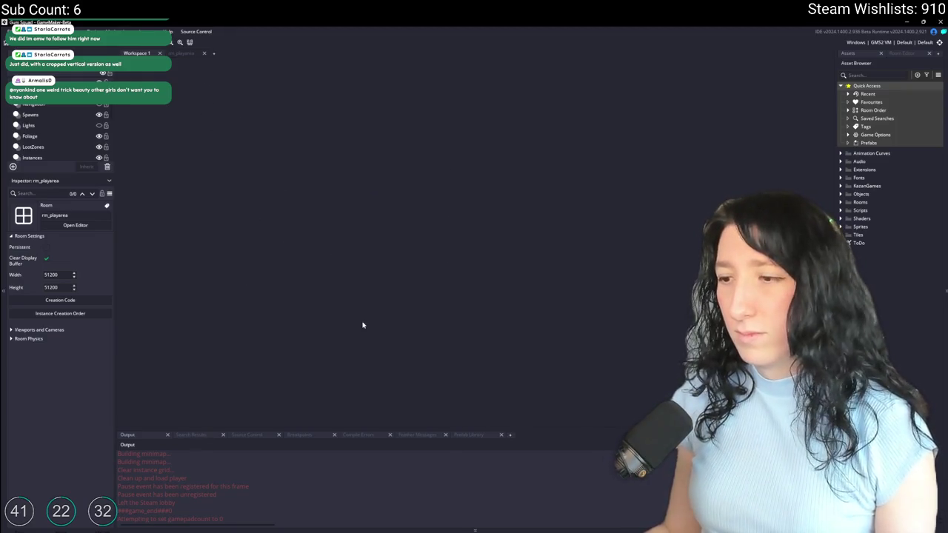
pyautogui.click(180, 54)
pyautogui.scroll(-1, 518, 267)
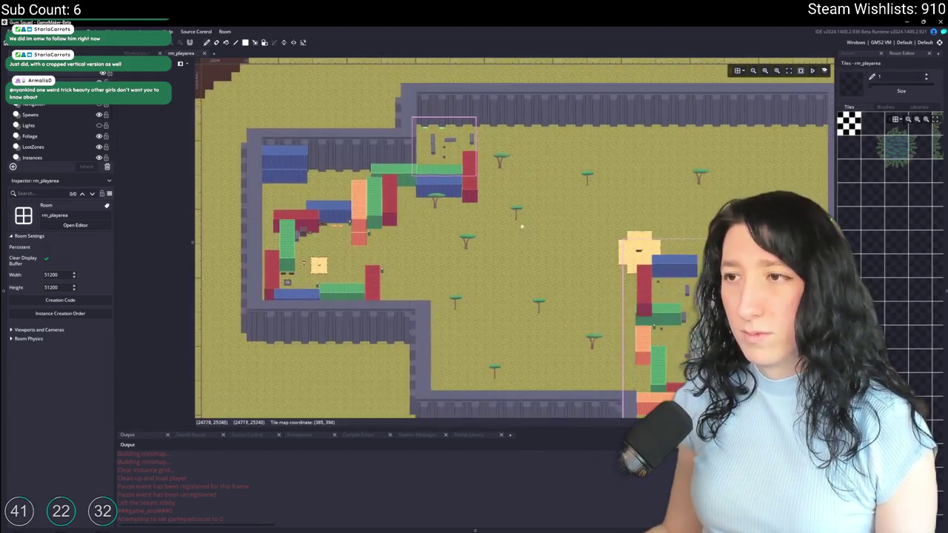
pyautogui.scroll(-1, 488, 245)
pyautogui.scroll(-2, 477, 232)
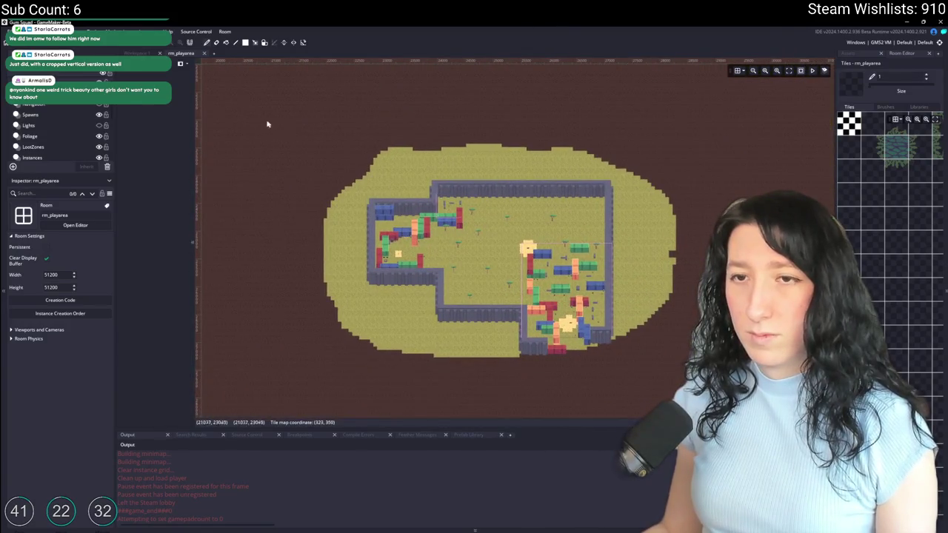
pyautogui.click(31, 115)
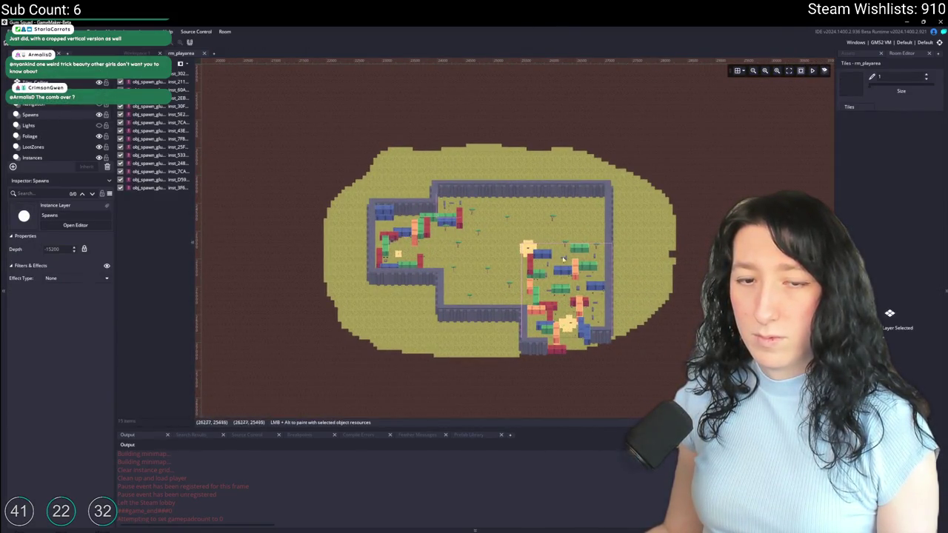
pyautogui.scroll(2, 564, 261)
pyautogui.scroll(3, 548, 266)
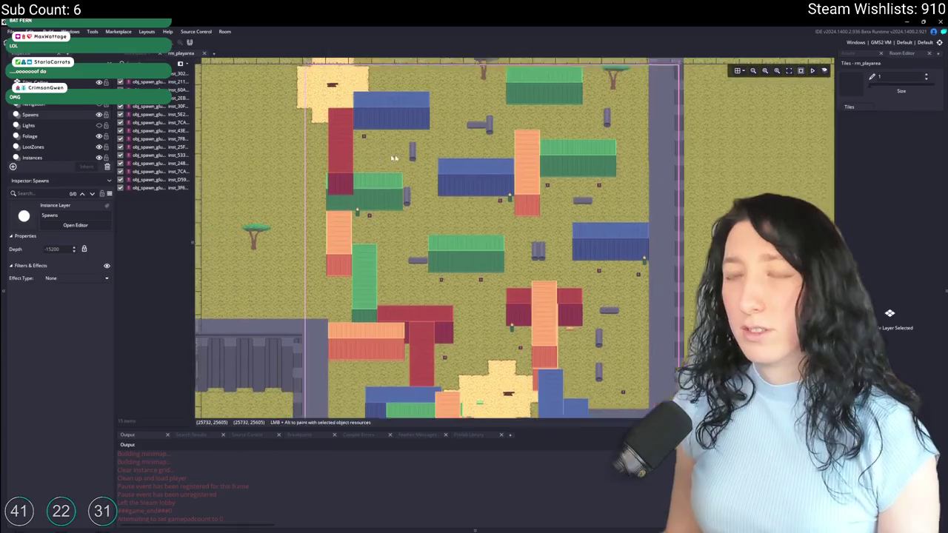
# Select the Instances layer and wall instance inst_347EF45A, then pan left to the walled area.
pyautogui.scroll(-5, 403, 273)
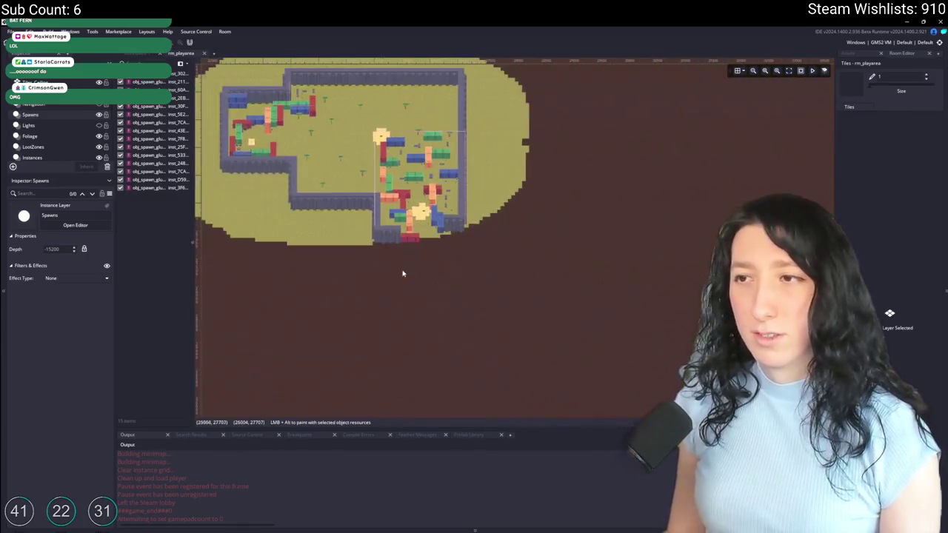
pyautogui.click(44, 158)
pyautogui.scroll(2, 333, 222)
pyautogui.click(333, 221)
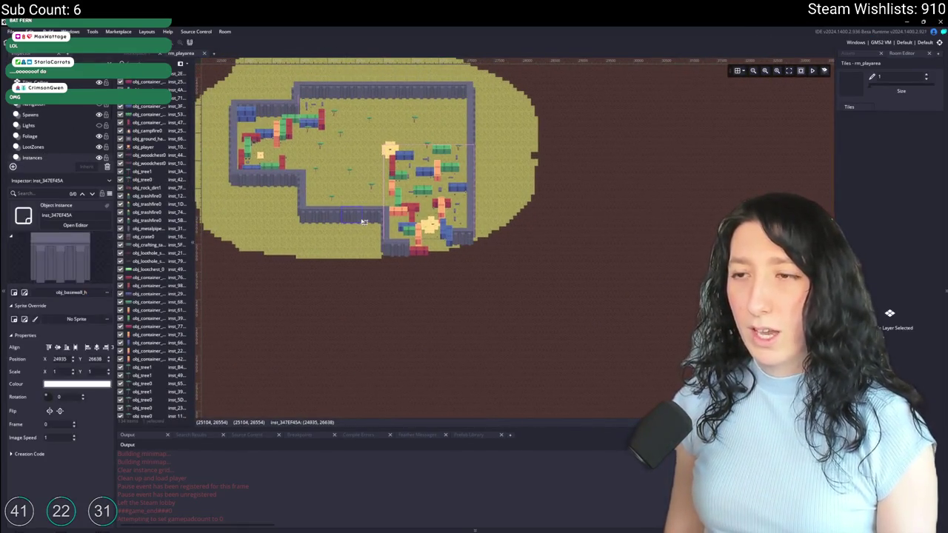
pyautogui.scroll(1, 359, 241)
pyautogui.scroll(-3, 359, 242)
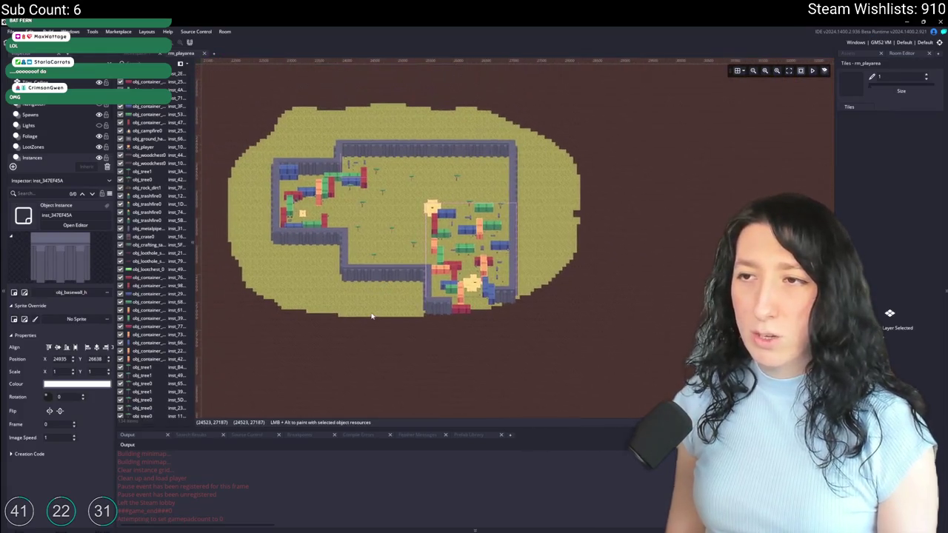
pyautogui.scroll(2, 371, 292)
pyautogui.scroll(2, 348, 311)
pyautogui.scroll(1, 333, 334)
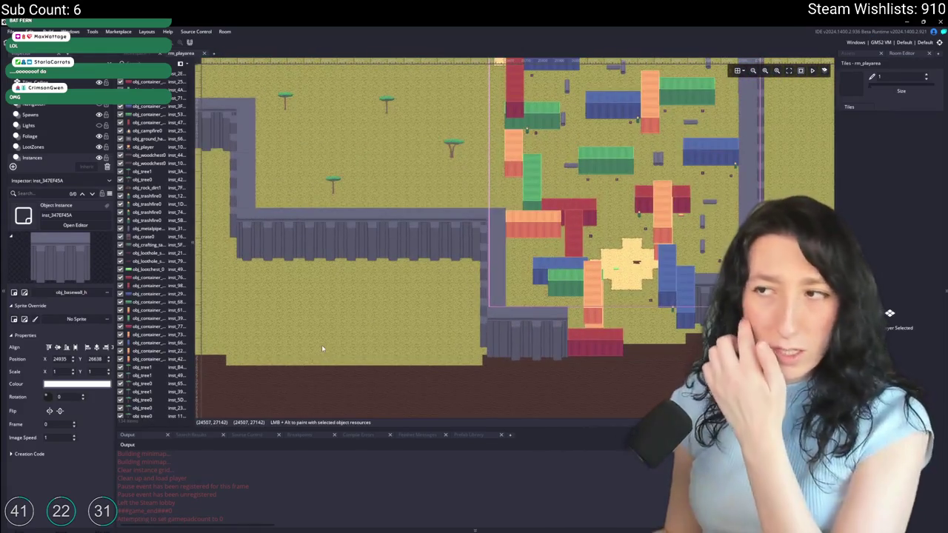
pyautogui.scroll(-1, 397, 286)
pyautogui.scroll(-1, 385, 300)
pyautogui.scroll(-3, 381, 303)
pyautogui.scroll(4, 387, 309)
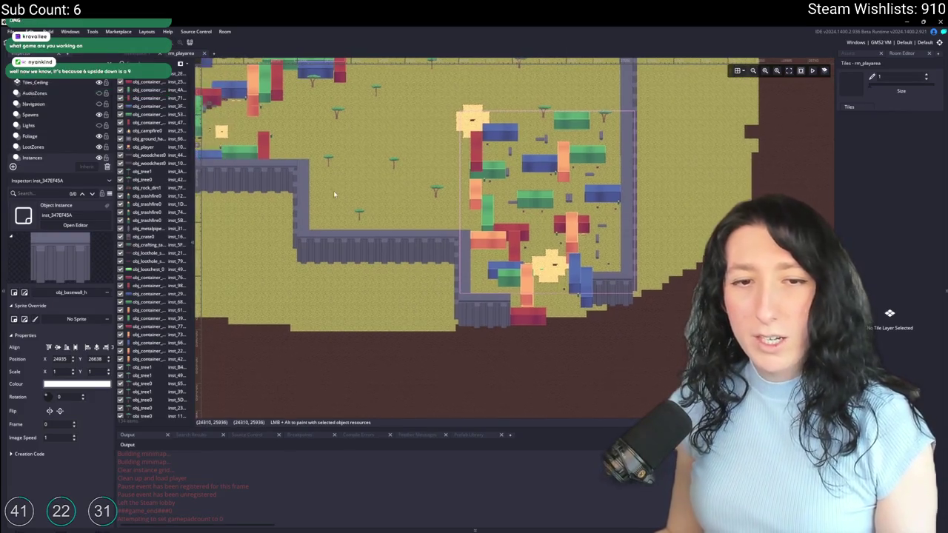
pyautogui.moveTo(392, 261); pyautogui.dragTo(441, 239)
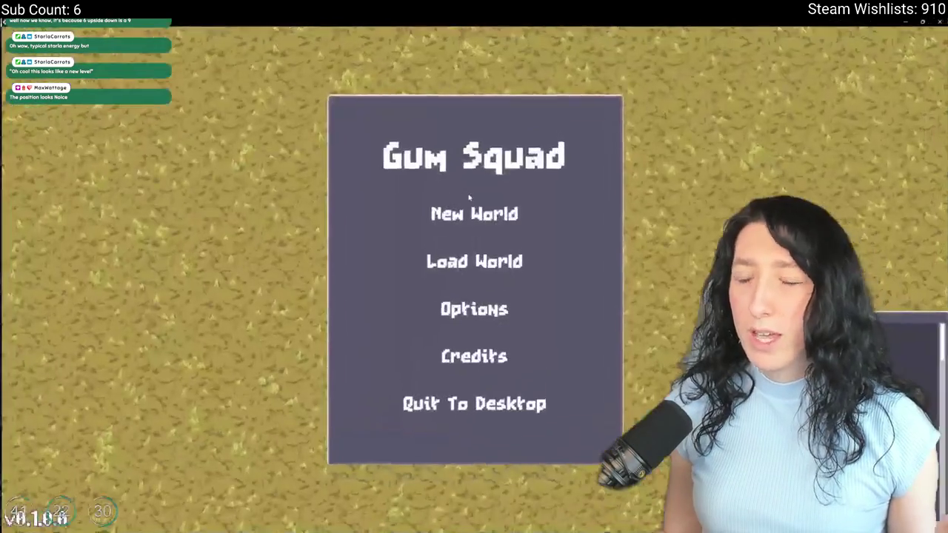
# Load the saved world as a Friends Only lobby and start the game.
pyautogui.click(474, 212)
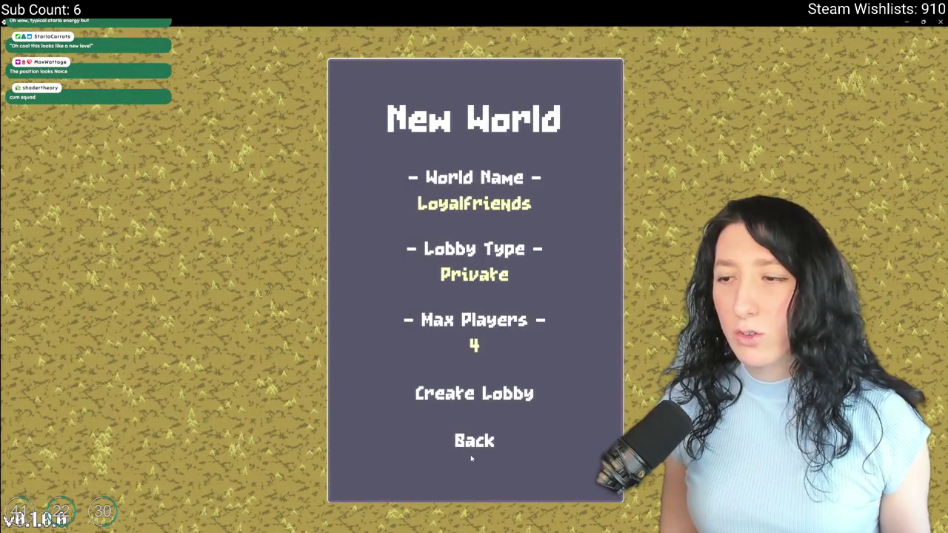
pyautogui.click(472, 448)
pyautogui.click(477, 261)
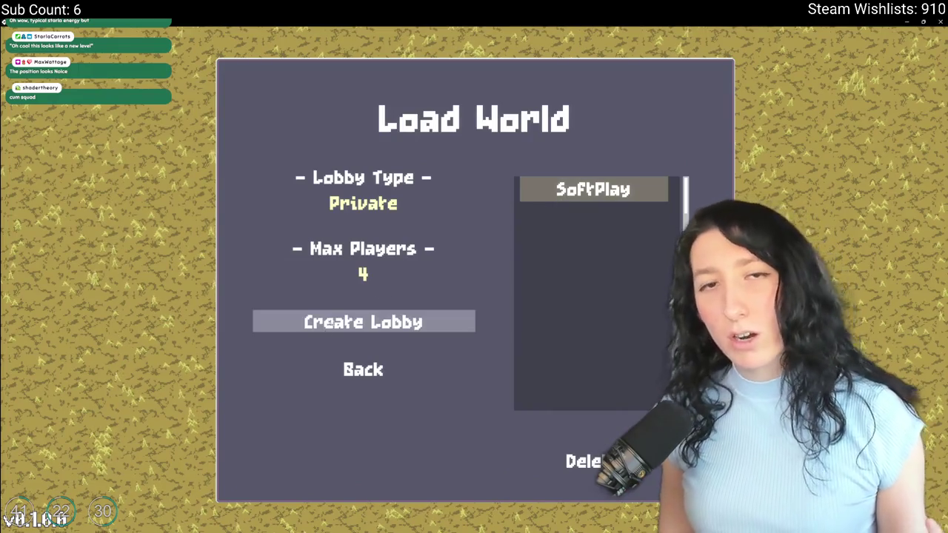
pyautogui.click(386, 201)
pyautogui.click(377, 324)
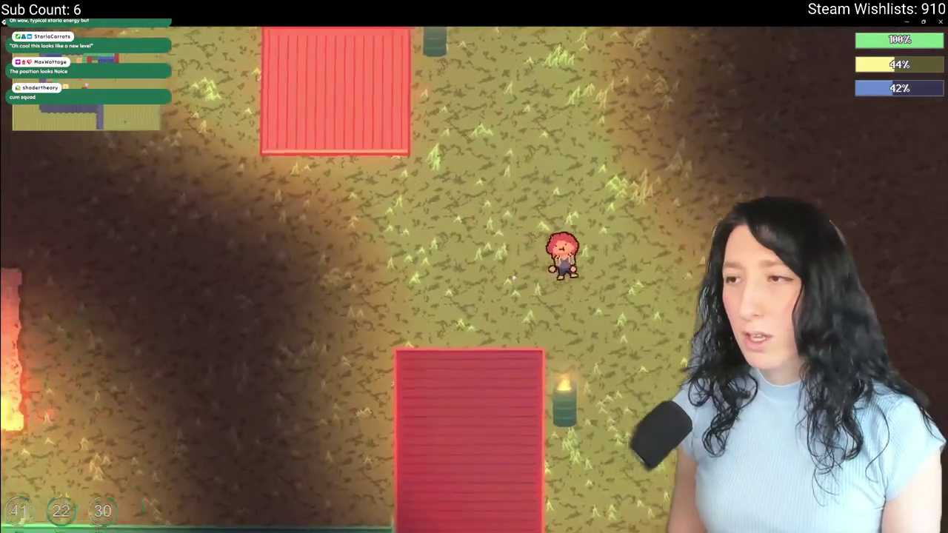
# Walk left into a new container area and open a container's storage to loot it.
pyautogui.press('Tab')
pyautogui.press('Tab')
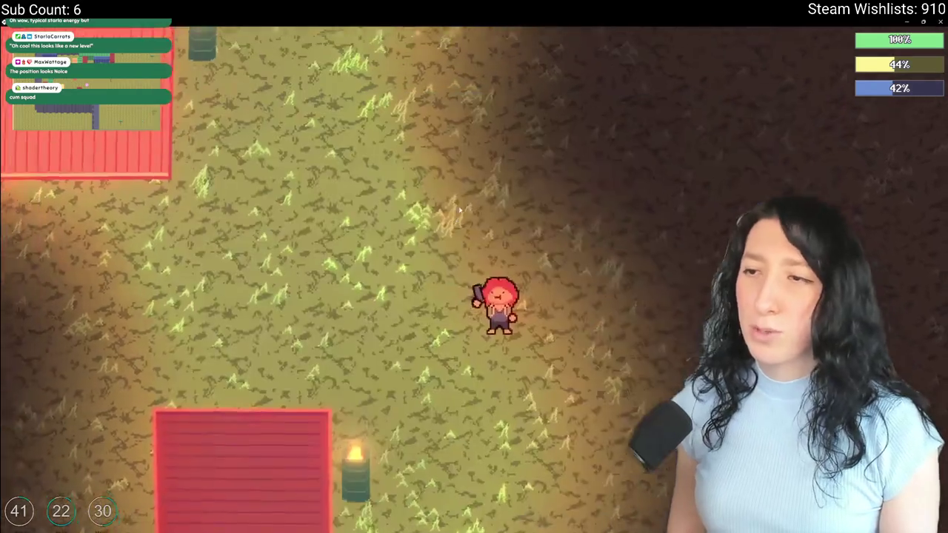
pyautogui.press('Tab')
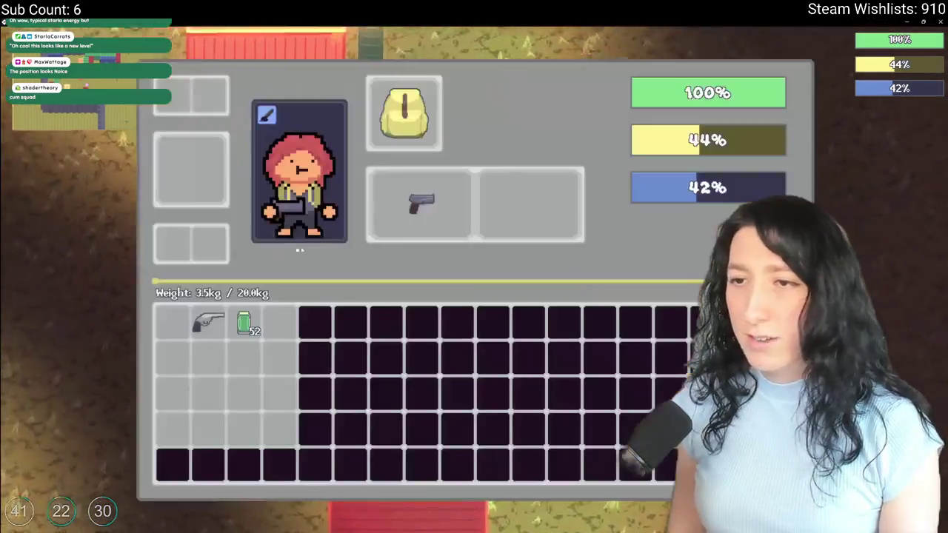
pyautogui.press('Tab')
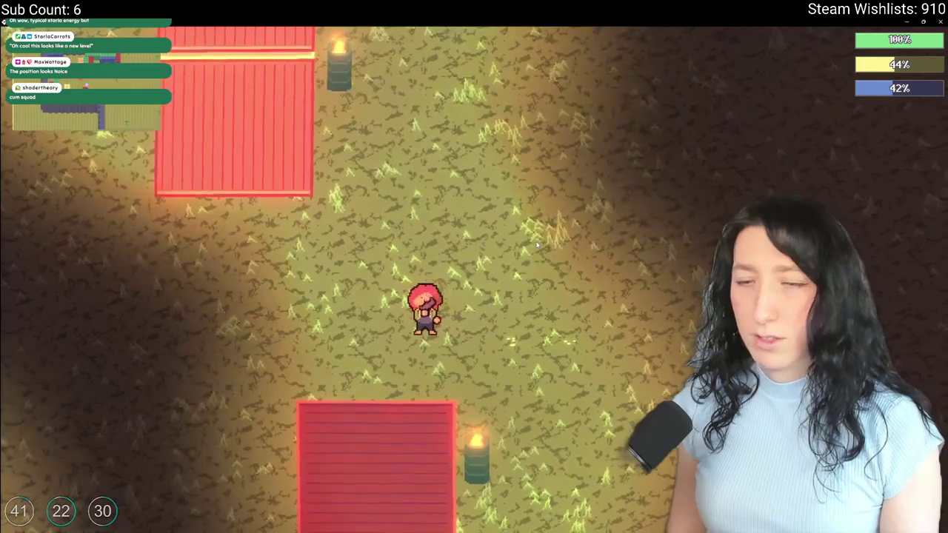
pyautogui.press('a')
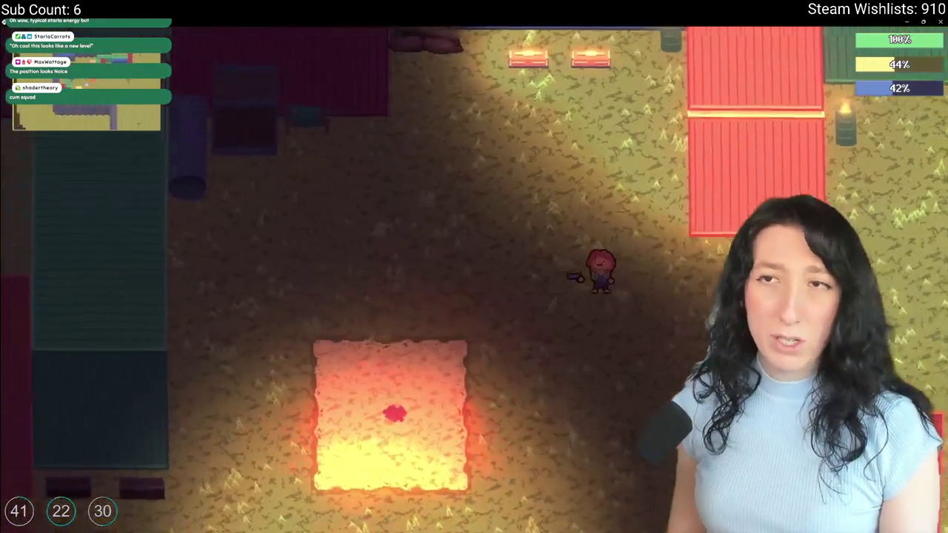
pyautogui.press('Tab')
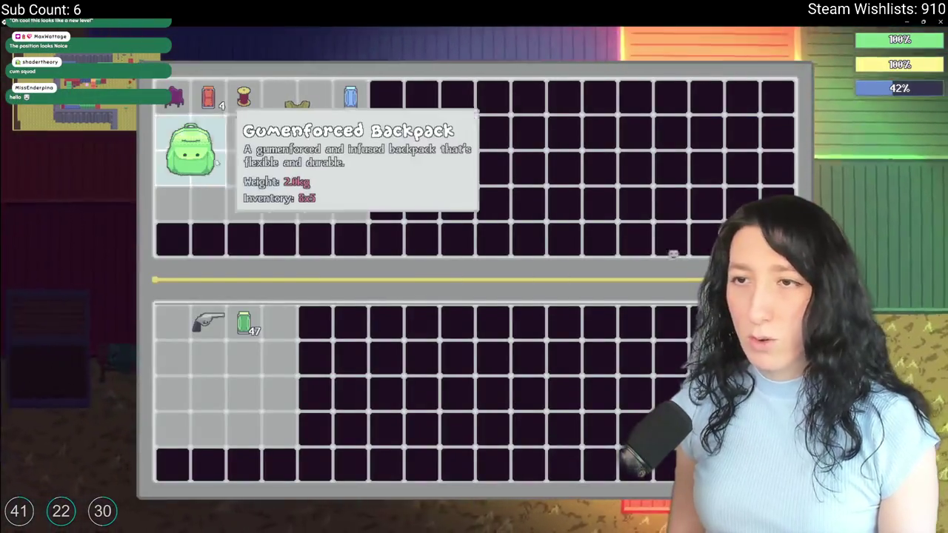
pyautogui.press('Tab')
pyautogui.press('Tab')
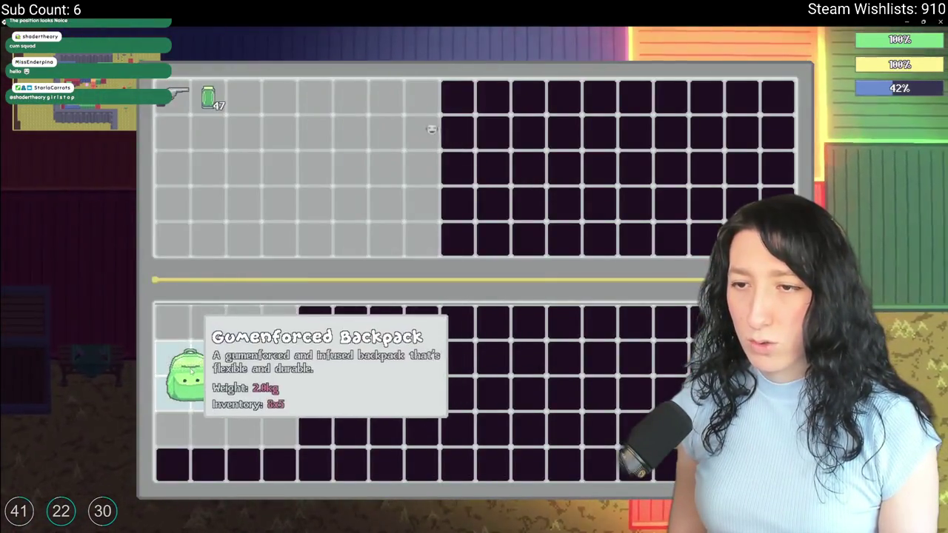
pyautogui.press('Tab')
pyautogui.press('Tab')
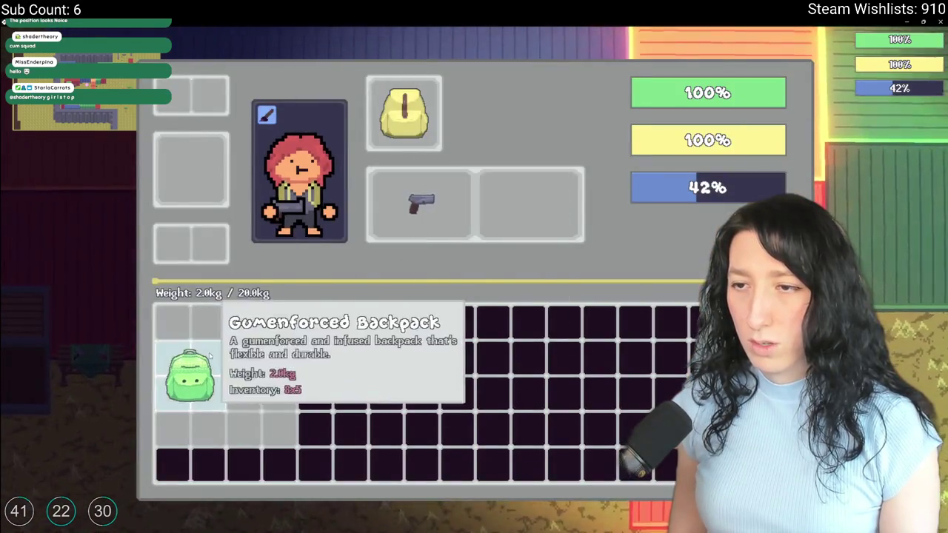
# Equip the green Gumenforced Backpack, raising carry capacity to 60.0kg.
pyautogui.moveTo(190, 374); pyautogui.dragTo(528, 204)
pyautogui.click(528, 222)
pyautogui.press('Tab')
pyautogui.press('Tab')
pyautogui.press('Tab')
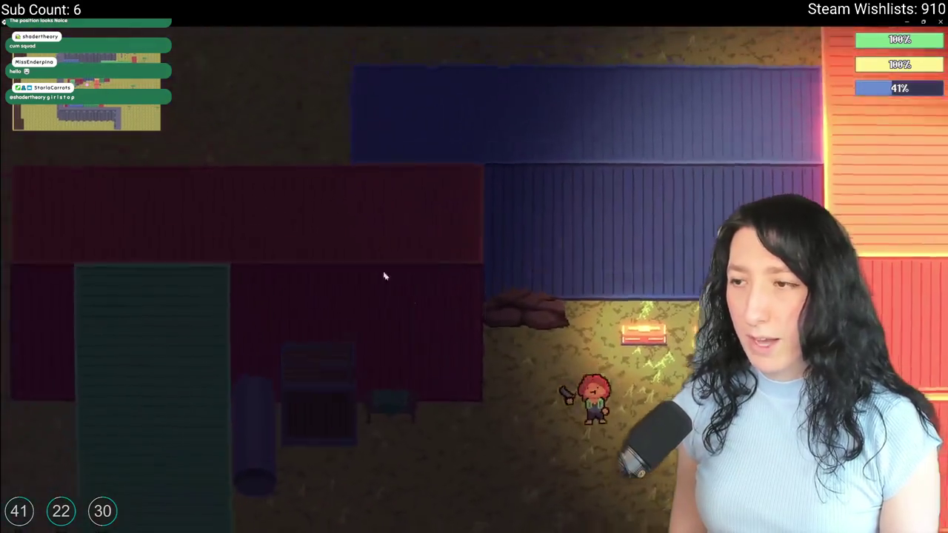
pyautogui.press('Tab')
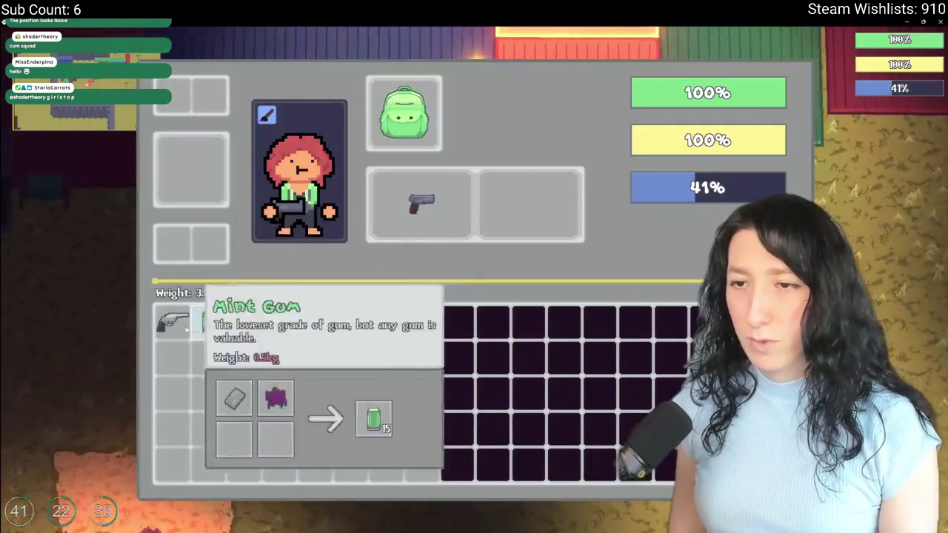
pyautogui.press('Tab')
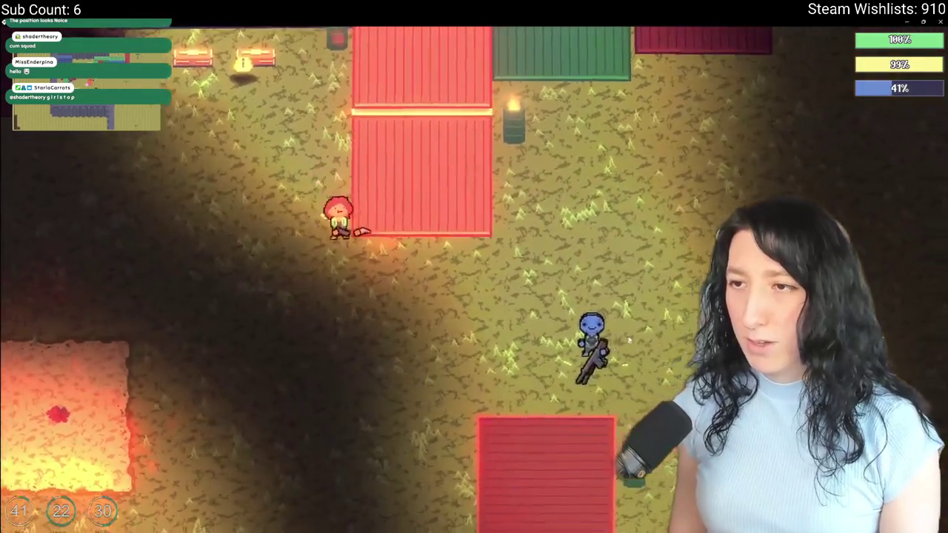
# Shoot the white enemy and the rifle-carrying enemy, then walk down into the lit area.
pyautogui.click(622, 344)
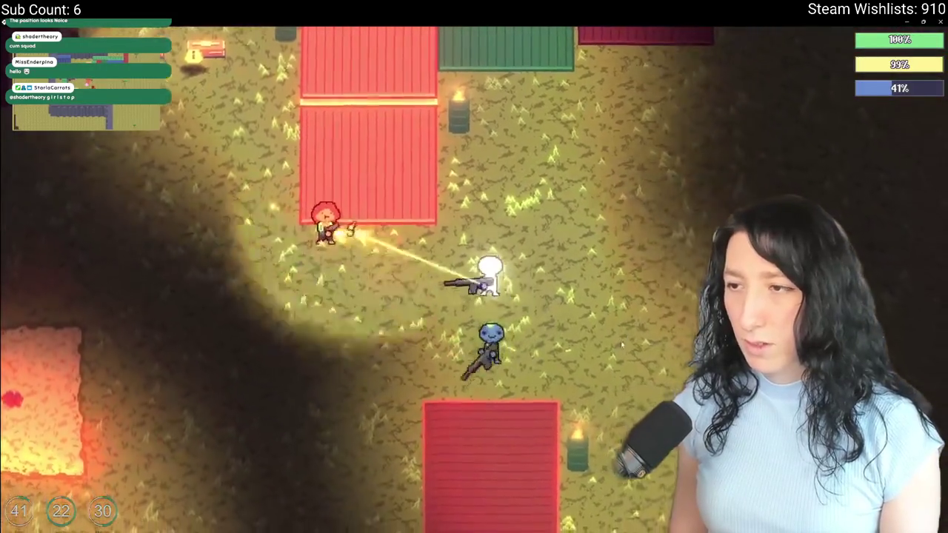
pyautogui.press('a')
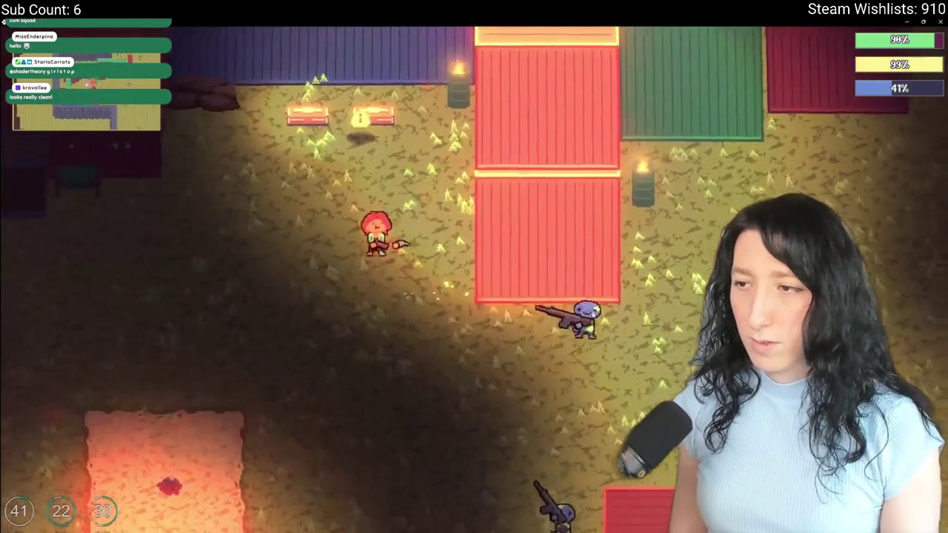
pyautogui.press('s')
pyautogui.press('a')
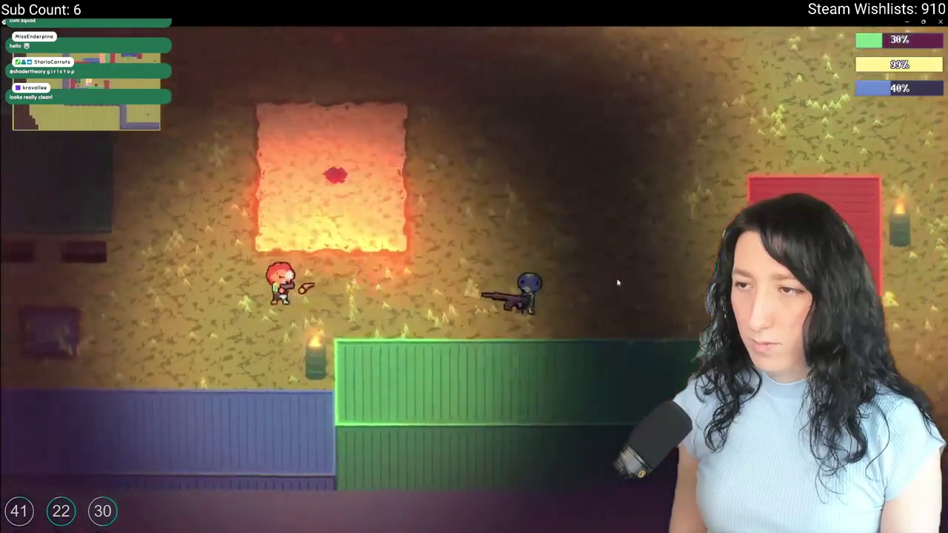
pyautogui.click(616, 282)
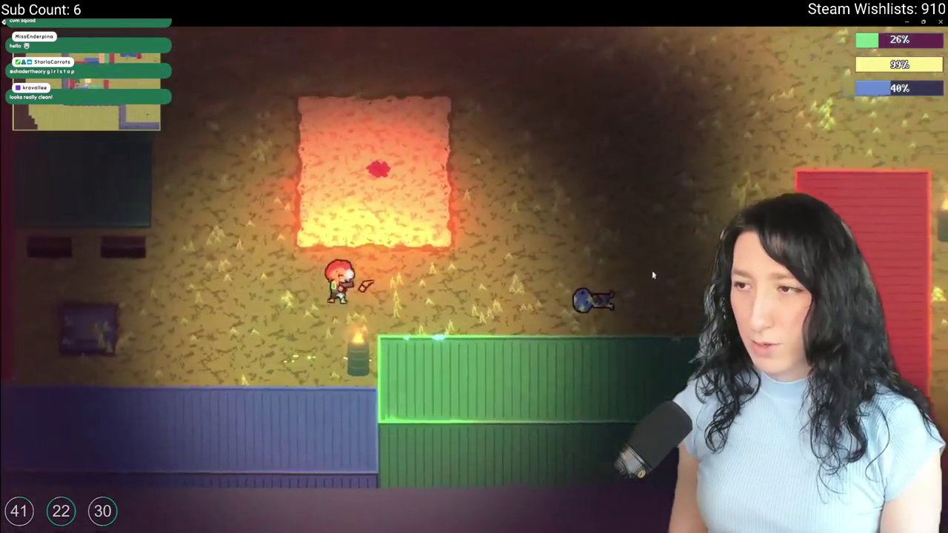
pyautogui.press('w')
pyautogui.press('d')
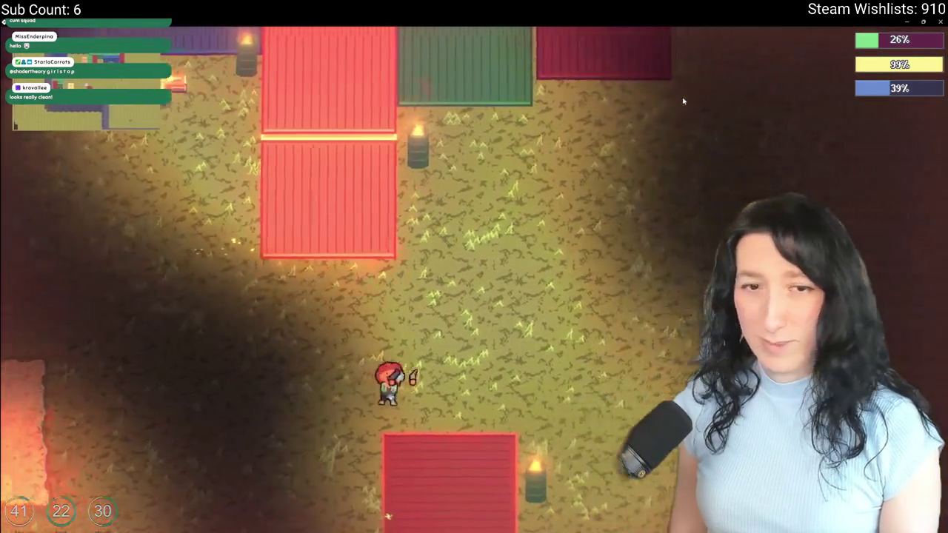
pyautogui.press('w')
pyautogui.press('d')
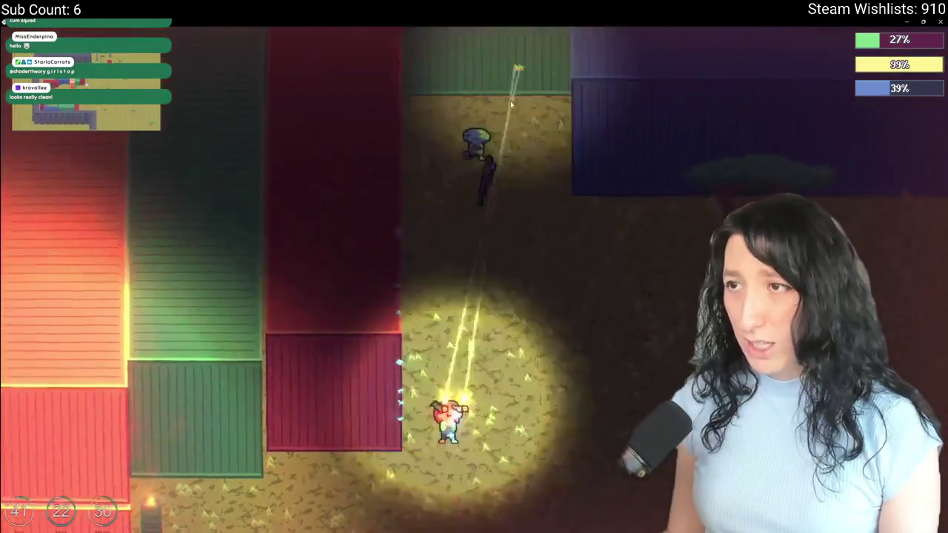
pyautogui.press('s')
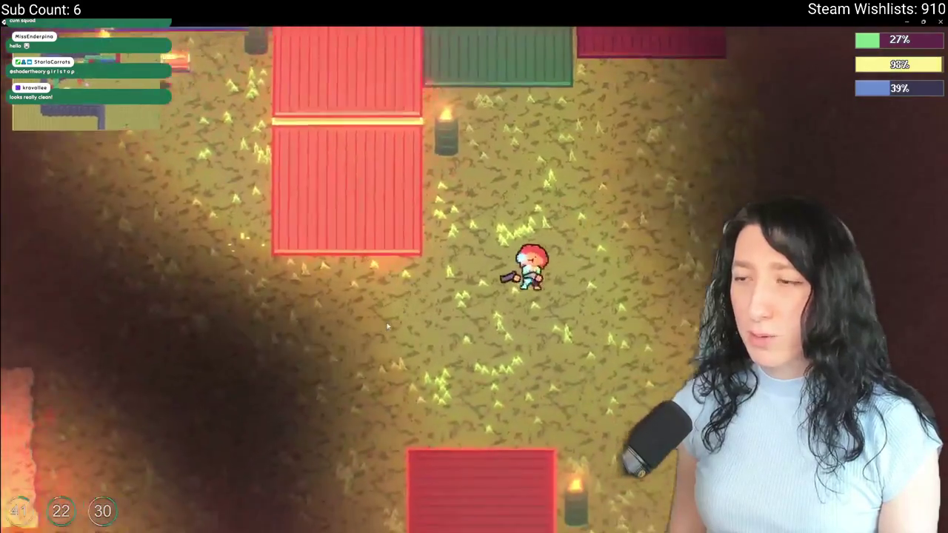
# Move both guns from the equip slots into the bag.
pyautogui.press('Tab')
pyautogui.click(416, 205)
pyautogui.click(528, 205)
pyautogui.press('Tab')
# Walk onto the lit floor patch and set the spawn point there.
pyautogui.press('s')
pyautogui.press('a')
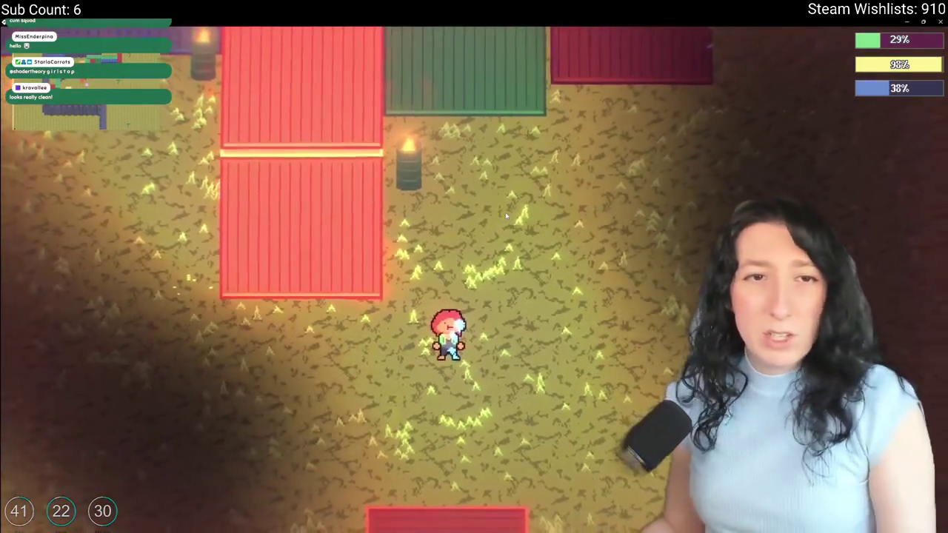
pyautogui.press('s')
pyautogui.press('a')
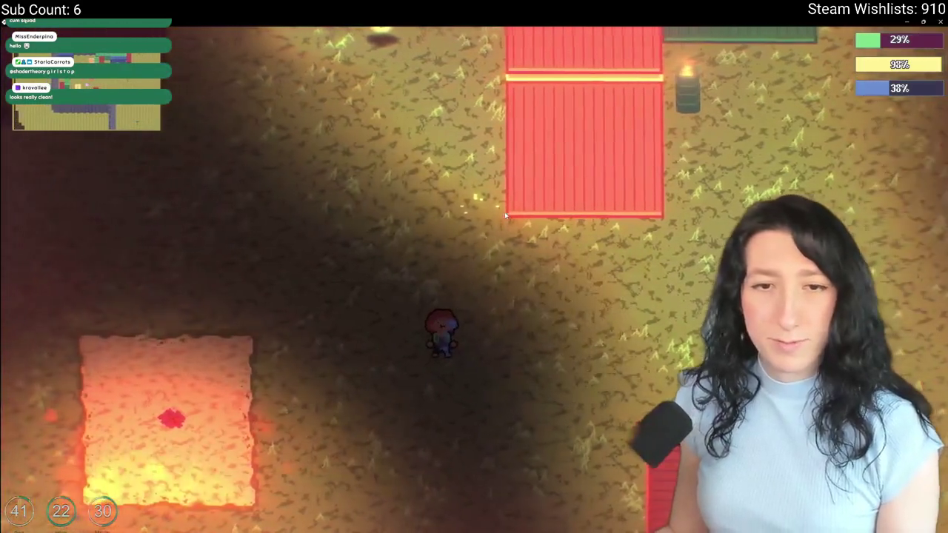
pyautogui.press('a')
pyautogui.press('w')
pyautogui.press('s')
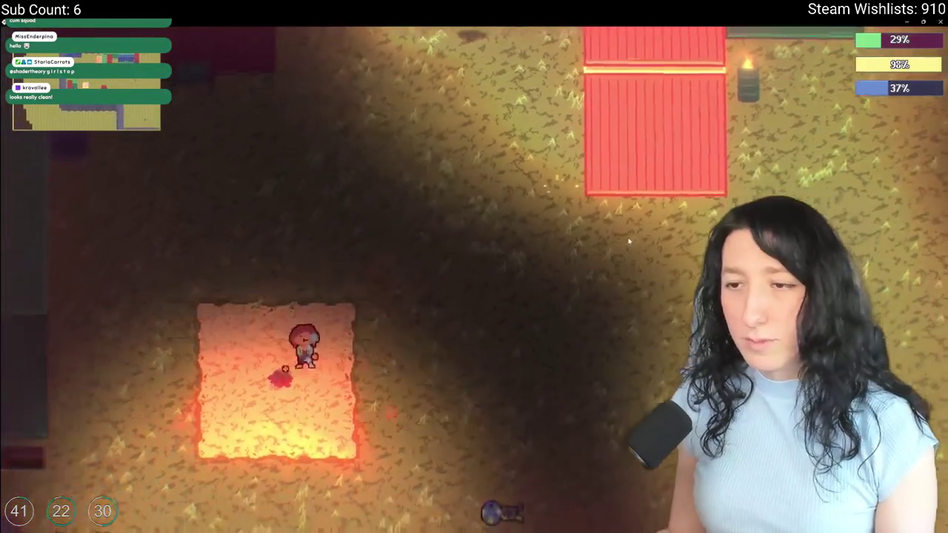
pyautogui.press('e')
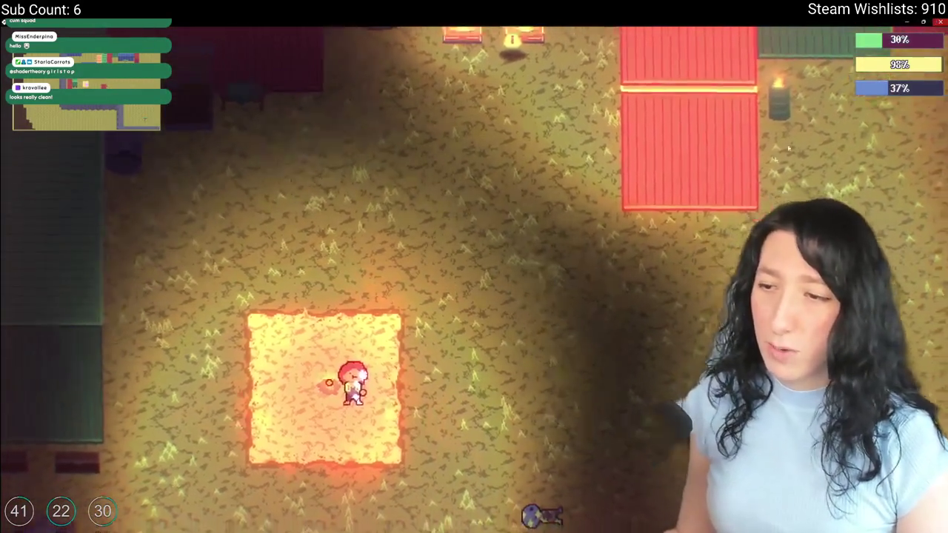
# Save and quit to the title menu, then quit the game to desktop.
pyautogui.press('Escape')
pyautogui.click(497, 356)
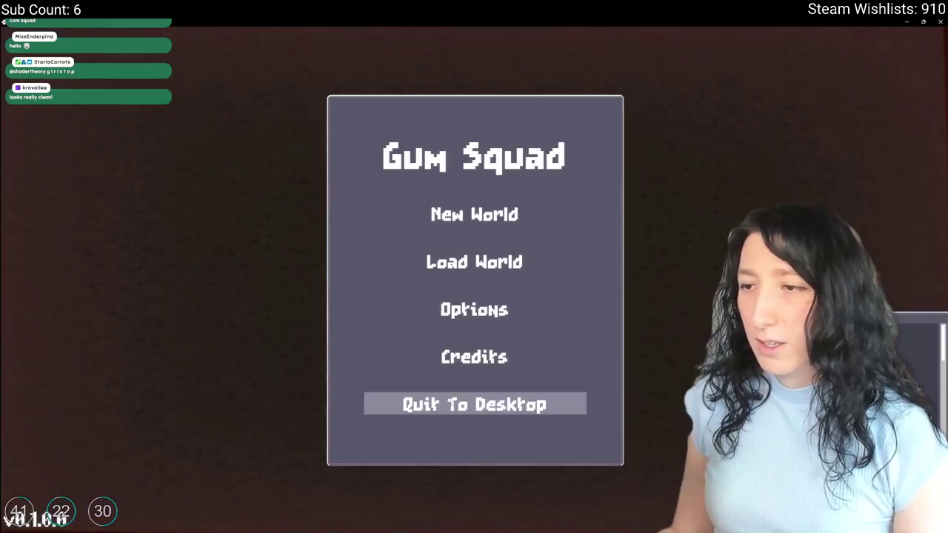
pyautogui.click(466, 404)
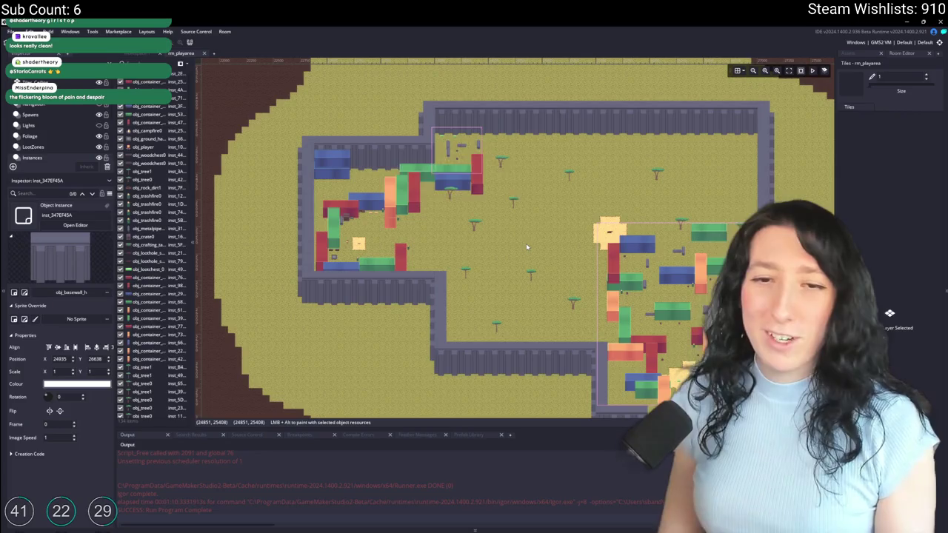
# Find obj_draw via asset search and show its Post-Draw event code full-size.
pyautogui.hotkey('ctrl', 't')
pyautogui.write('obj_dr')
pyautogui.press('Return')
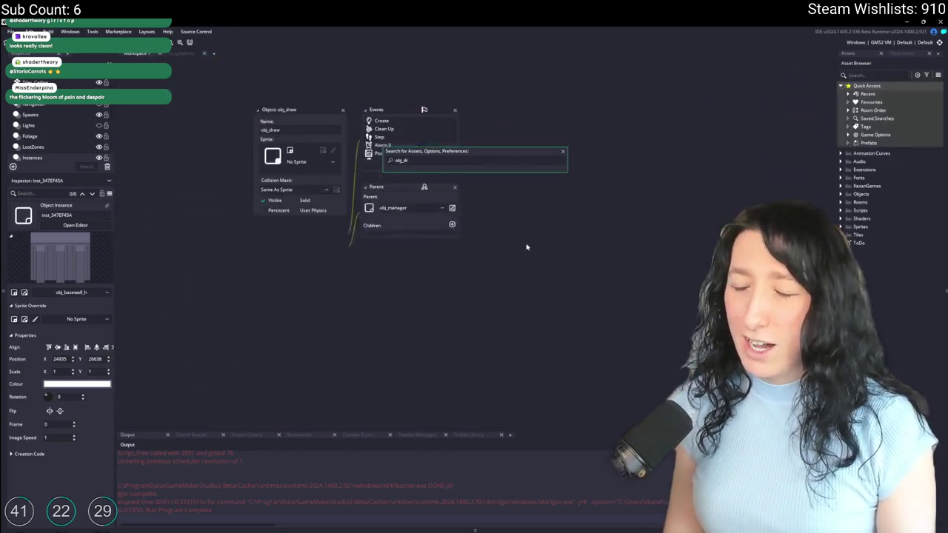
pyautogui.click(419, 161)
pyautogui.click(385, 153)
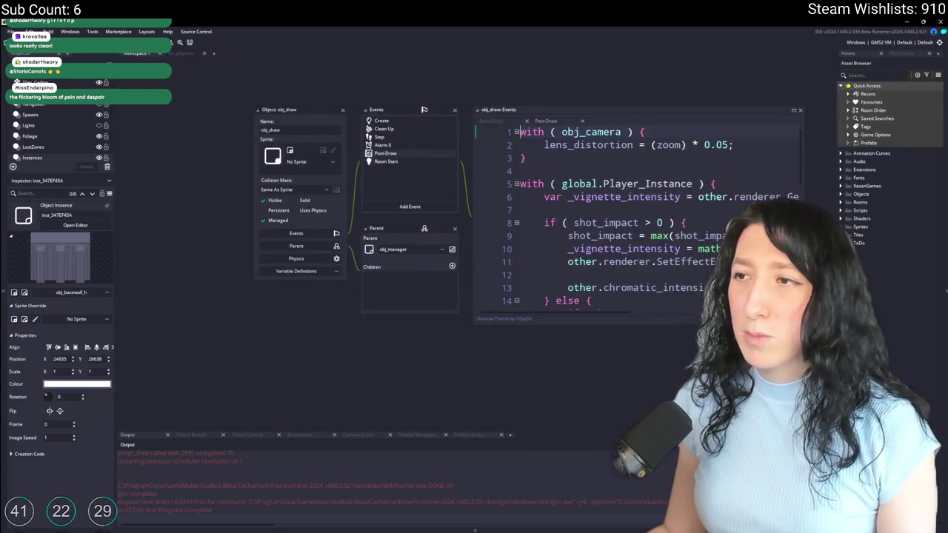
pyautogui.doubleClick(600, 111)
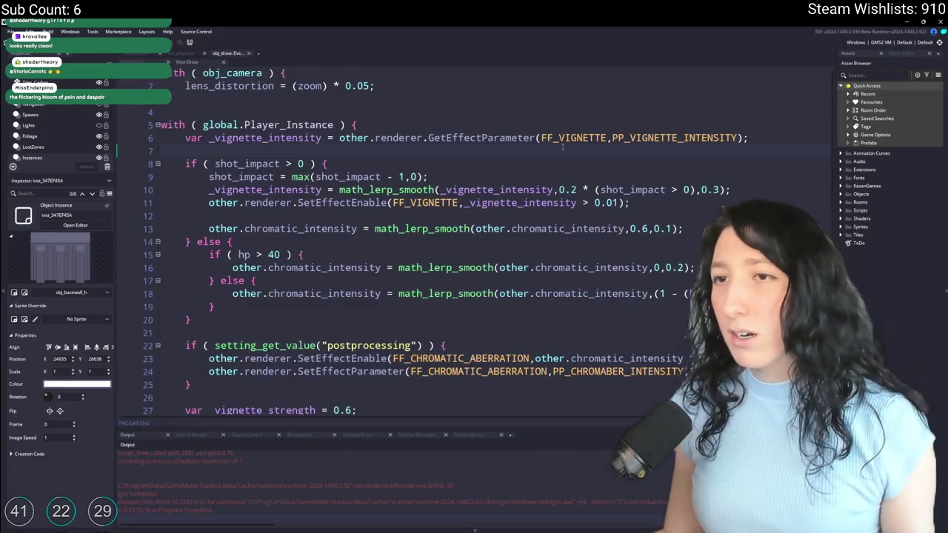
# Inspect the bloom intensity call on line 39, then build and run the game.
pyautogui.scroll(-2, 563, 147)
pyautogui.scroll(-3, 563, 147)
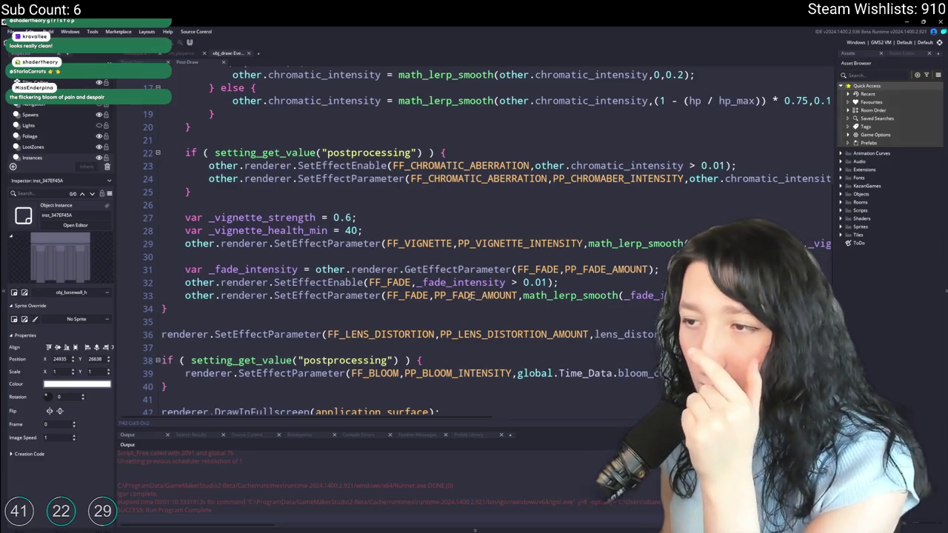
pyautogui.scroll(-1, 509, 202)
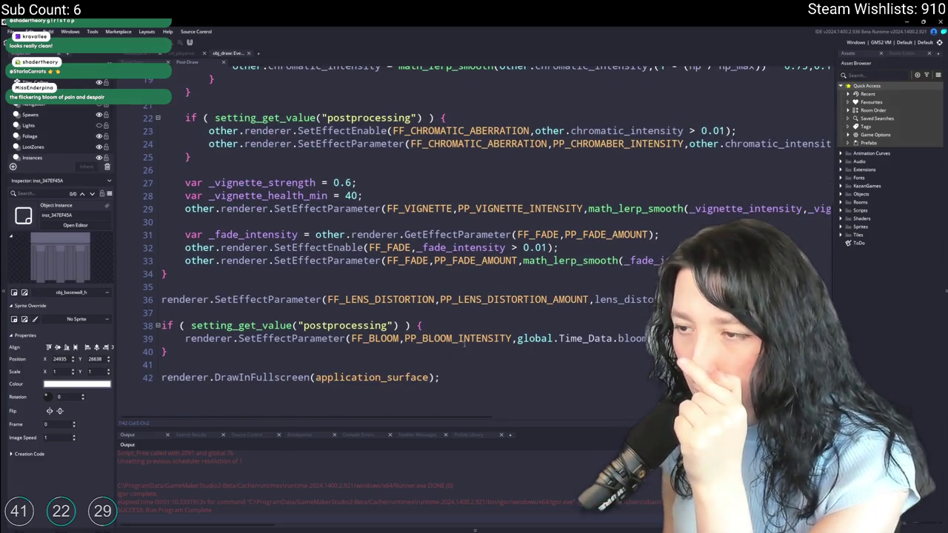
pyautogui.click(468, 343)
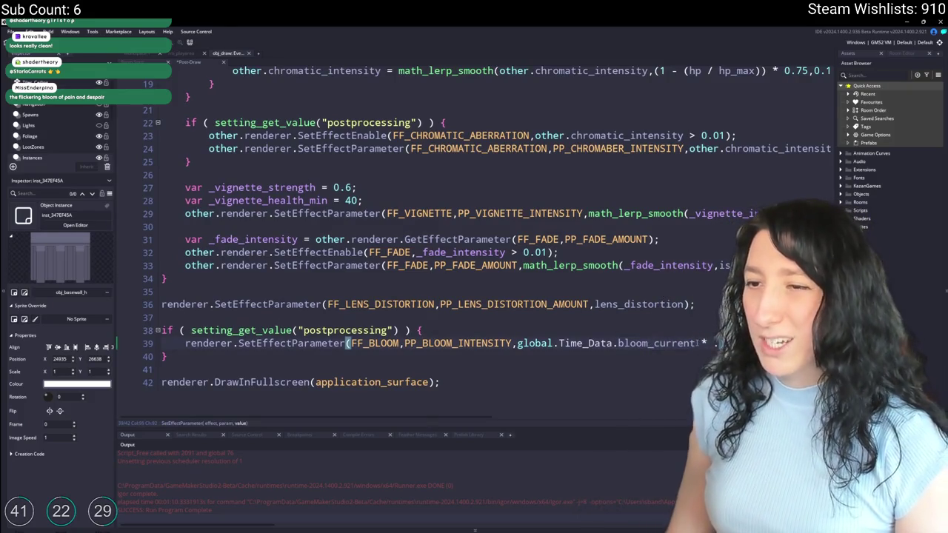
pyautogui.press('F5')
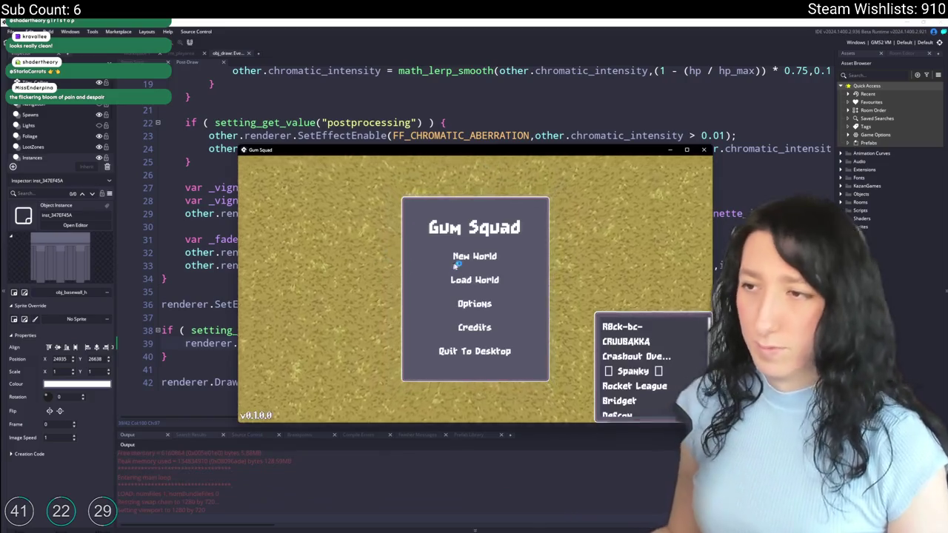
# Load the SoftPlay world and maximize the game window.
pyautogui.click(460, 255)
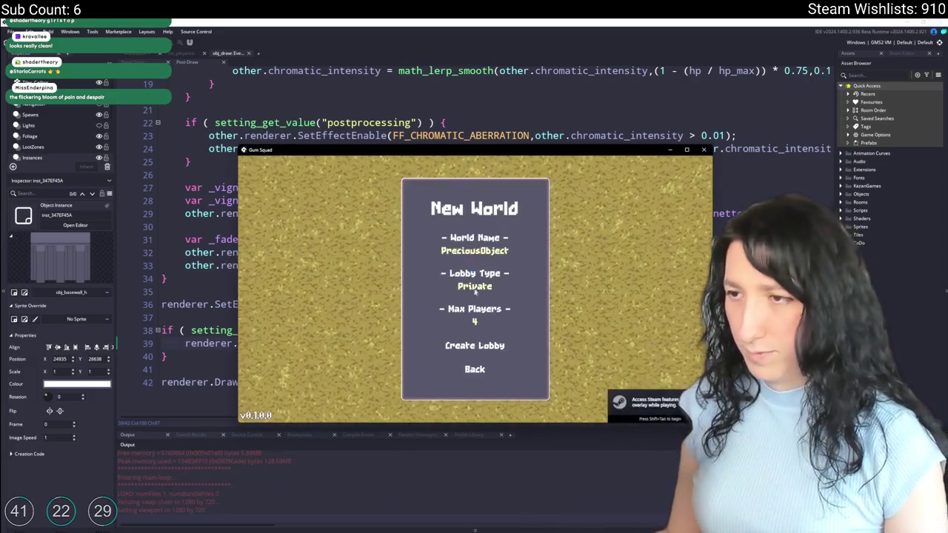
pyautogui.click(469, 366)
pyautogui.click(496, 285)
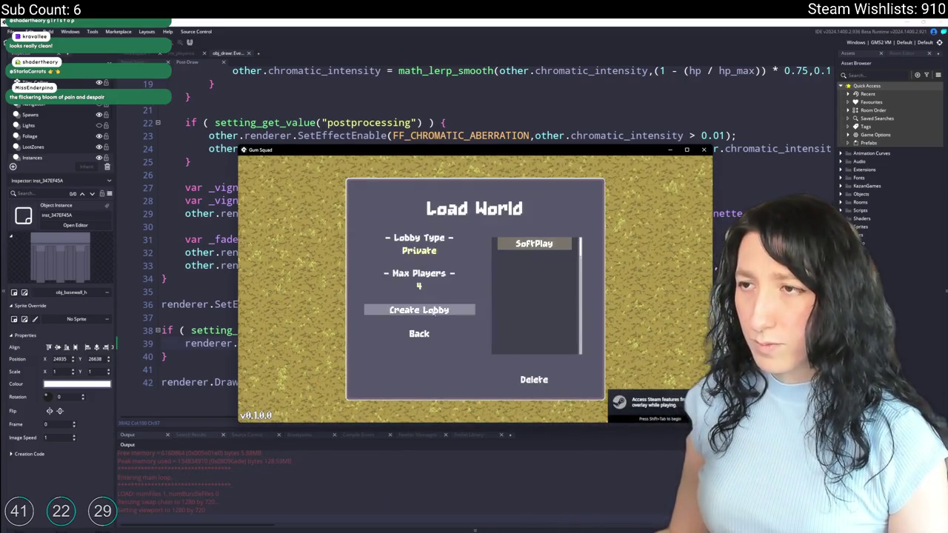
pyautogui.click(419, 309)
pyautogui.moveTo(465, 152); pyautogui.dragTo(317, 25)
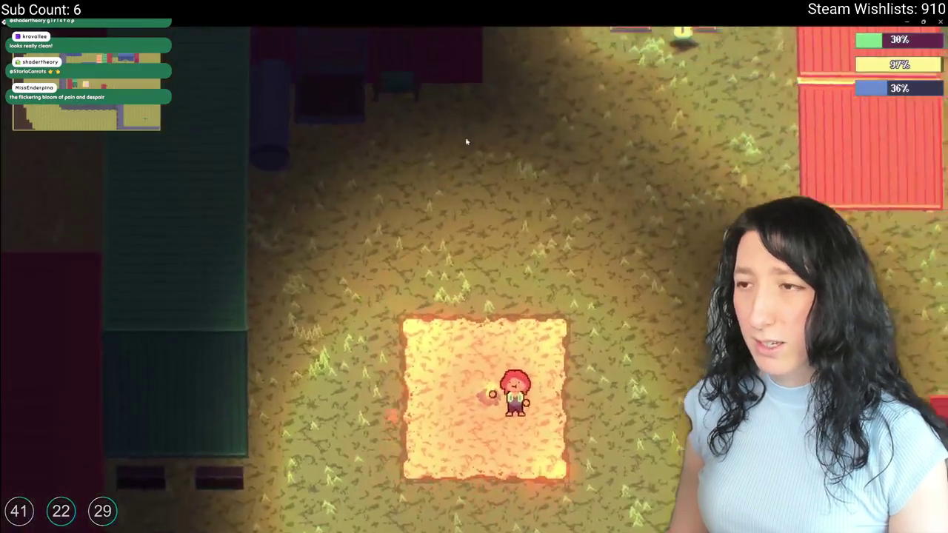
# Walk the player down, left, up and right past the shipping containers.
pyautogui.press('s')
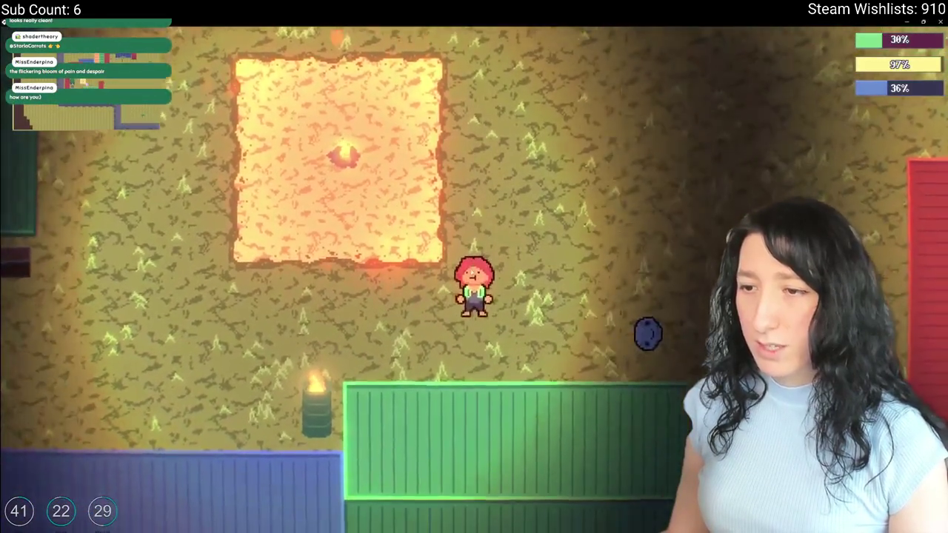
pyautogui.press('a')
pyautogui.press('w')
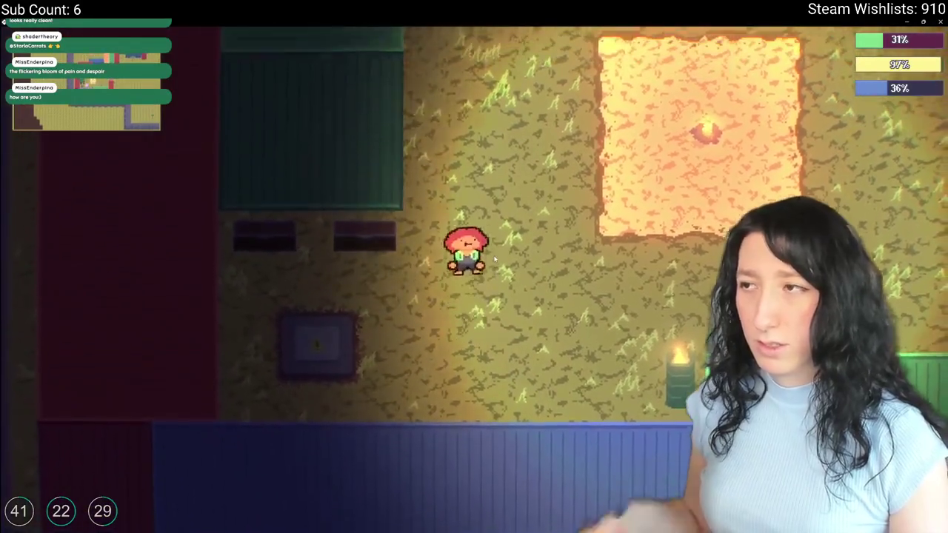
pyautogui.press('w')
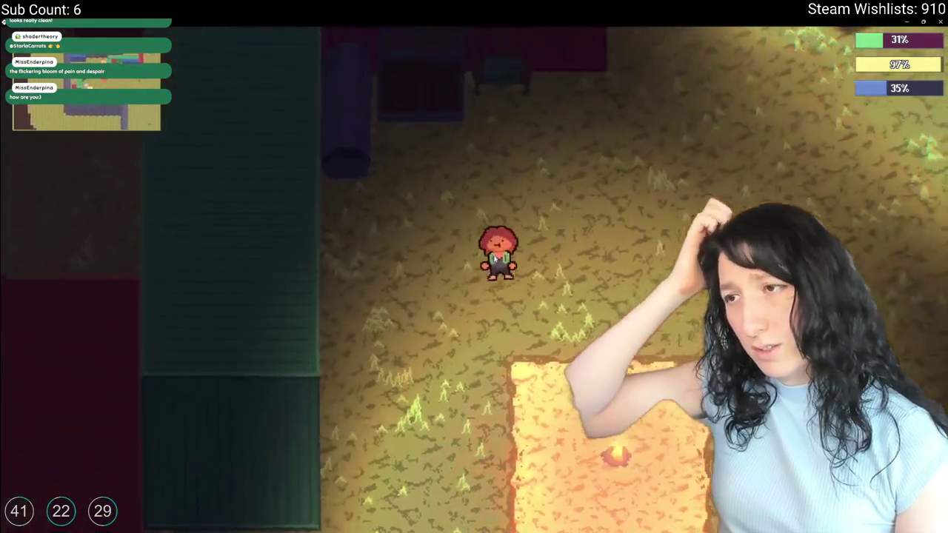
pyautogui.press('d')
pyautogui.press('s')
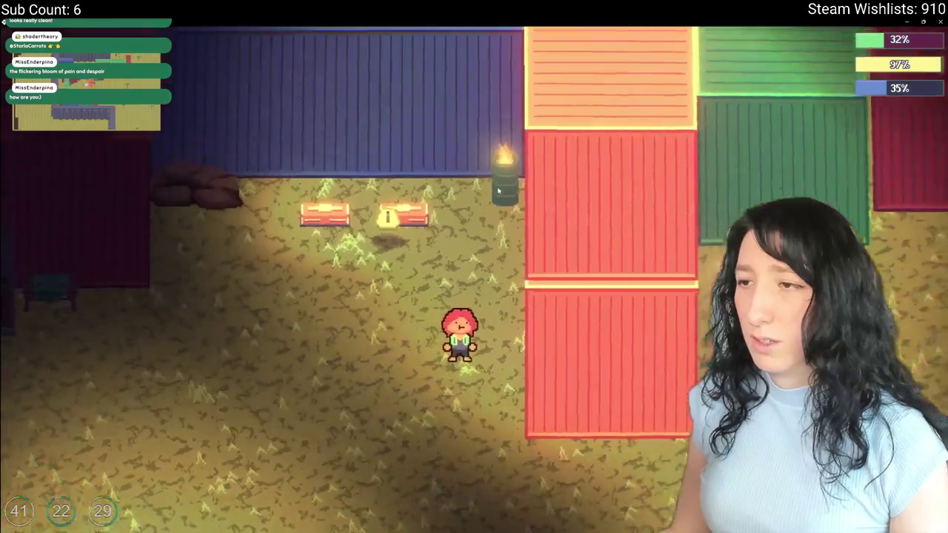
# Walk through the dark open area toward the lit room, then use a medkit to heal.
pyautogui.press('d')
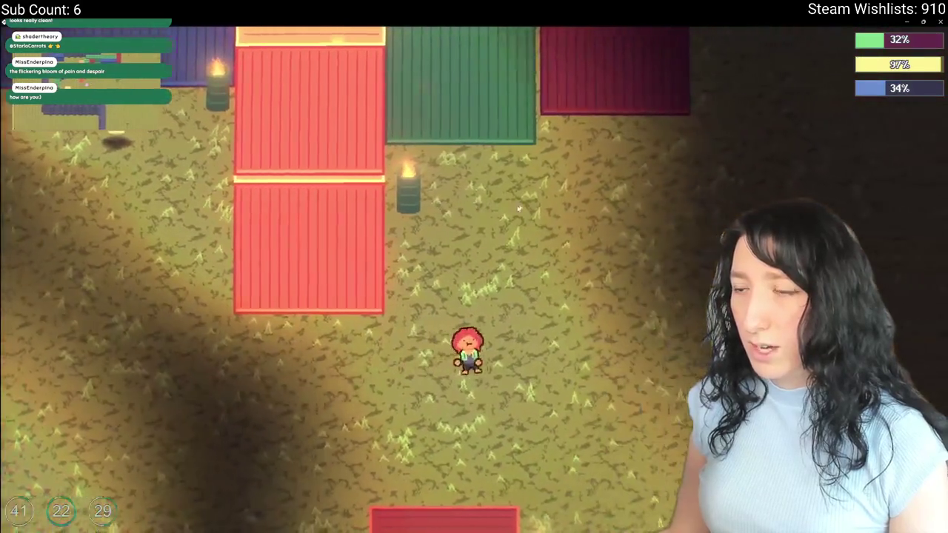
pyautogui.press('w')
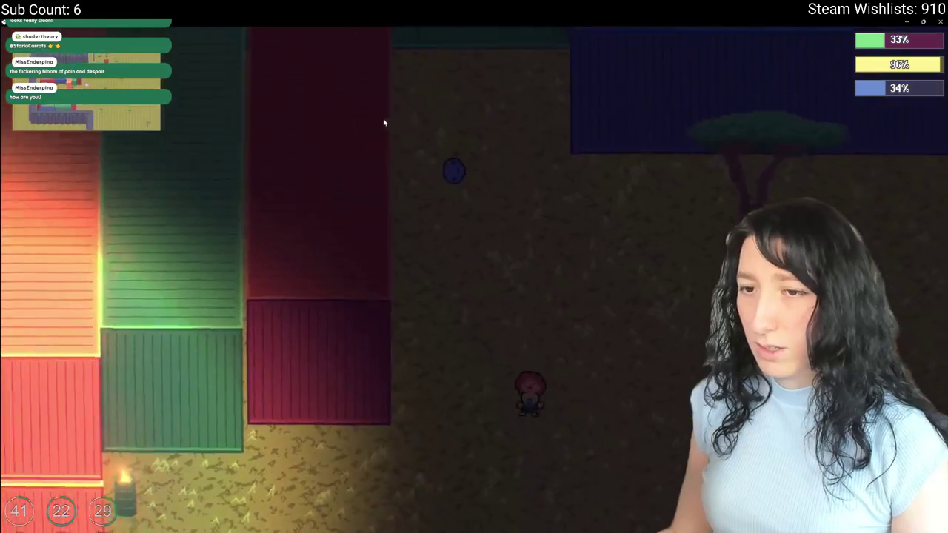
pyautogui.press('d')
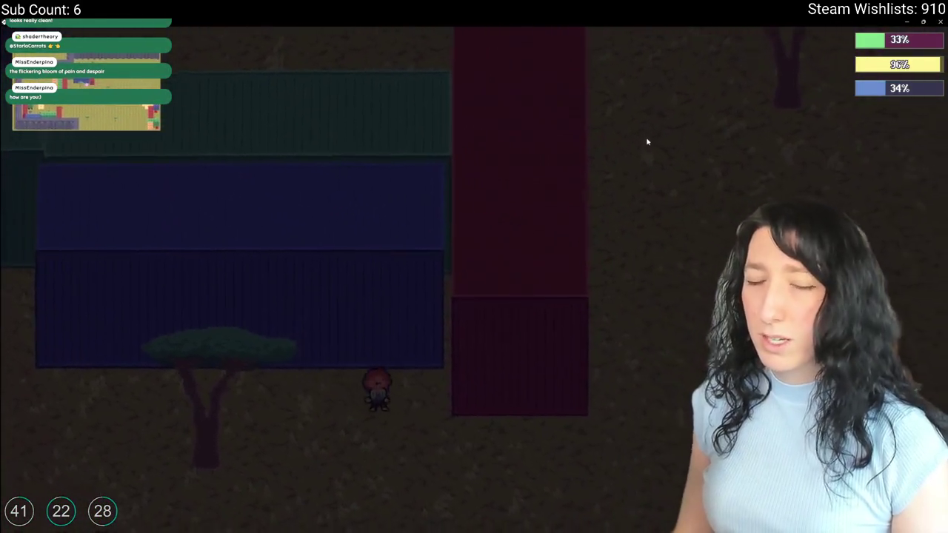
pyautogui.press('w')
pyautogui.press('a')
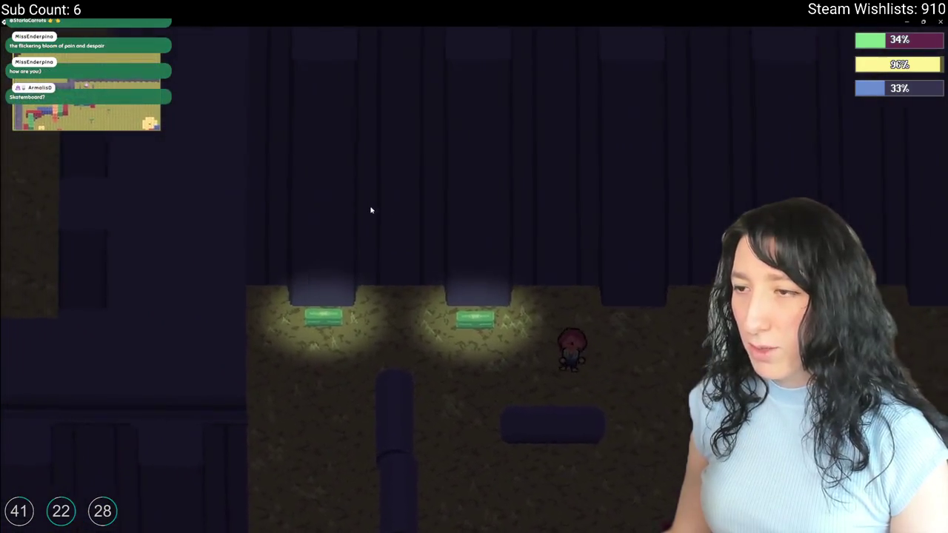
pyautogui.press('Tab')
pyautogui.rightClick(355, 100)
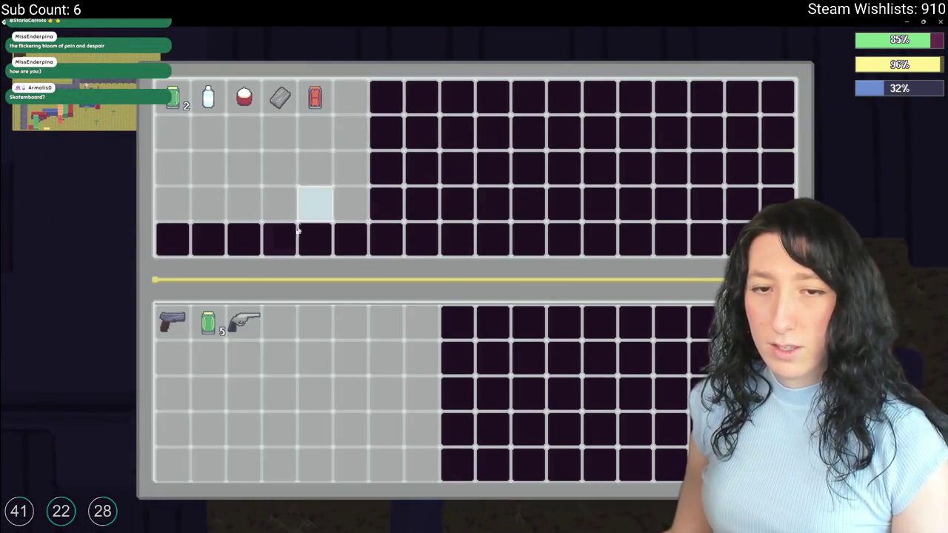
# Look through another container's contents, then walk down past the trees into the pink floor room.
pyautogui.press('Tab')
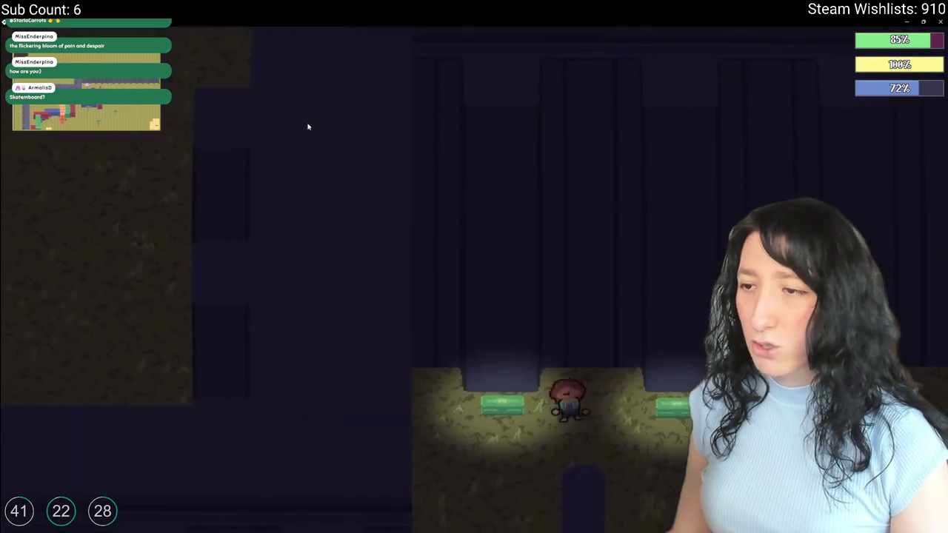
pyautogui.press('e')
pyautogui.press('Tab')
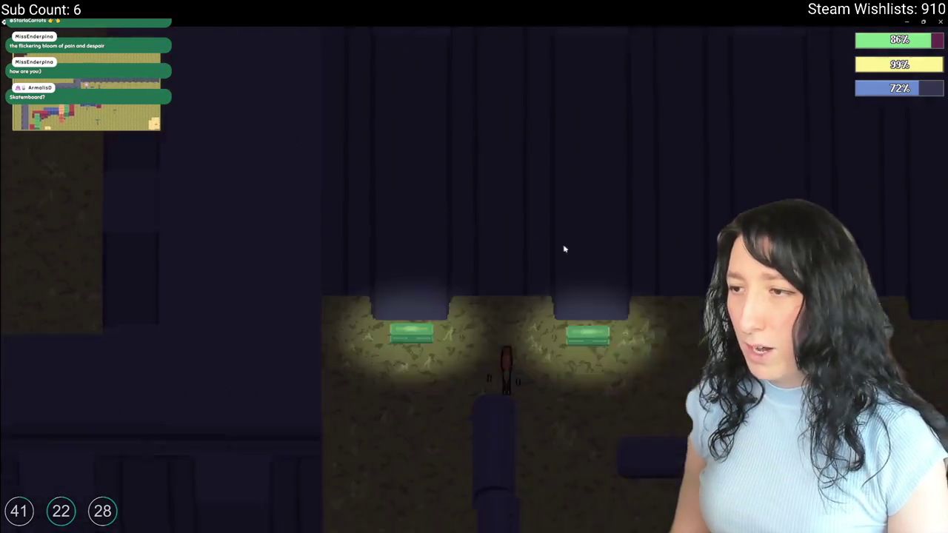
pyautogui.press('s')
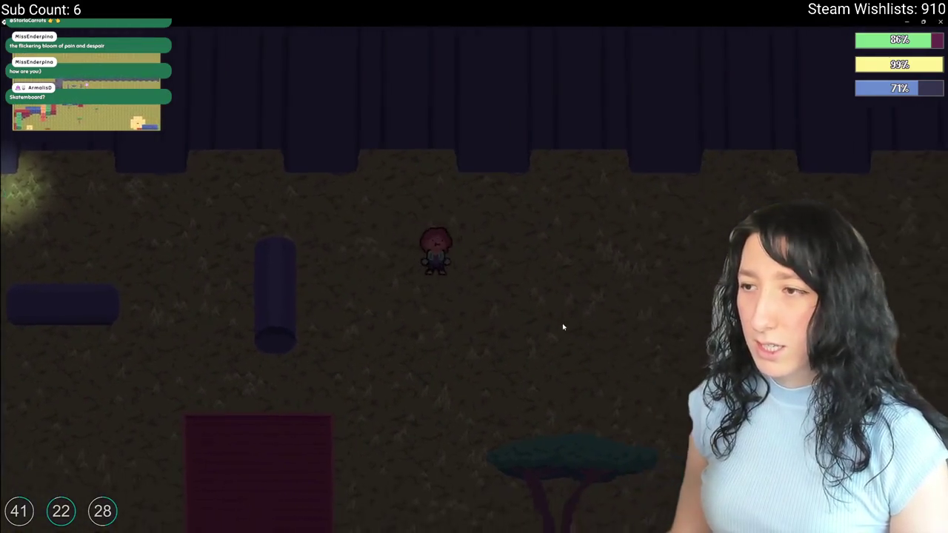
pyautogui.press('s')
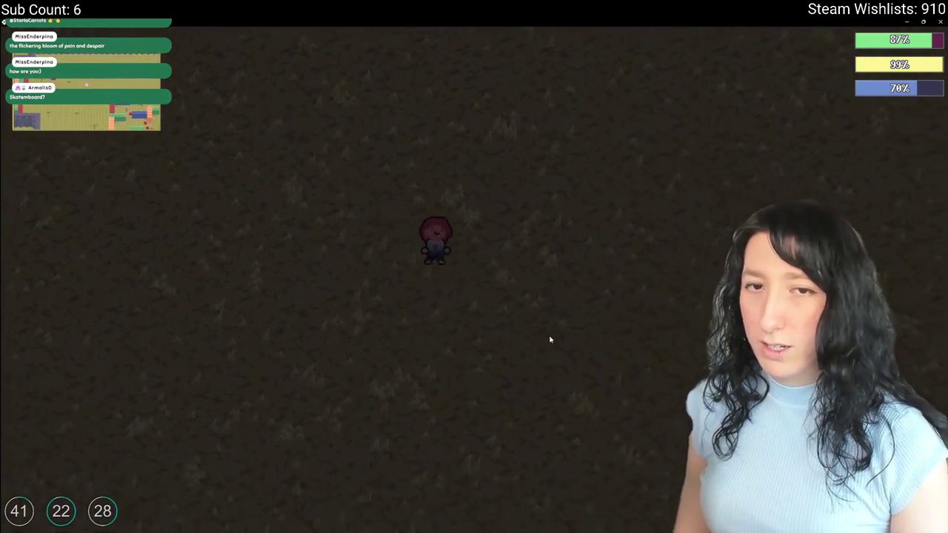
pyautogui.press('s')
pyautogui.press('d')
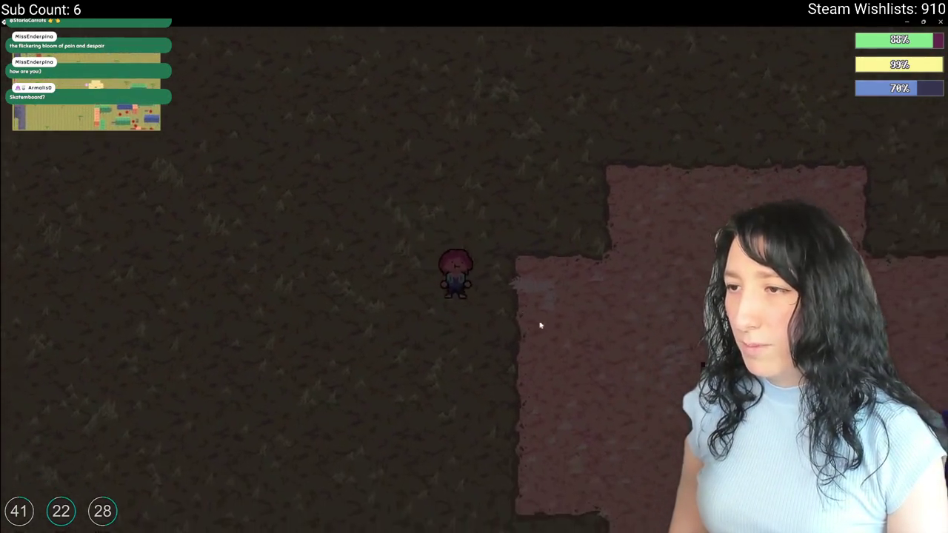
# Drink the water bottle from the inventory to refill thirst, then leave the pink room.
pyautogui.press('e')
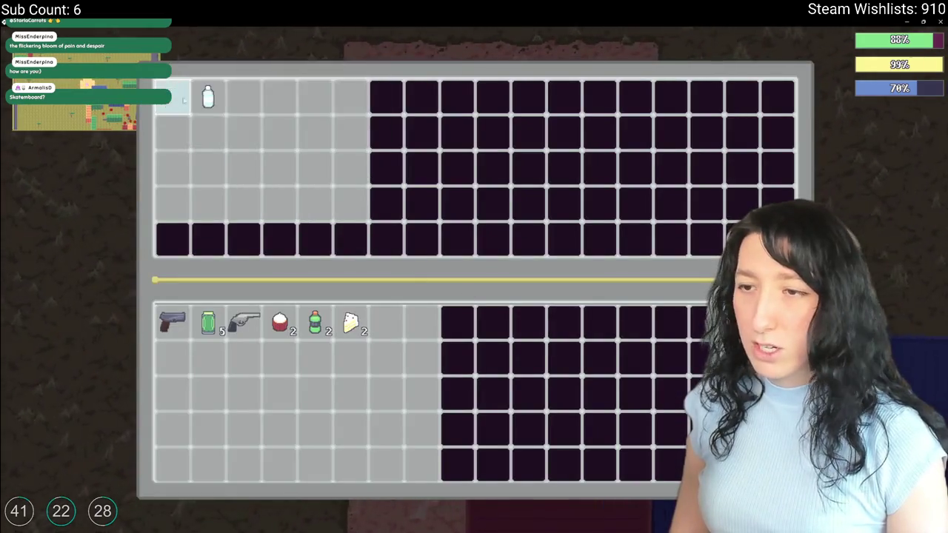
pyautogui.click(381, 324)
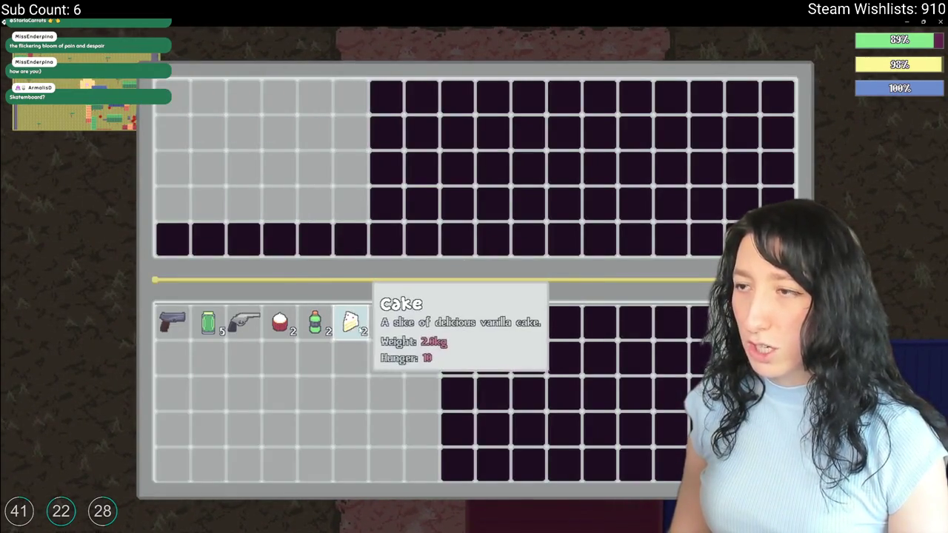
pyautogui.press('e')
pyautogui.press('d')
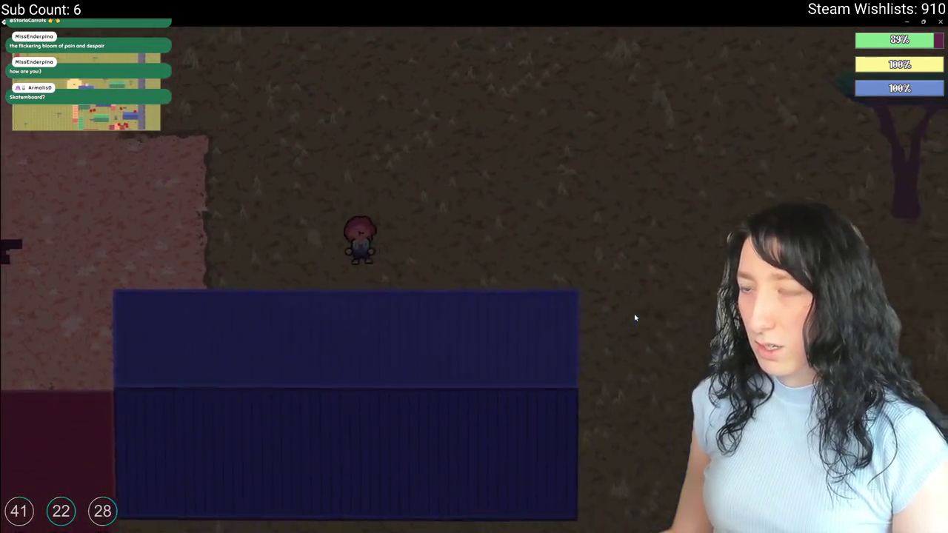
pyautogui.press('s')
# Walk down-left through the container yard and around the containers.
pyautogui.press('s')
pyautogui.press('a')
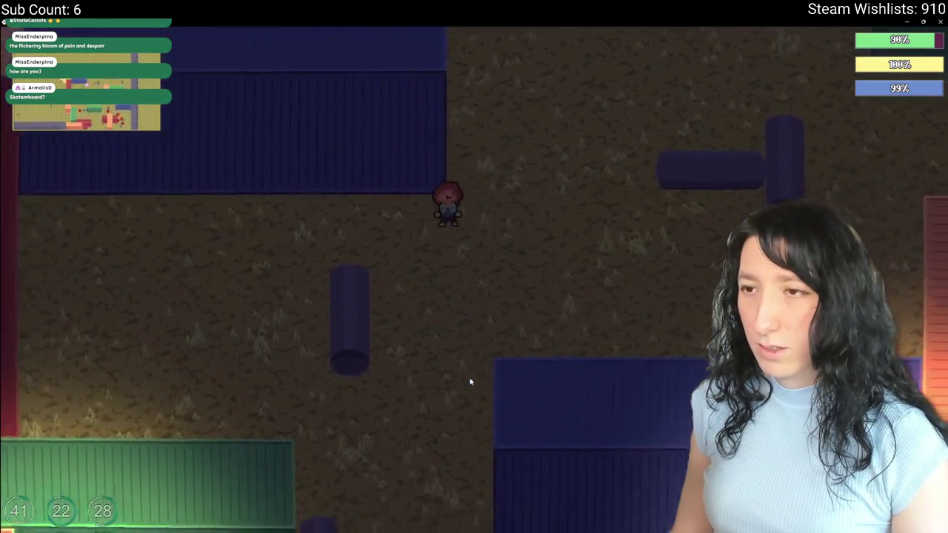
pyautogui.press('s')
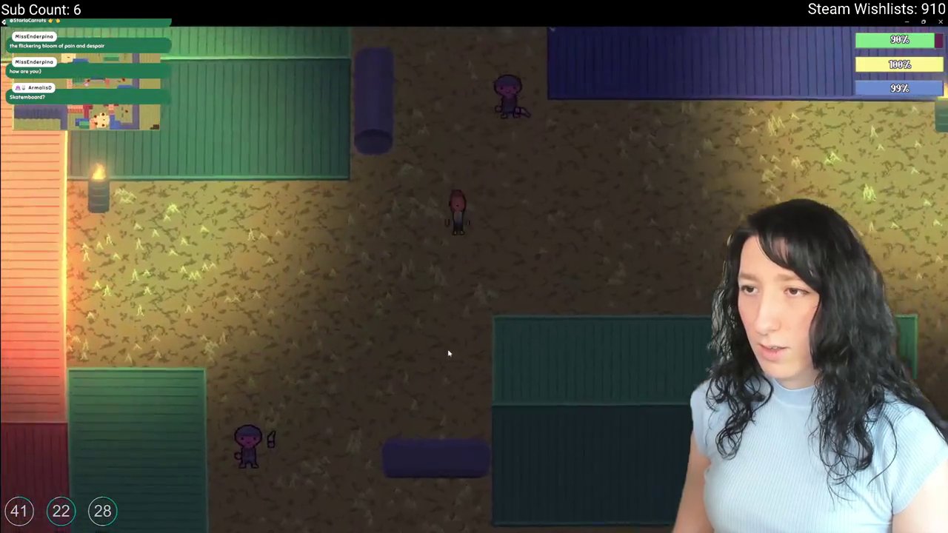
pyautogui.press('a')
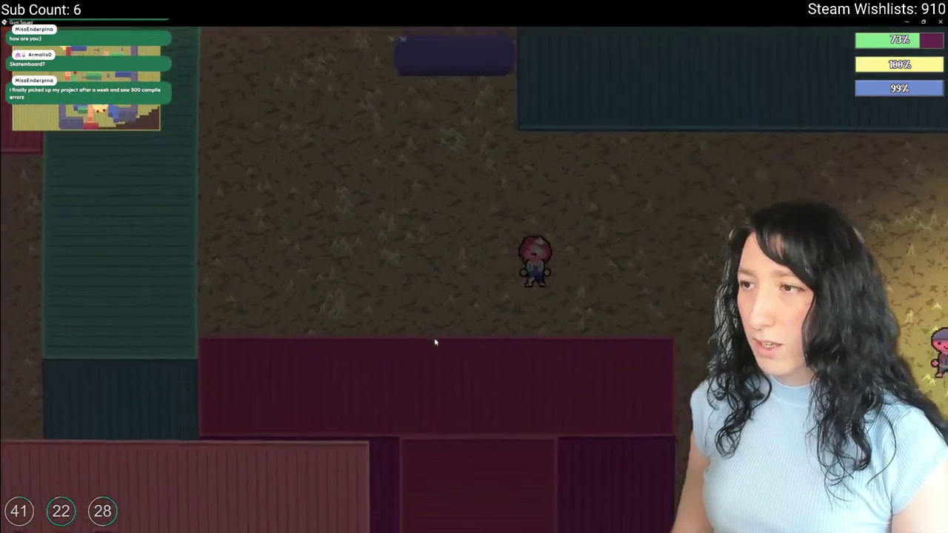
pyautogui.press('s')
pyautogui.press('a')
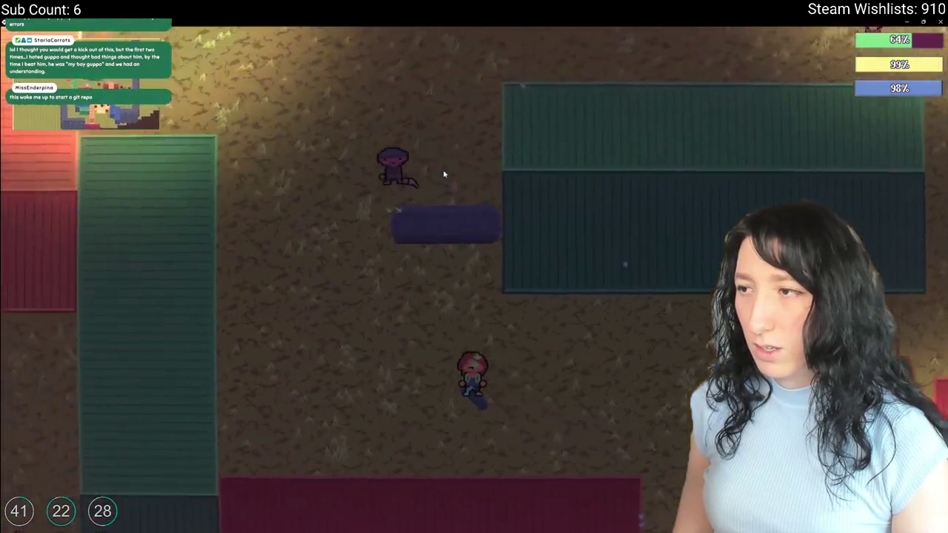
pyautogui.press('w')
pyautogui.press('a')
pyautogui.press('d')
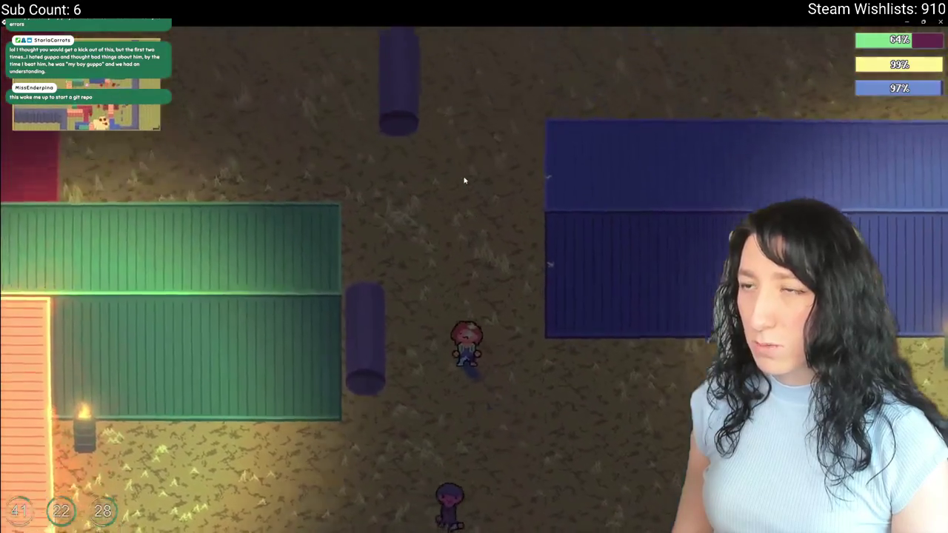
# Weave past the blue container to the pink dirt area and briefly peek at the inventory.
pyautogui.press('w')
pyautogui.press('a')
pyautogui.press('w')
pyautogui.press('d')
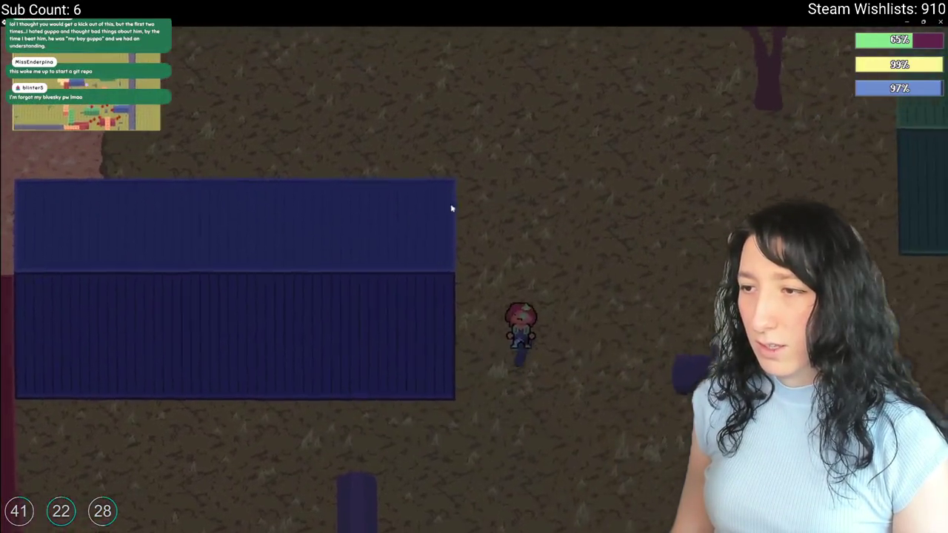
pyautogui.press('w')
pyautogui.press('a')
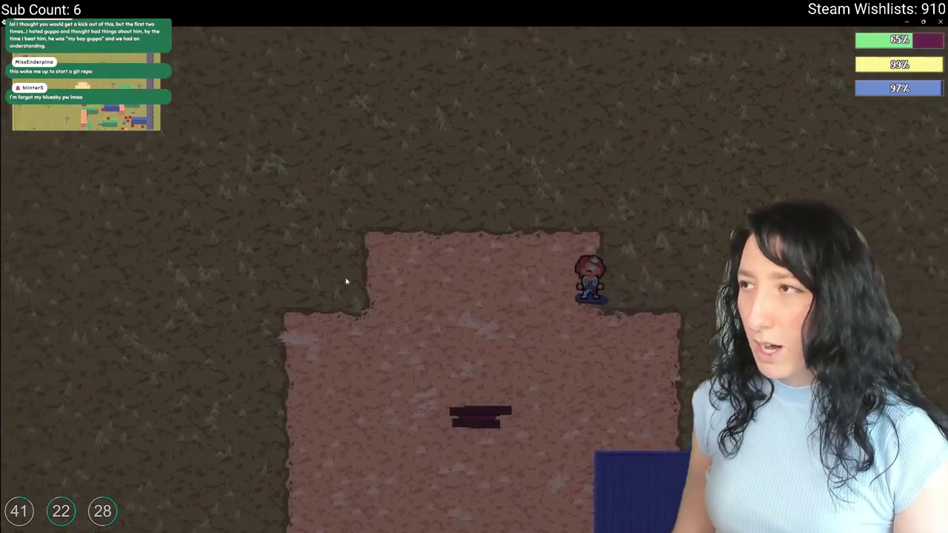
pyautogui.press('a')
pyautogui.press('s')
pyautogui.press('e')
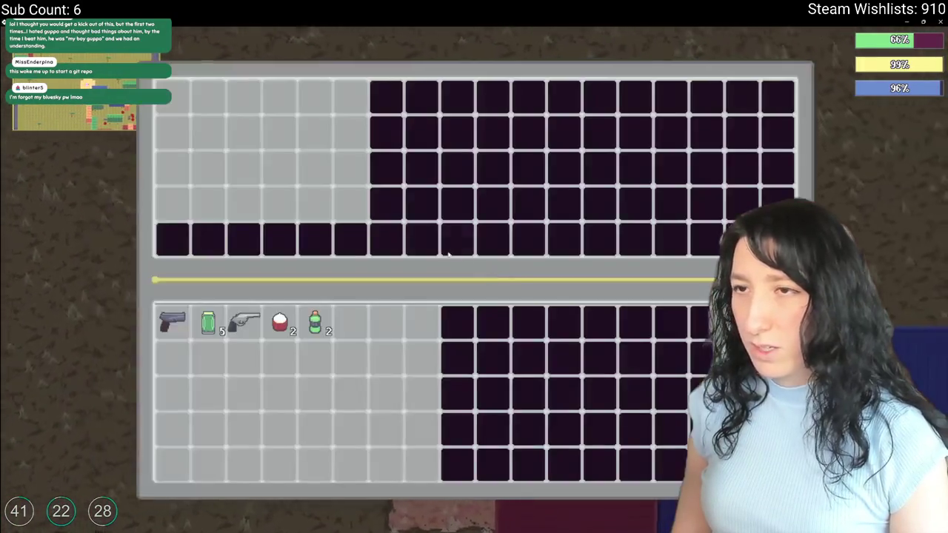
pyautogui.press('e')
# Walk left past the farm buildings and glowing dirt plot to the orange benches.
pyautogui.press('a')
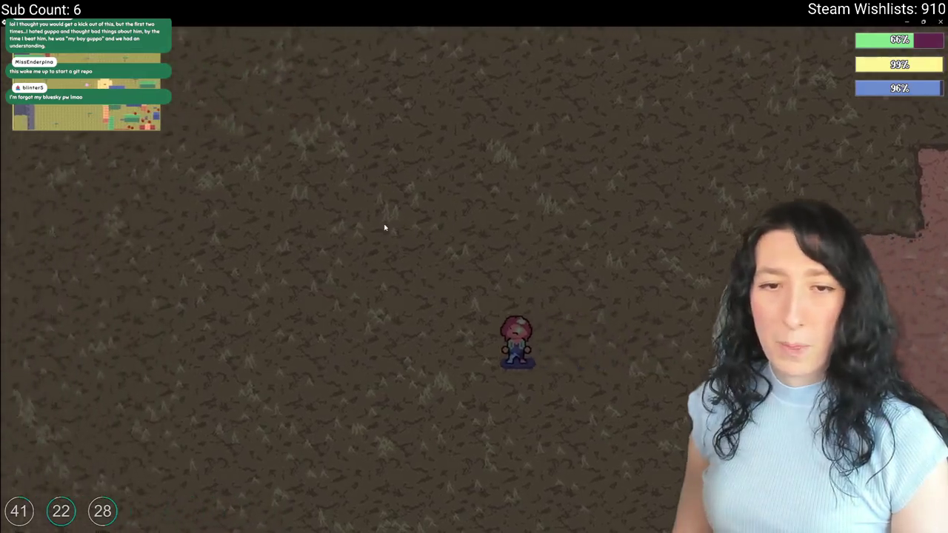
pyautogui.press('a')
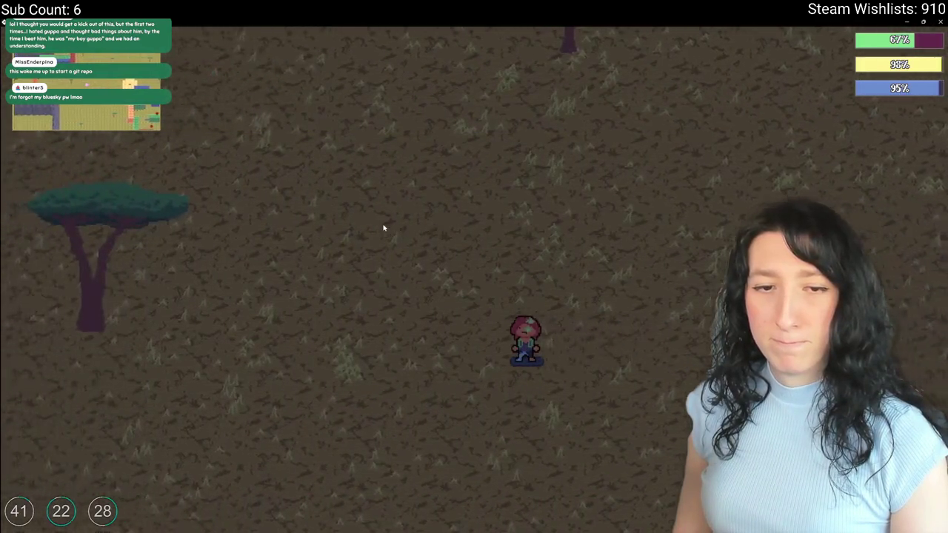
pyautogui.press('a')
pyautogui.press('w')
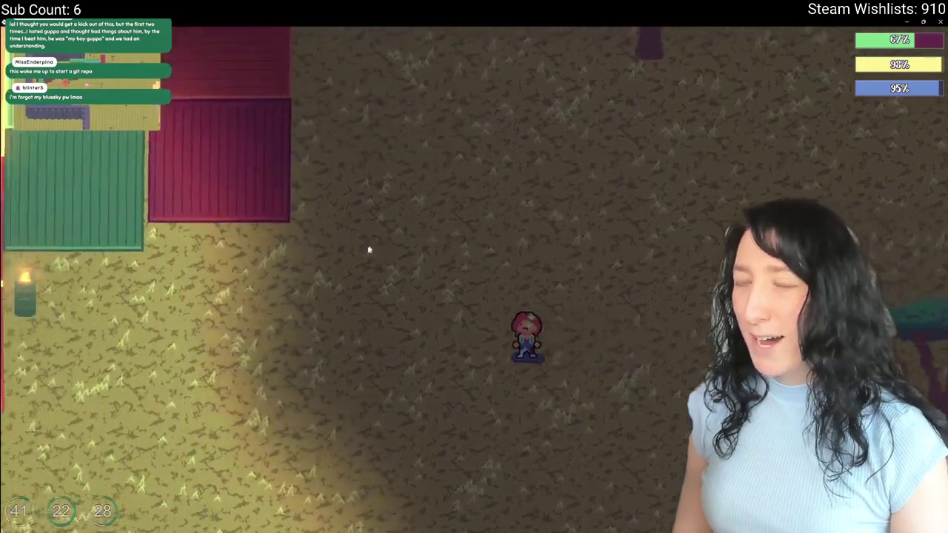
pyautogui.press('a')
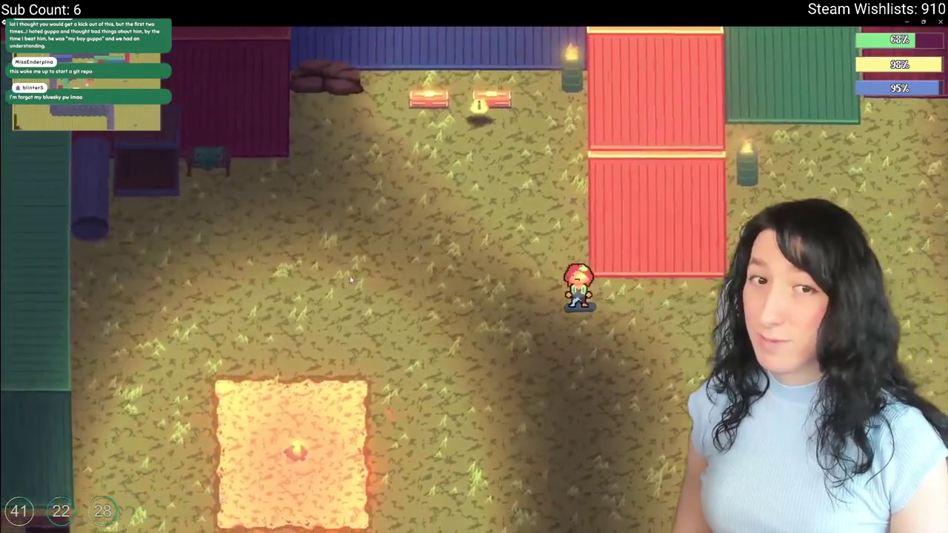
pyautogui.press('w')
pyautogui.press('a')
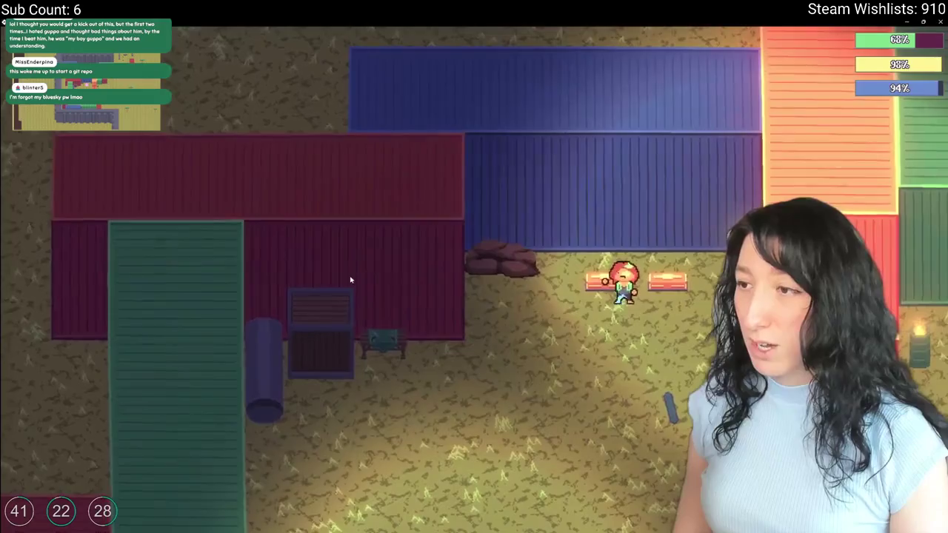
# Check the character equipment panel and the bench storage, then close them.
pyautogui.press('Tab')
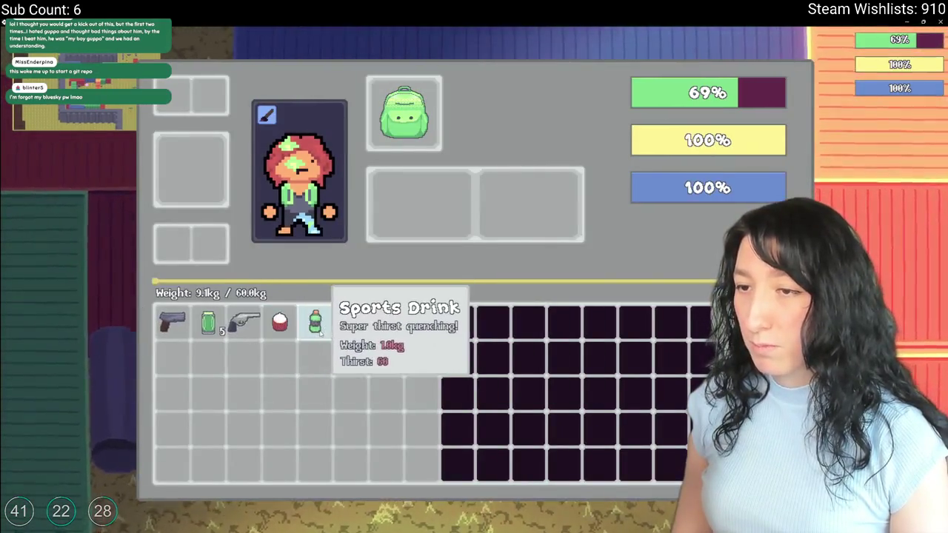
pyautogui.press('Tab')
pyautogui.press('e')
pyautogui.press('Escape')
pyautogui.press('e')
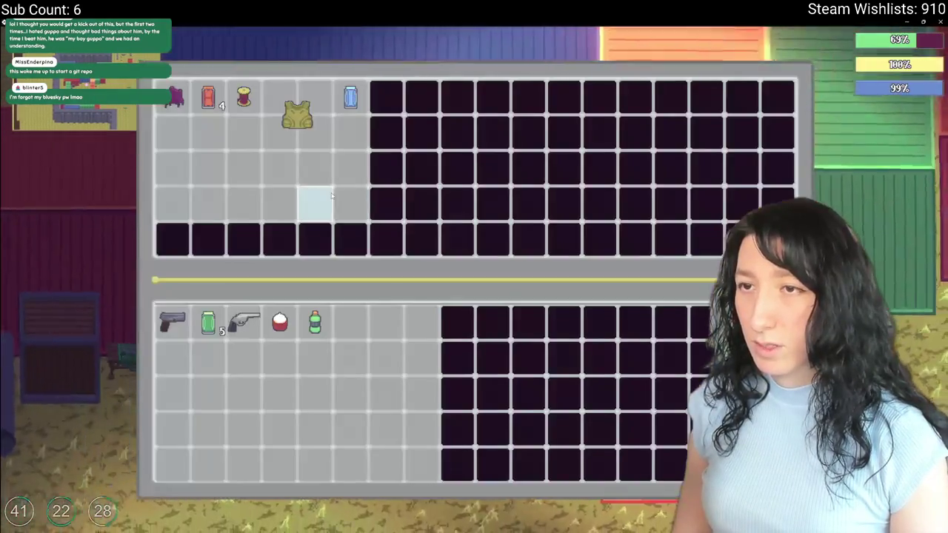
pyautogui.press('Escape')
# Walk onto the lit sand square, kick the blue ball around, then switch back to GameMaker.
pyautogui.press('s')
pyautogui.press('a')
pyautogui.press('s')
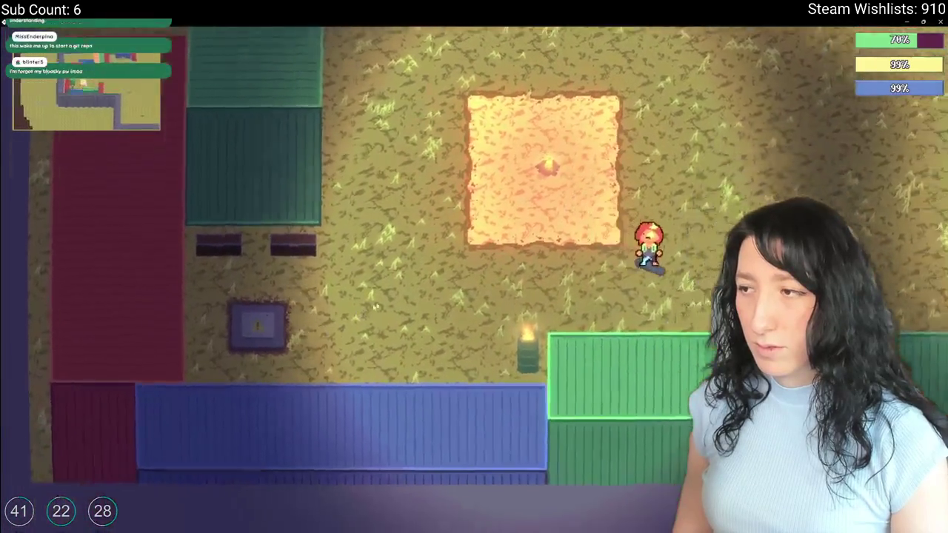
pyautogui.press('d')
pyautogui.press('w')
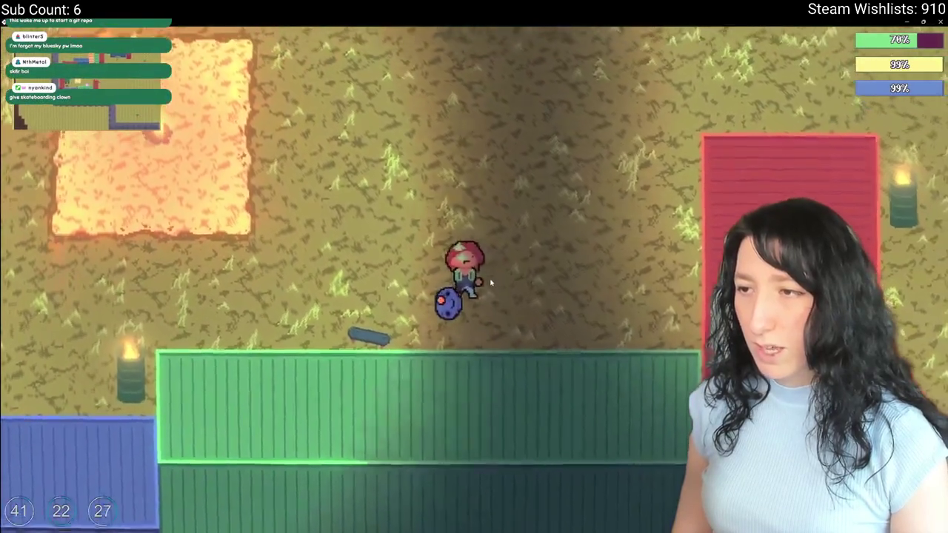
pyautogui.press('a')
pyautogui.hotkey('alt', 'Tab')
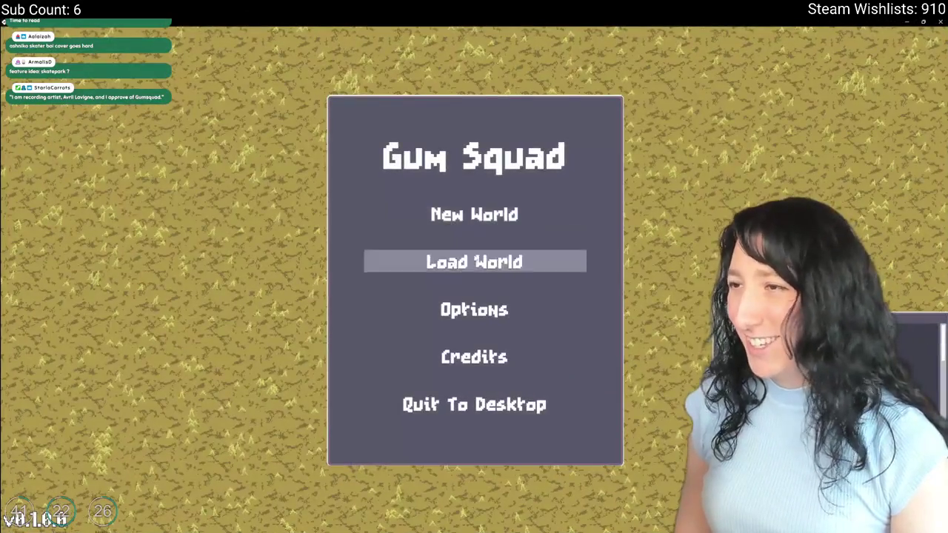
# Load the saved world into a lobby and walk toward the red containers.
pyautogui.click(457, 260)
pyautogui.click(328, 320)
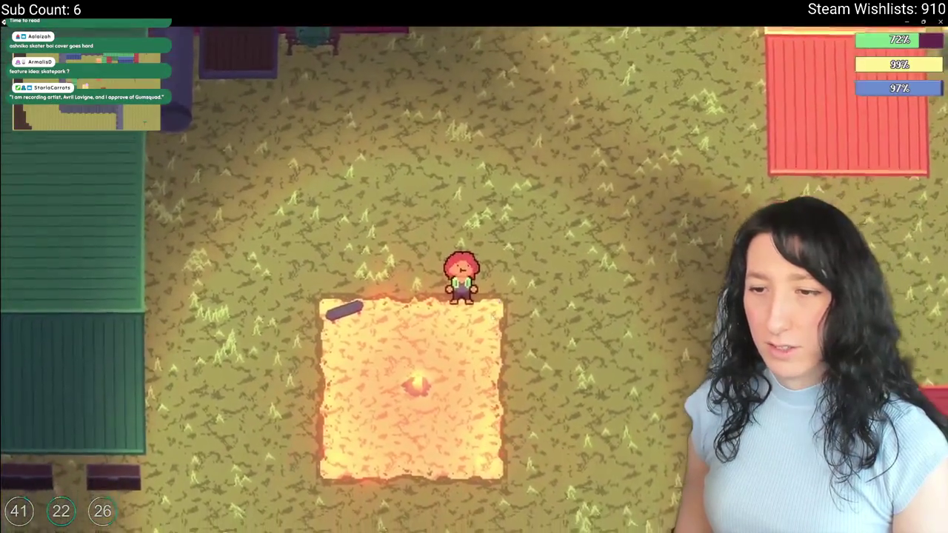
pyautogui.press('s')
pyautogui.press('d')
pyautogui.press('w')
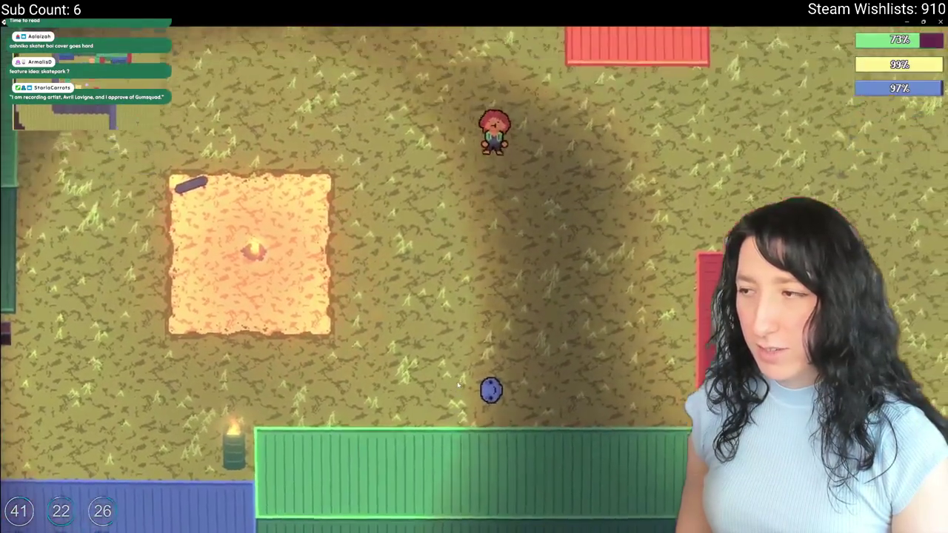
pyautogui.press('w')
pyautogui.press('d')
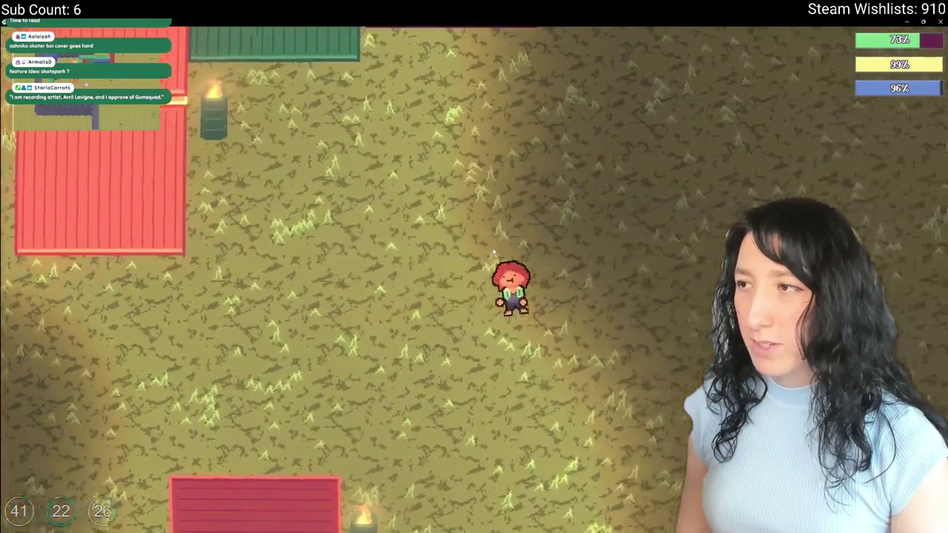
# Walk up-left between the containers and back down, then close the game with Alt+F4.
pyautogui.press('w')
pyautogui.press('a')
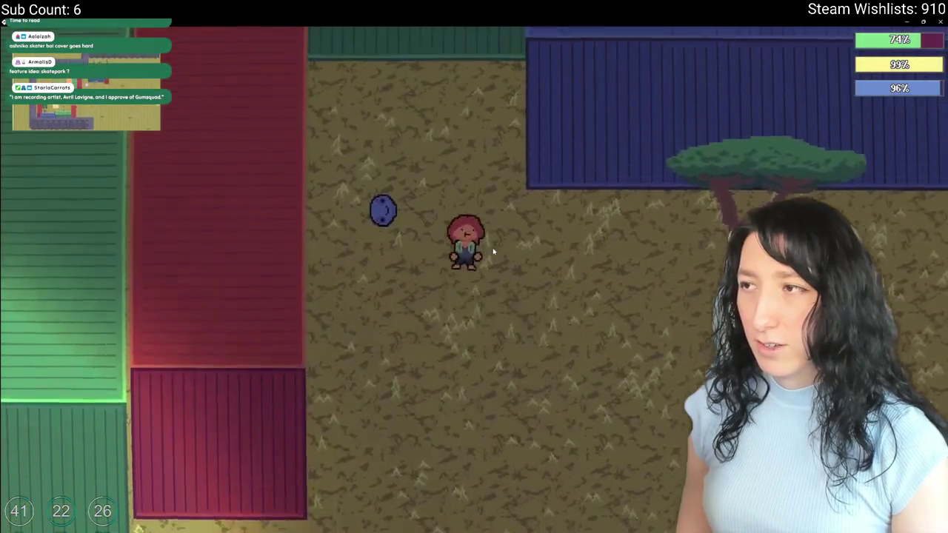
pyautogui.press('w')
pyautogui.press('s')
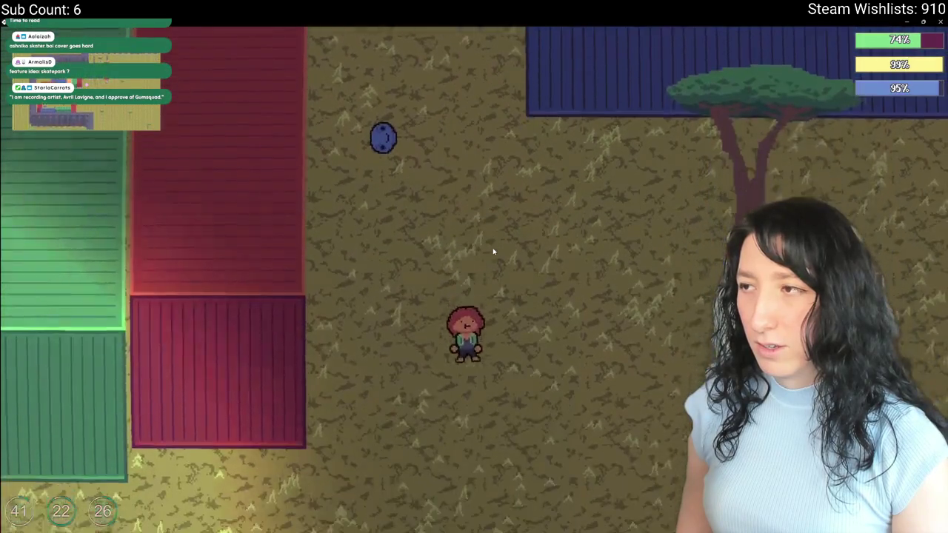
pyautogui.press('s')
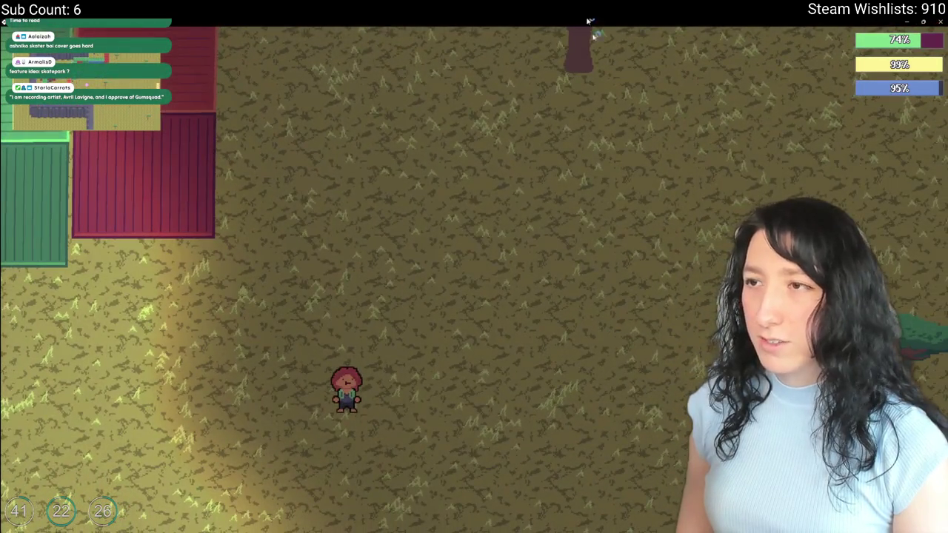
pyautogui.hotkey('alt', 'F4')
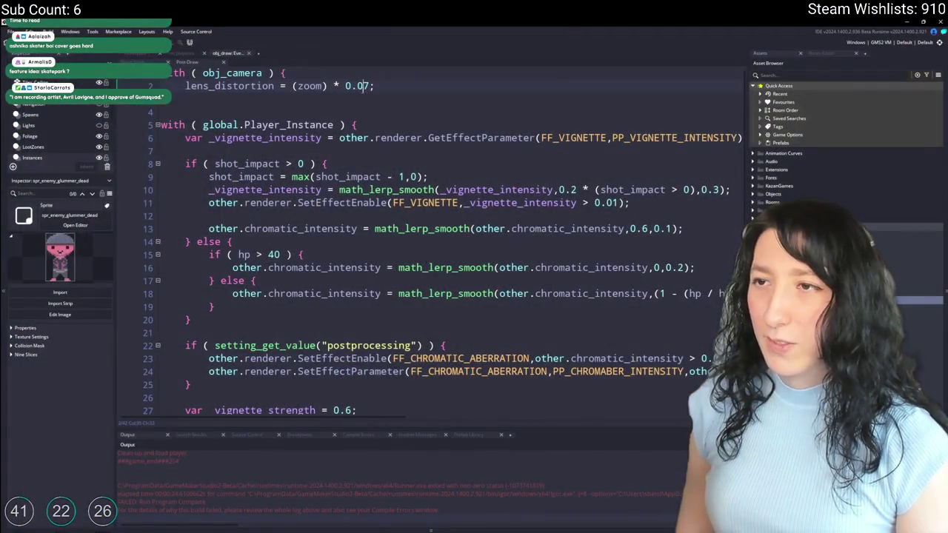
pyautogui.write('1')
# Run the game with the 0.1 lens distortion and load the SoftPlay world into a new lobby.
pyautogui.press('F5')
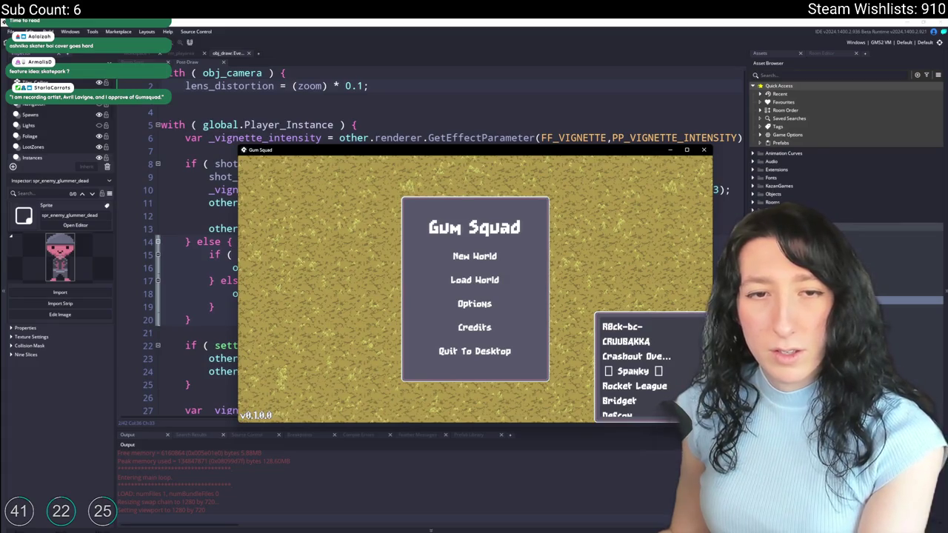
pyautogui.click(478, 277)
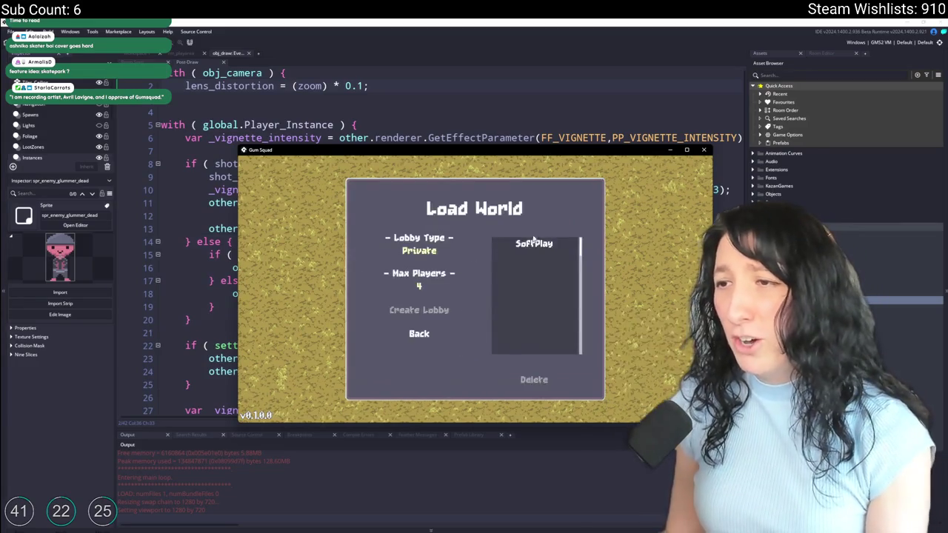
pyautogui.click(419, 311)
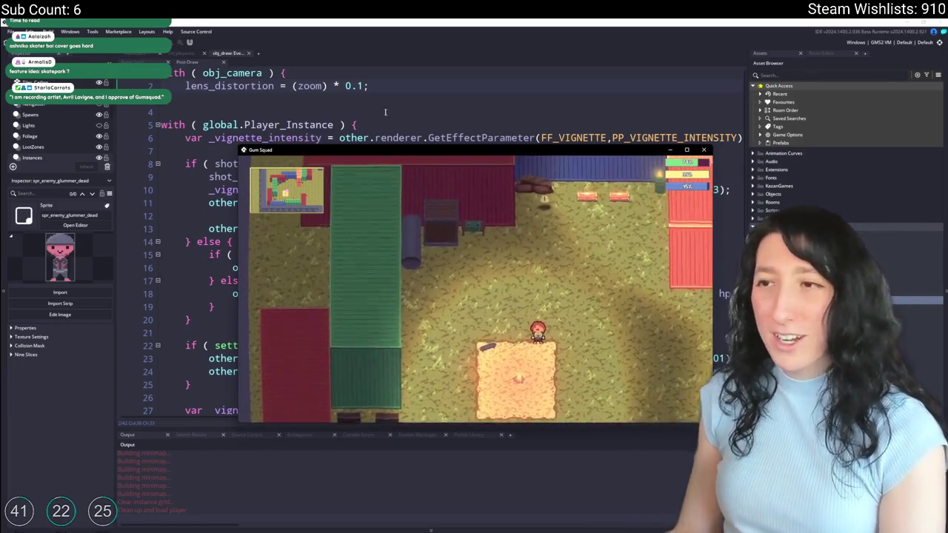
# Switch the game to fullscreen and walk up-right past the sand patch and containers.
pyautogui.press('F11')
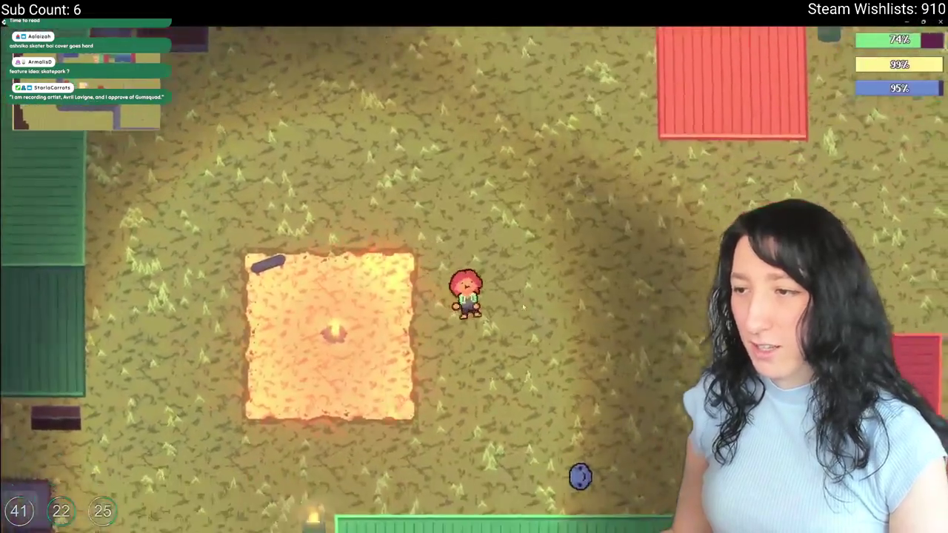
pyautogui.press('d')
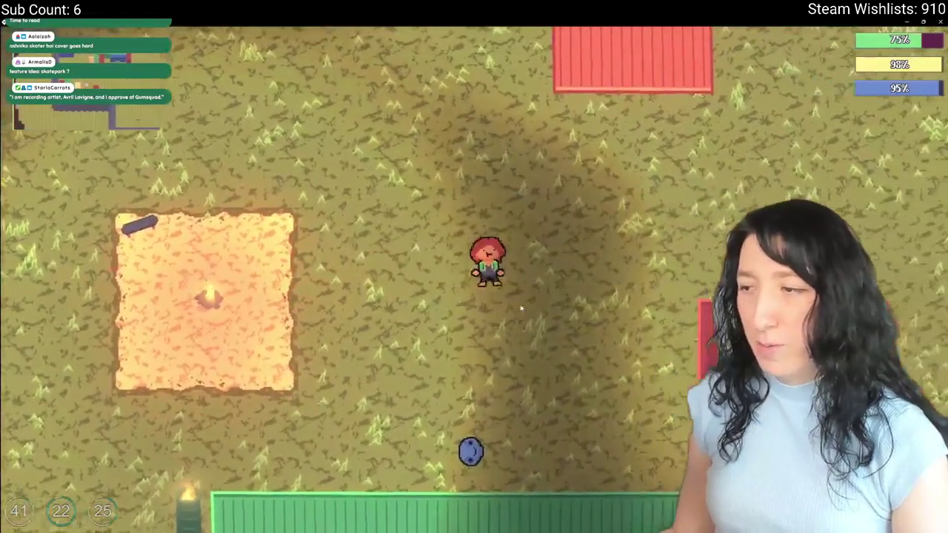
pyautogui.press('w')
pyautogui.press('d')
pyautogui.press('w')
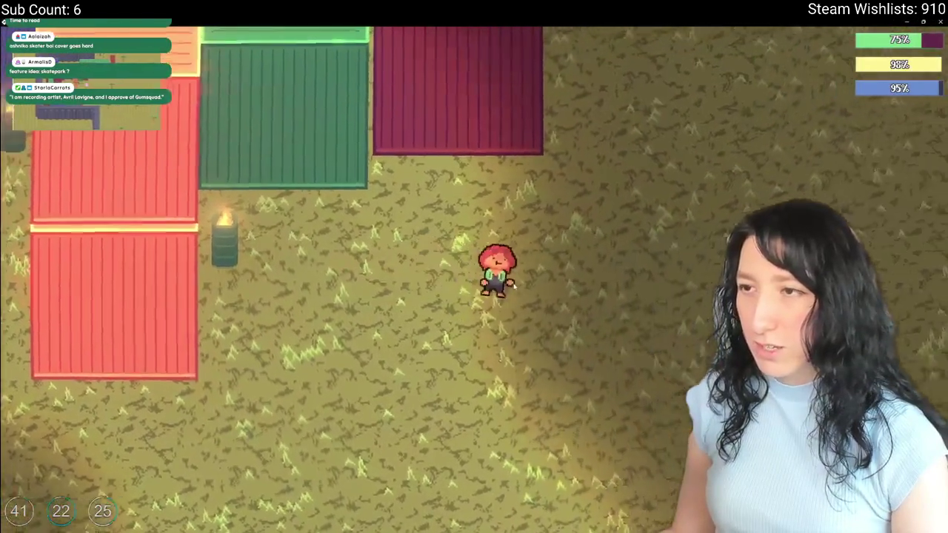
pyautogui.press('w')
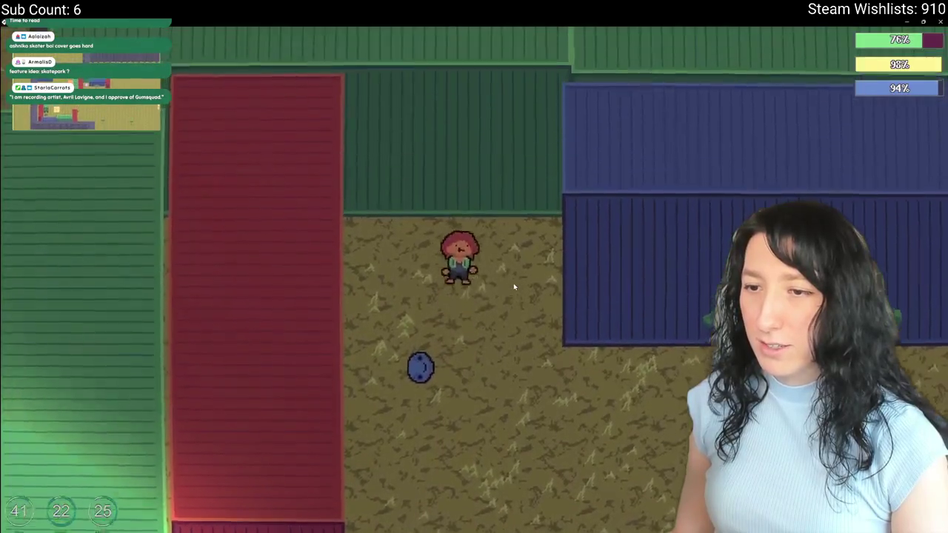
pyautogui.press('d')
# Walk around the blue containers and down into open ground, then leave the game.
pyautogui.press('a')
pyautogui.press('s')
pyautogui.press('s')
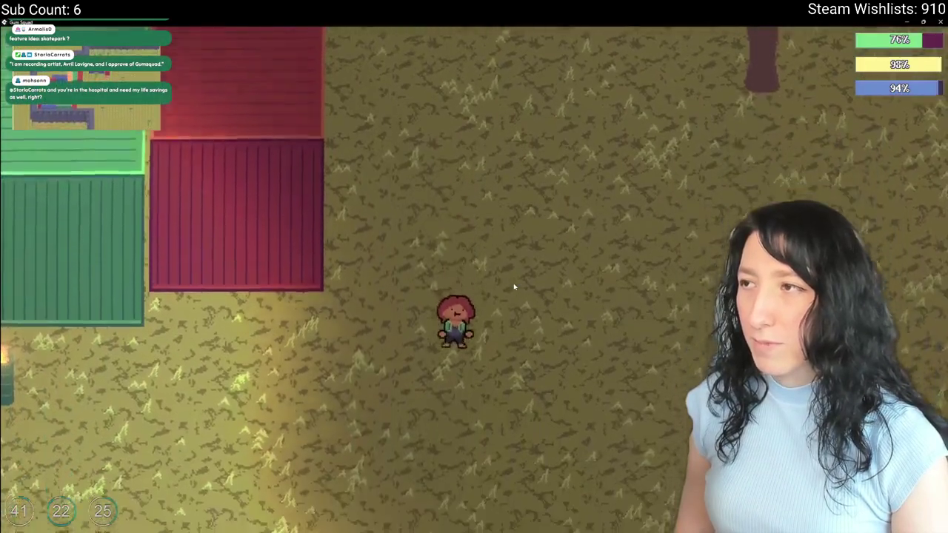
pyautogui.press('w')
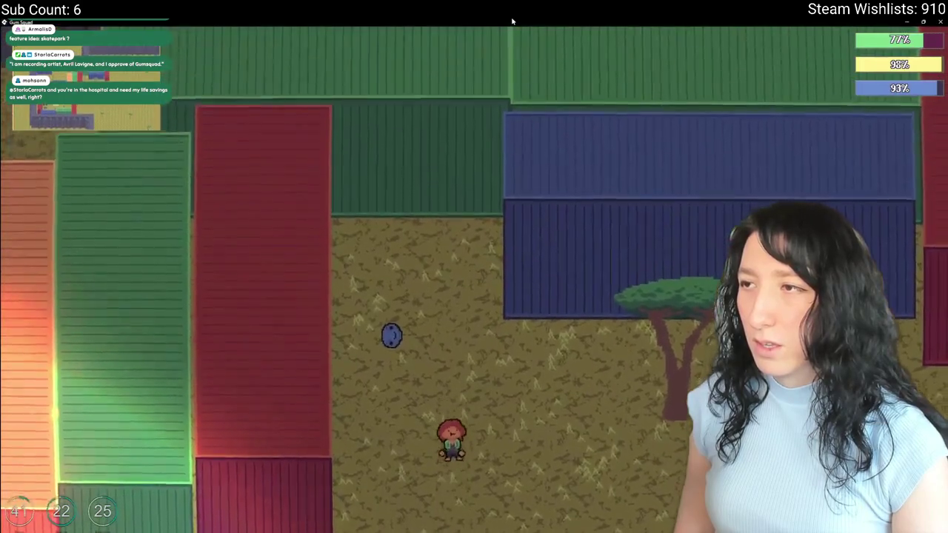
pyautogui.press('s')
pyautogui.press('s')
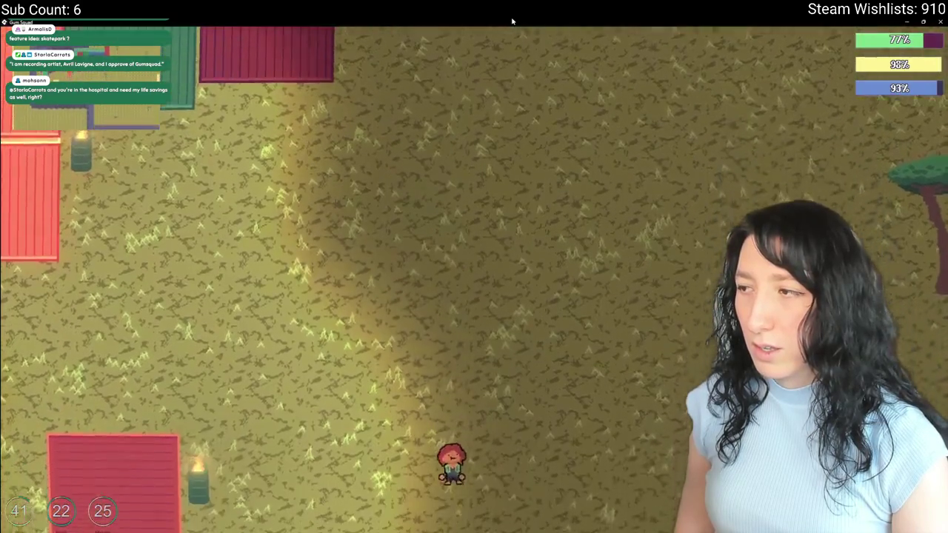
pyautogui.press('d')
pyautogui.press('d')
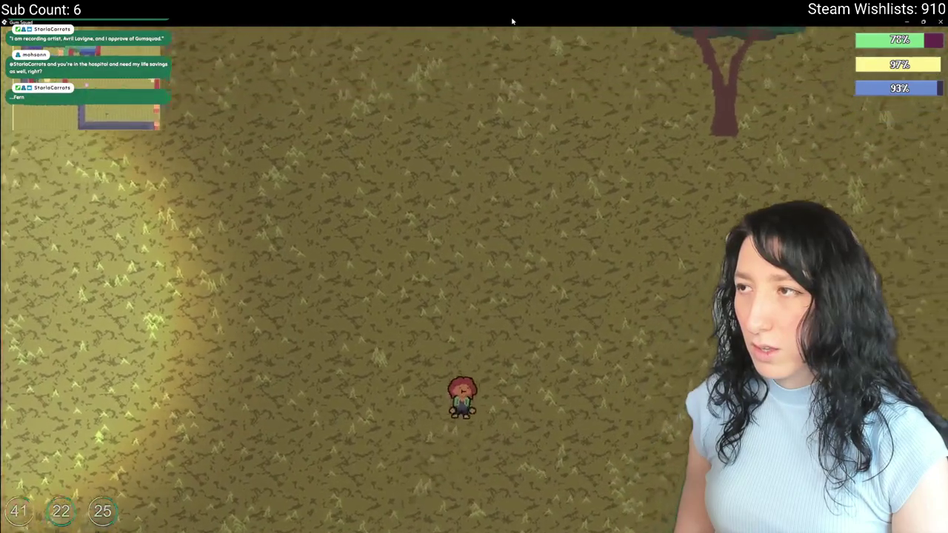
pyautogui.press('s')
pyautogui.press('s')
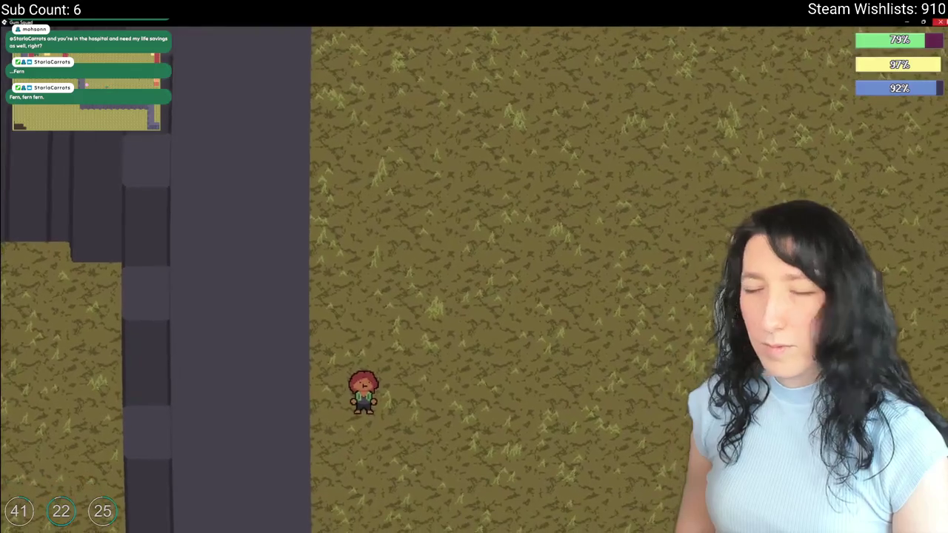
pyautogui.hotkey('alt', 'Tab')
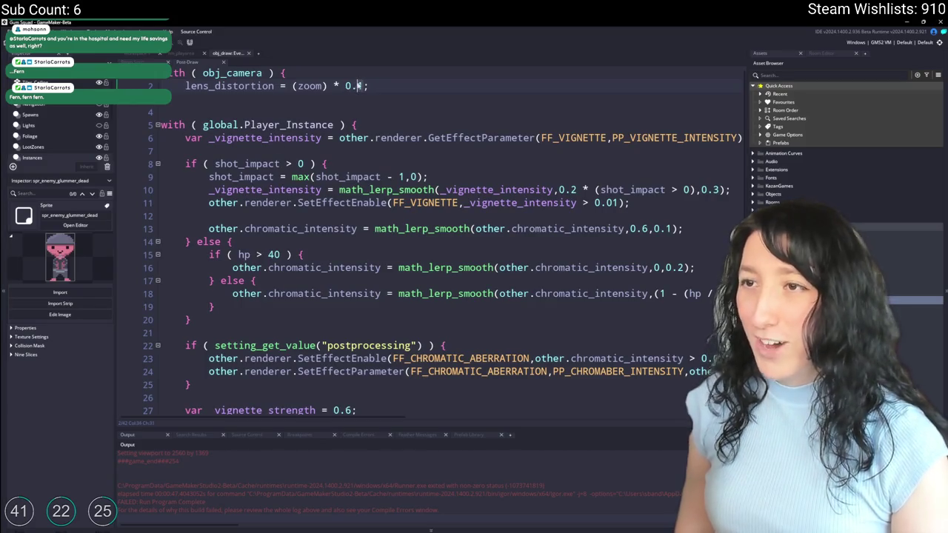
# Run the game with 0.2 lens distortion, maximize its window, and load the world into a lobby.
pyautogui.press('F5')
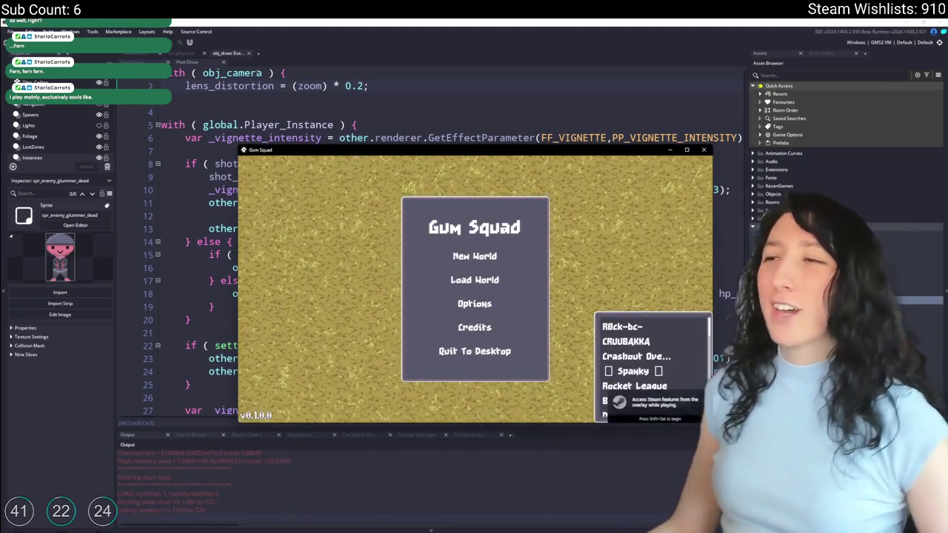
pyautogui.doubleClick(383, 152)
pyautogui.click(469, 257)
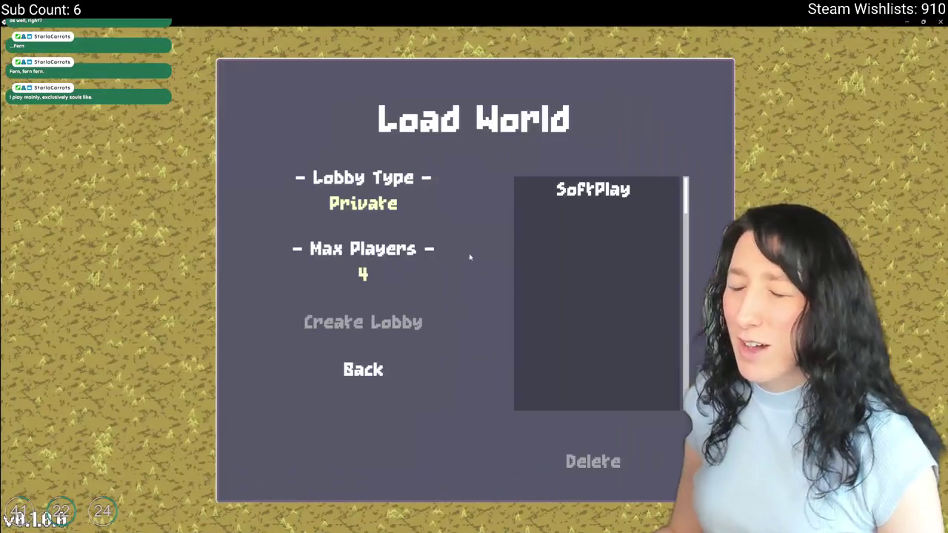
pyautogui.click(419, 328)
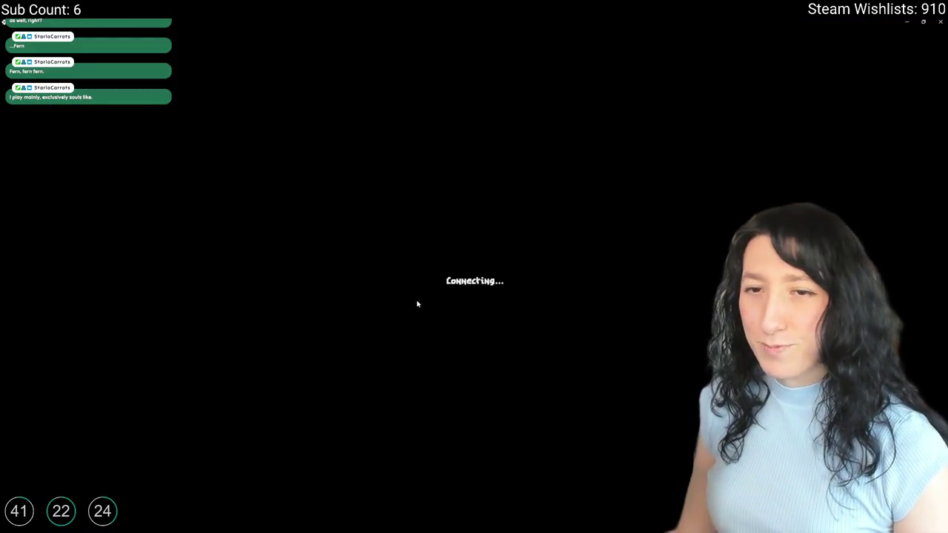
# Walk from the spawn square up toward the containers, then left toward the green containers.
pyautogui.press('d')
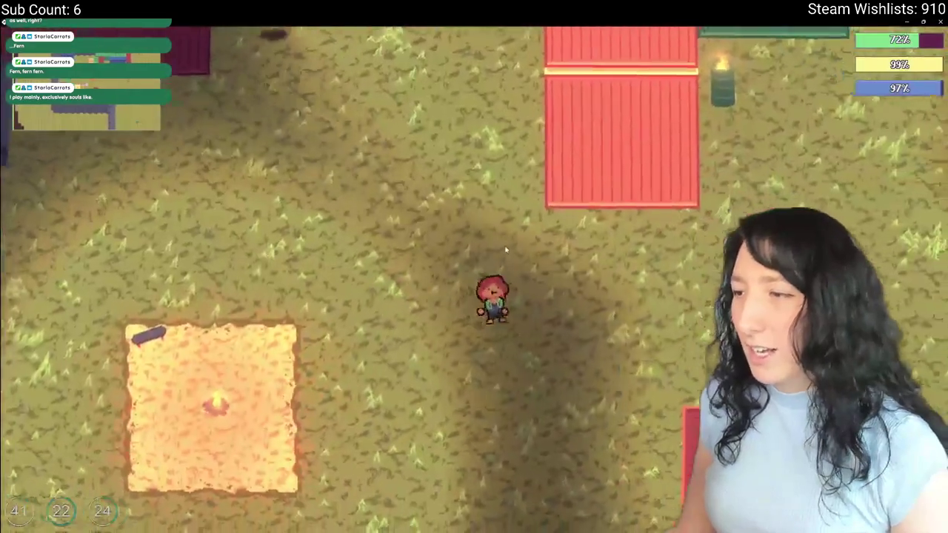
pyautogui.press('w')
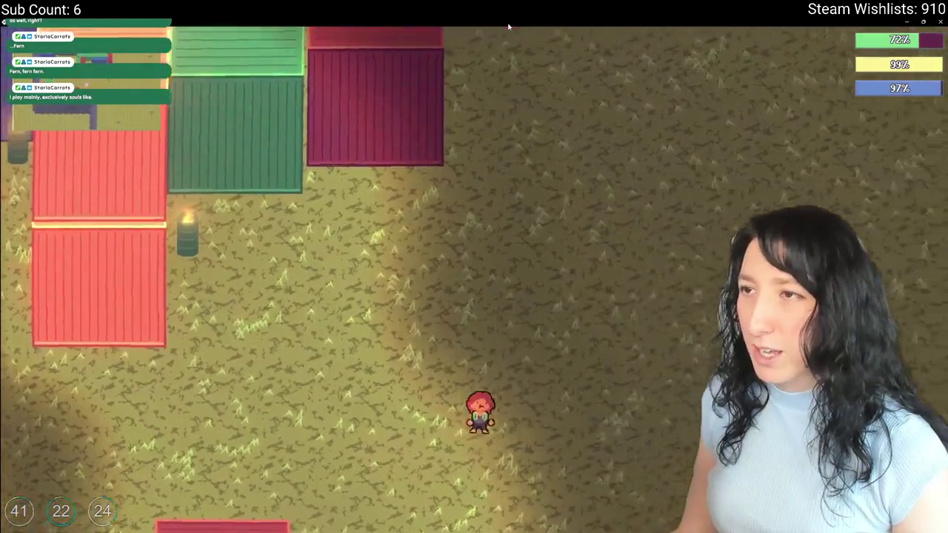
pyautogui.press('w')
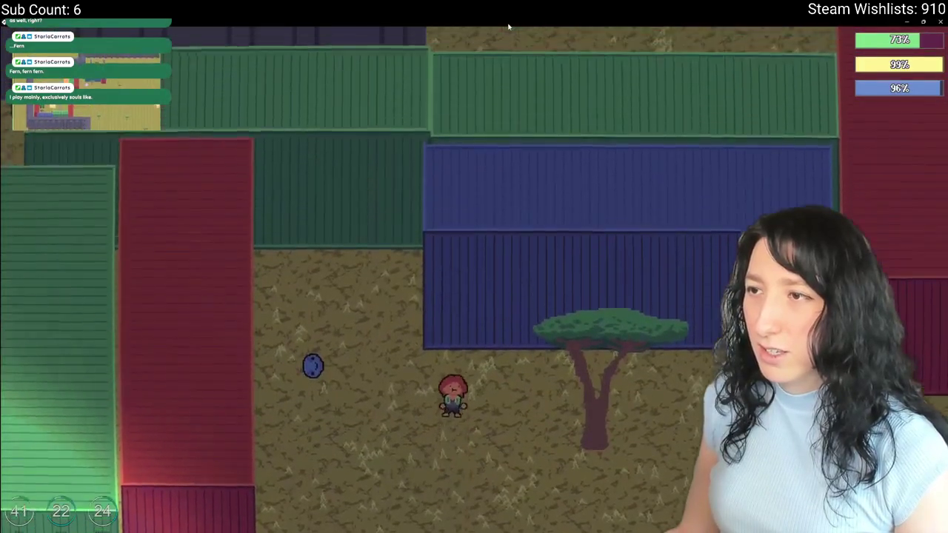
pyautogui.press('s')
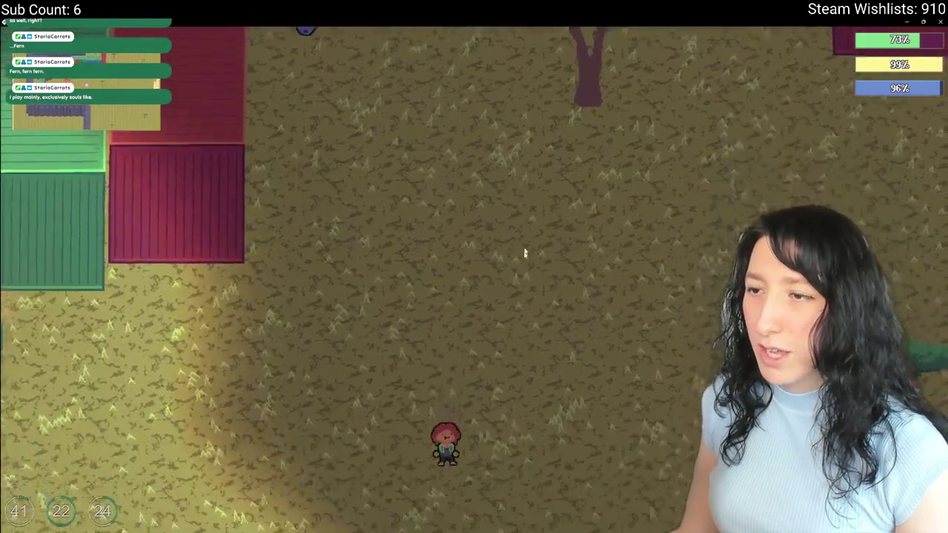
pyautogui.press('w')
pyautogui.press('a')
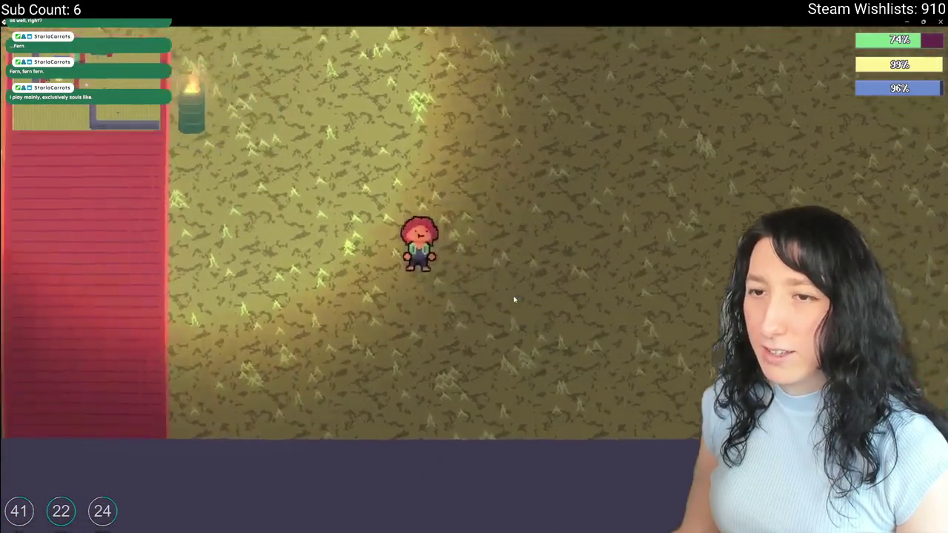
pyautogui.press('w')
pyautogui.press('a')
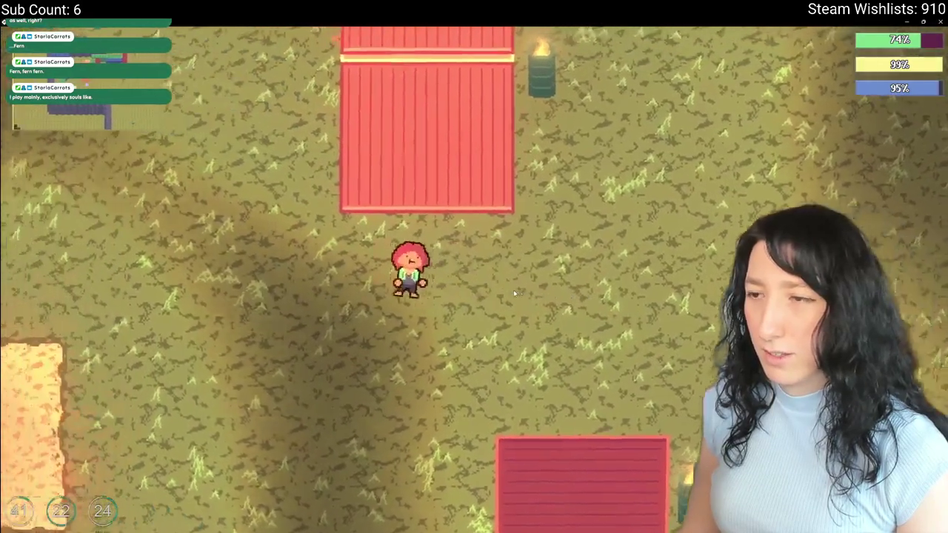
pyautogui.press('w')
pyautogui.press('a')
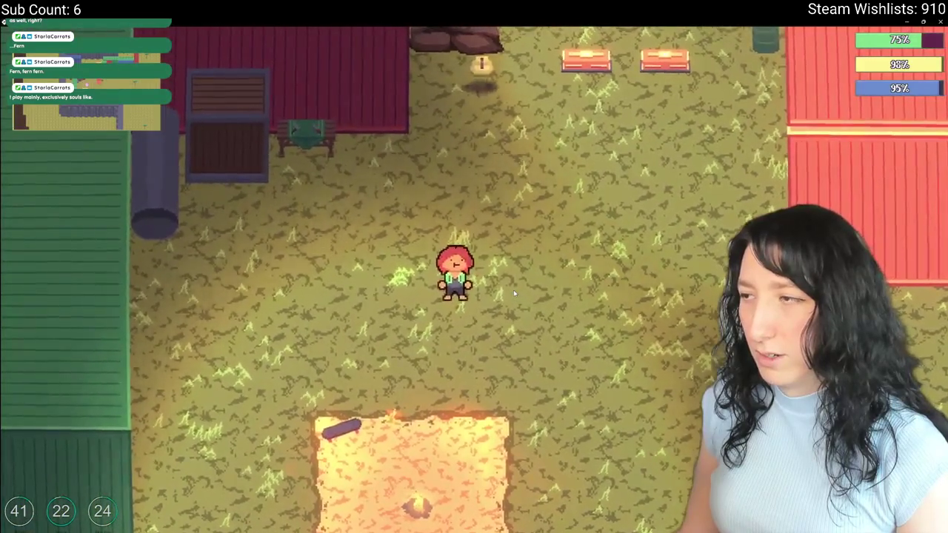